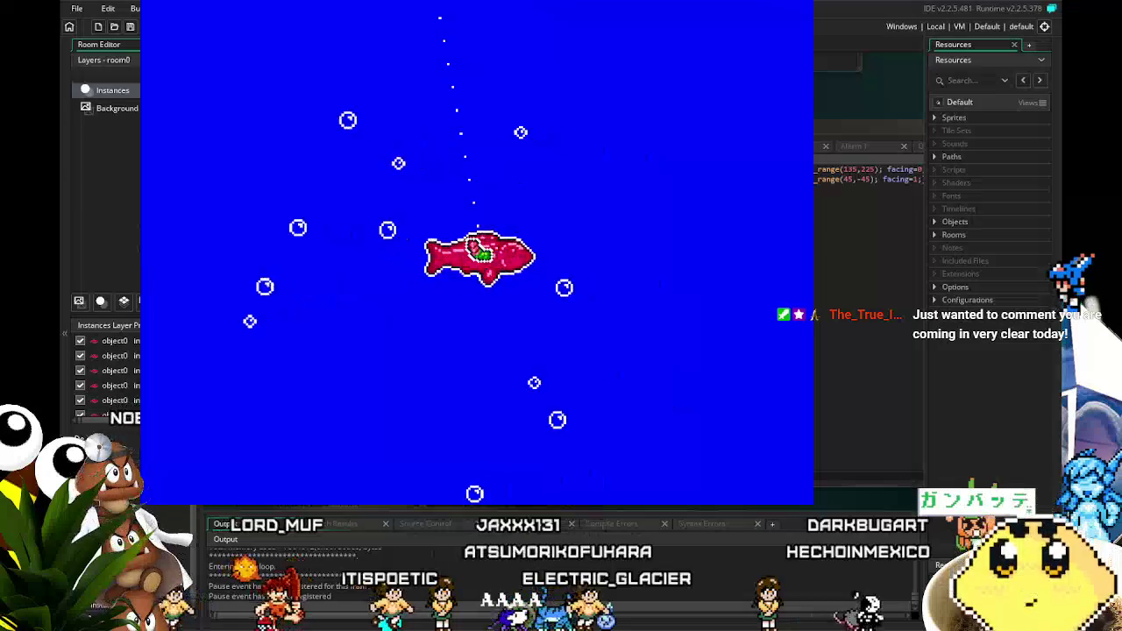
Step: Swim the player fish up toward the surface, then close the running game window
{"action": "key", "text": "Up"}
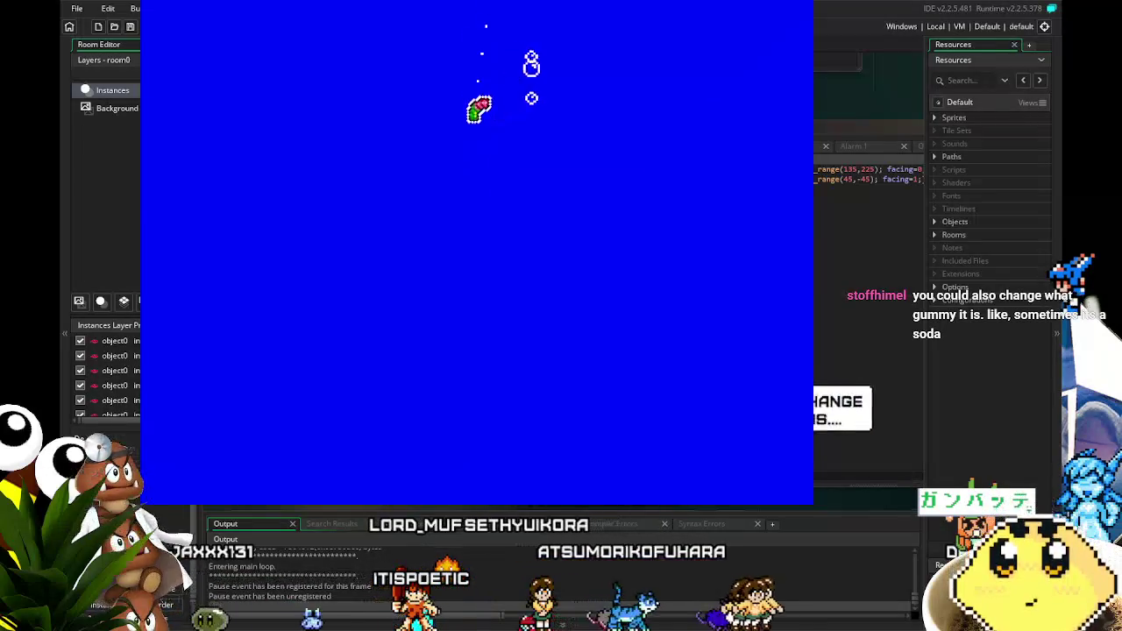
{"action": "key", "text": "Escape"}
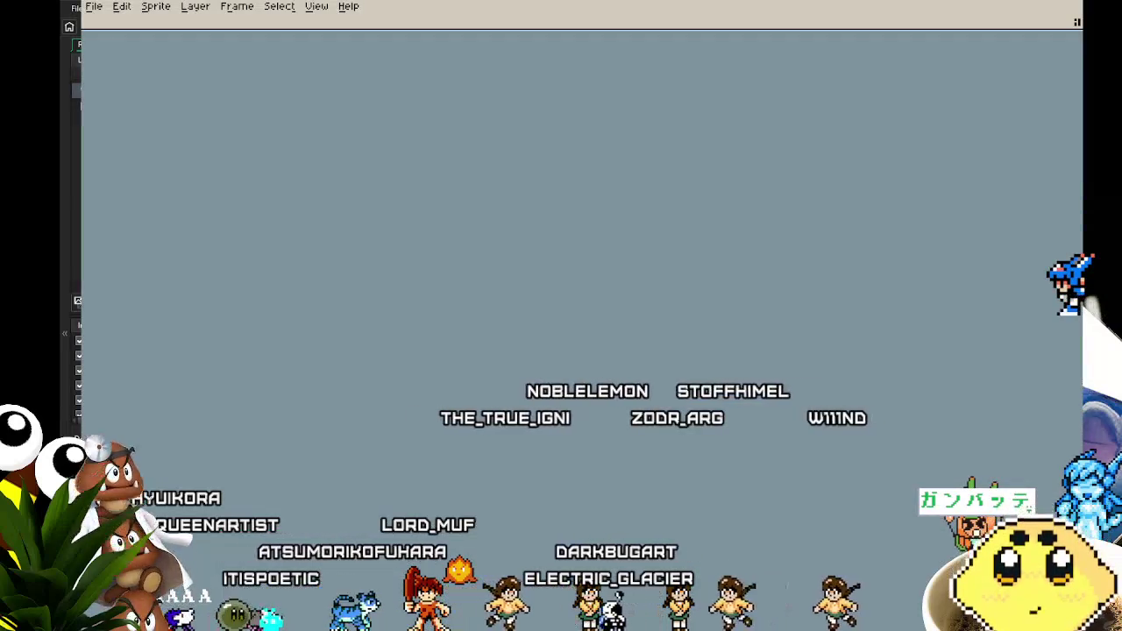
Step: Reopen gummy-worm.aseprite from the recent files and play its animation
{"action": "left_click", "coordinate": [93, 6]}
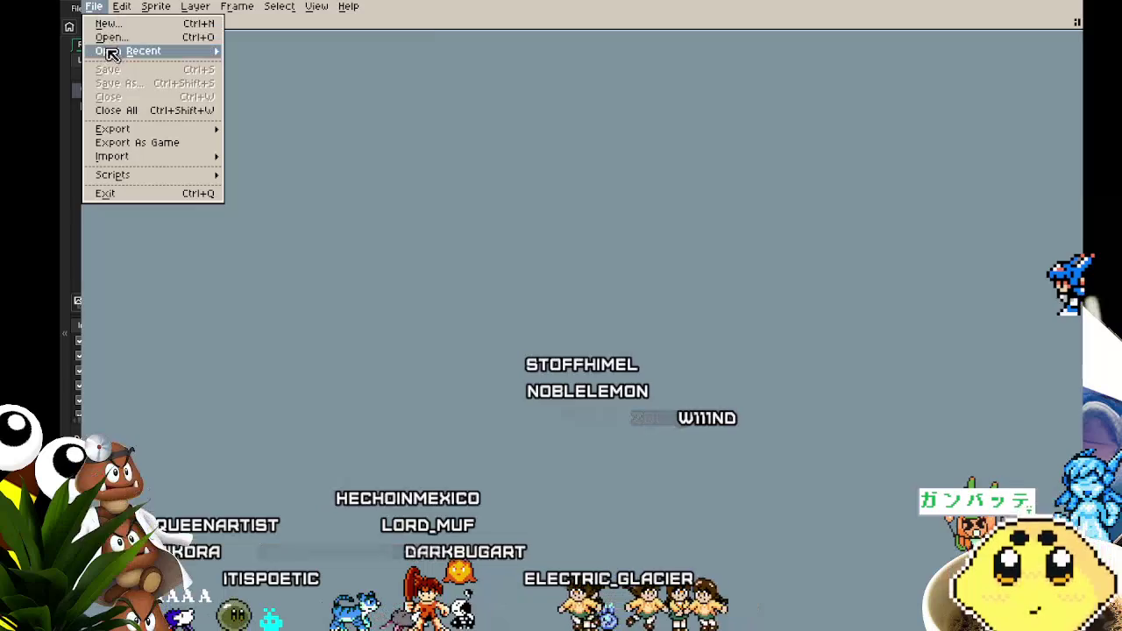
{"action": "mouse_move", "coordinate": [132, 51]}
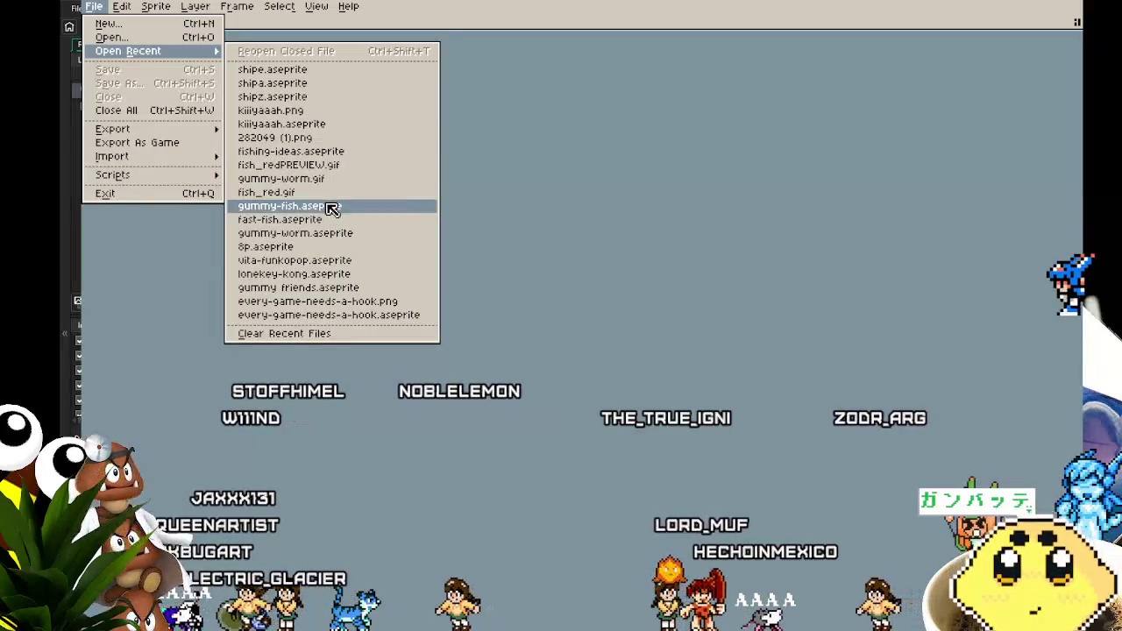
{"action": "left_click", "coordinate": [337, 235]}
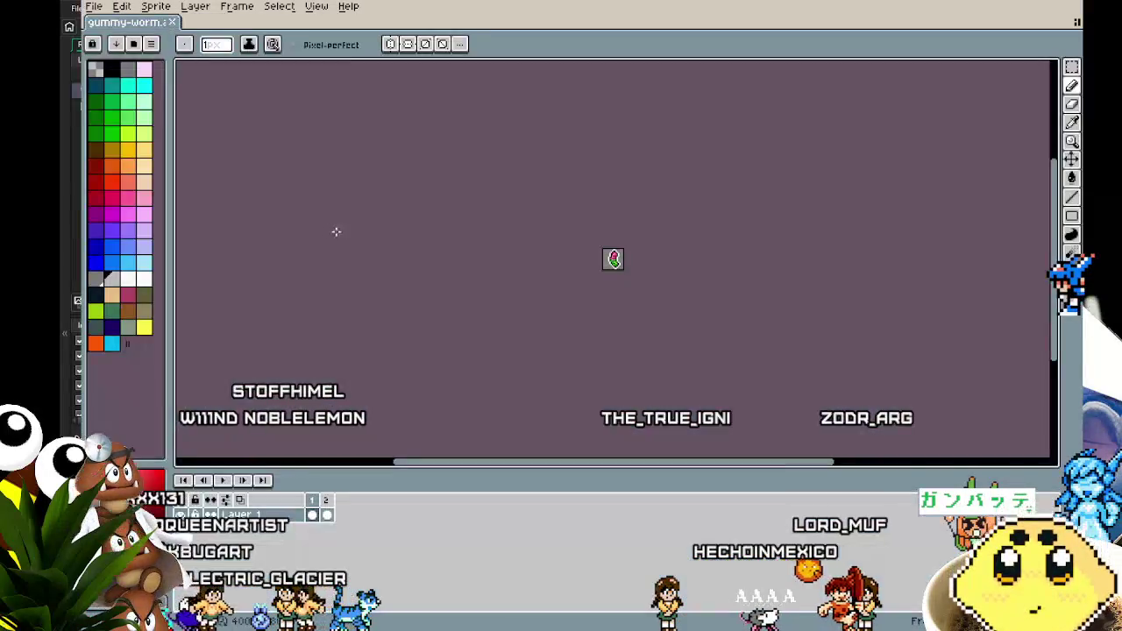
{"action": "left_click_drag", "start_coordinate": [556, 234], "coordinate": [419, 246]}
{"action": "key", "text": "Return"}
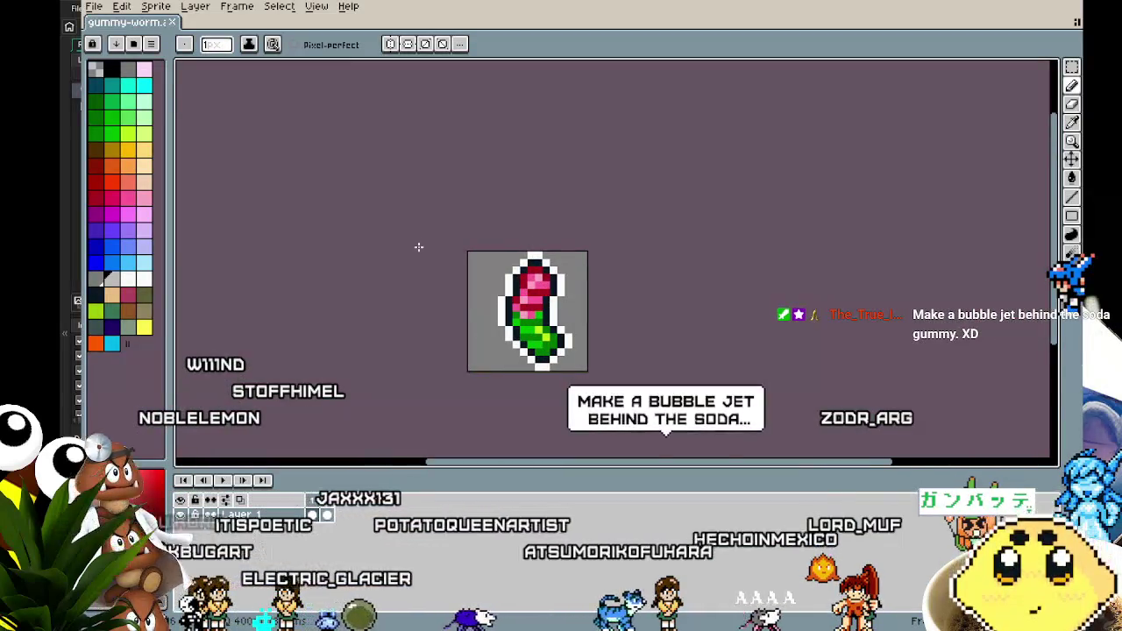
{"action": "scroll", "coordinate": [417, 250], "scroll_direction": "down", "scroll_amount": 1}
Step: Create a new blank sprite with 8 entered as its size
{"action": "left_click", "coordinate": [97, 8]}
{"action": "left_click", "coordinate": [114, 22]}
{"action": "type", "text": "8"}
{"action": "key", "text": "Tab"}
{"action": "key", "text": "Return"}
{"action": "scroll", "coordinate": [585, 269], "scroll_direction": "up", "scroll_amount": 6}
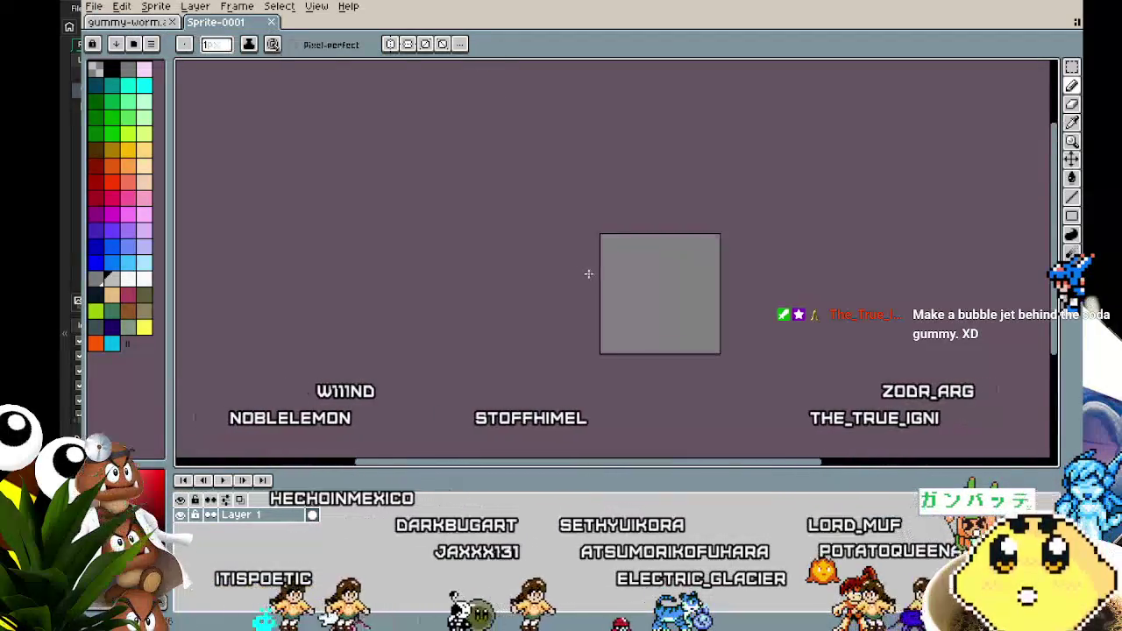
Step: Look over the gummy worm sprite for reference
{"action": "mouse_move", "coordinate": [588, 275]}
{"action": "left_mouse_down"}
{"action": "mouse_move", "coordinate": [258, 223]}
{"action": "mouse_move", "coordinate": [329, 226]}
{"action": "left_mouse_up"}
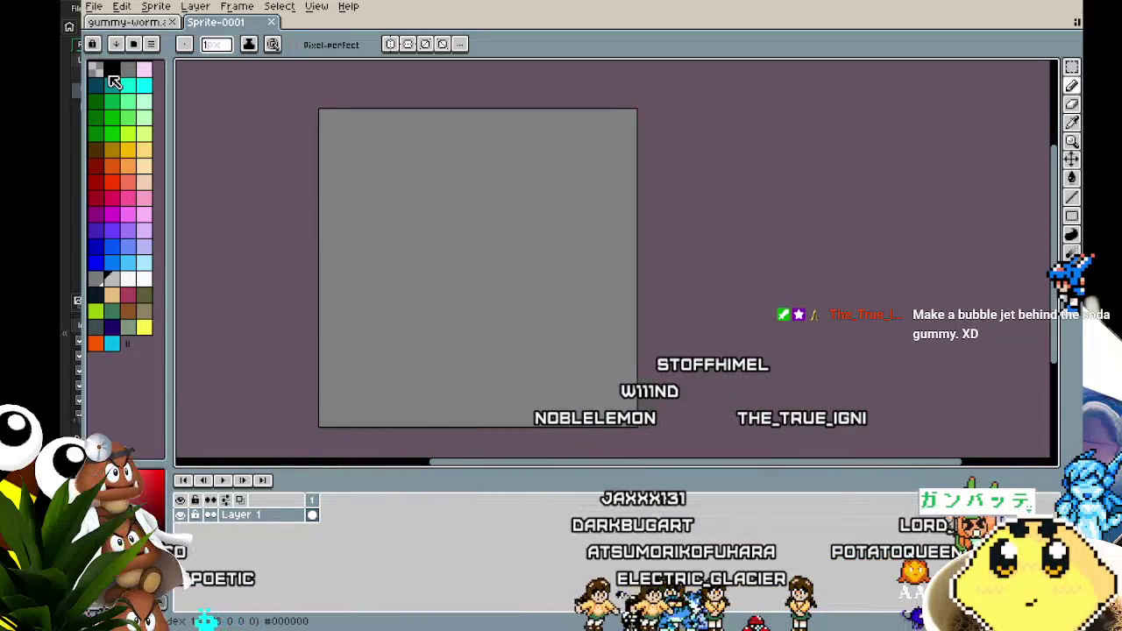
{"action": "left_click", "coordinate": [129, 23]}
{"action": "scroll", "coordinate": [539, 329], "scroll_direction": "up", "scroll_amount": 3}
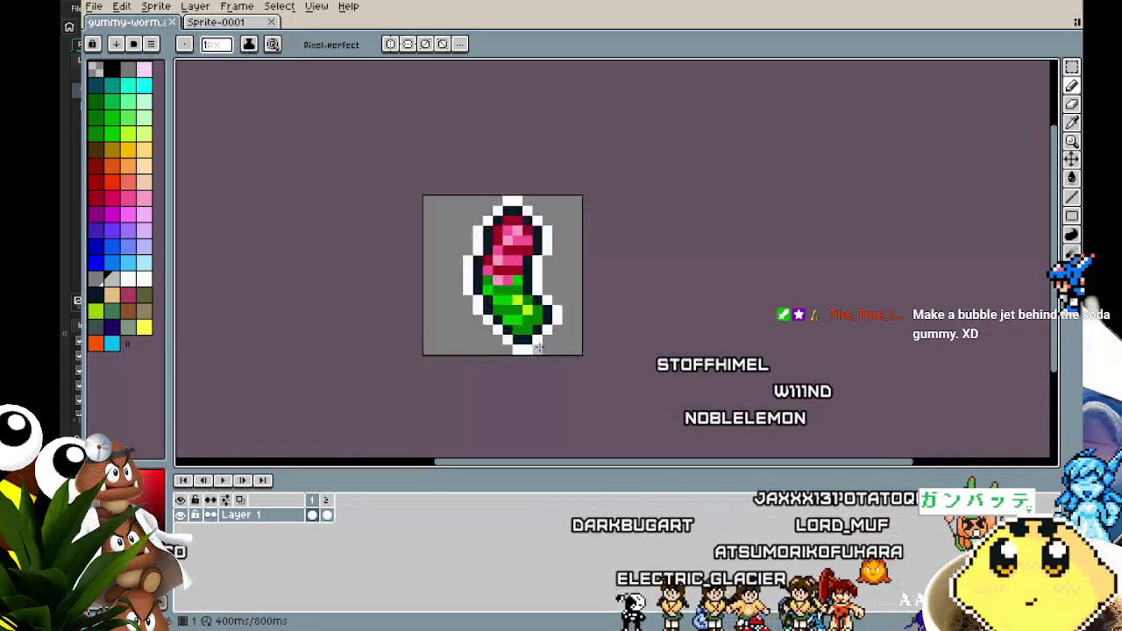
{"action": "key", "text": "i"}
{"action": "key", "text": "b"}
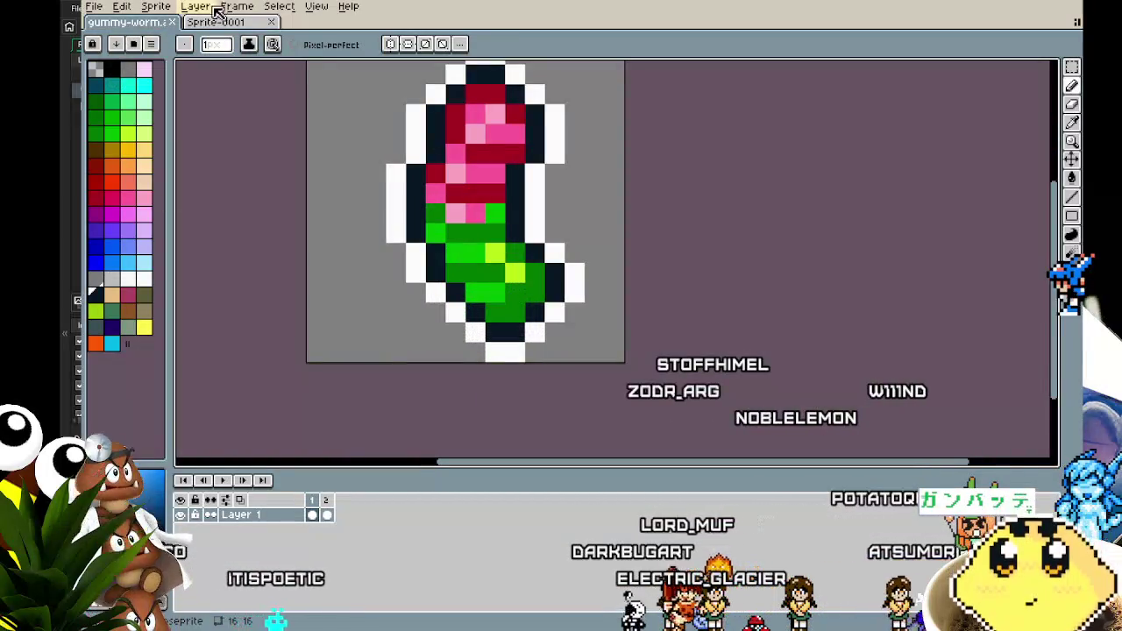
Step: Back on Sprite-0001, draw a dark pixel oval outline near the canvas centre
{"action": "left_click", "coordinate": [219, 22]}
{"action": "mouse_move", "coordinate": [486, 294]}
{"action": "left_mouse_down"}
{"action": "mouse_move", "coordinate": [426, 304]}
{"action": "mouse_move", "coordinate": [561, 260]}
{"action": "mouse_move", "coordinate": [649, 269]}
{"action": "left_mouse_up"}
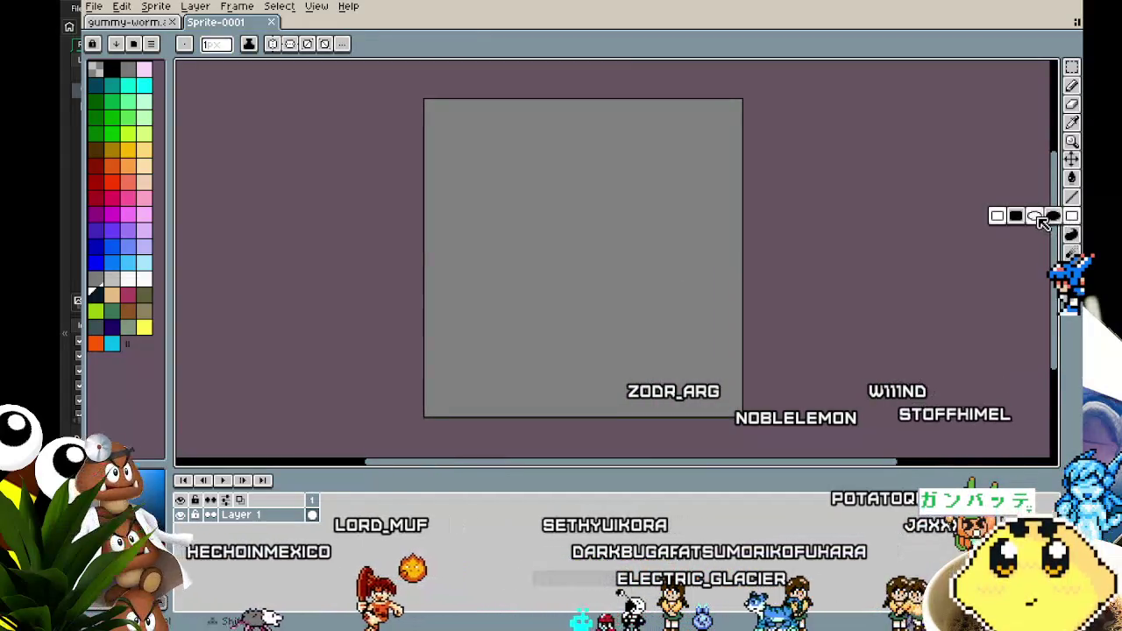
{"action": "mouse_move", "coordinate": [700, 340]}
{"action": "left_mouse_down"}
{"action": "mouse_move", "coordinate": [602, 343]}
{"action": "mouse_move", "coordinate": [648, 350]}
{"action": "left_mouse_up"}
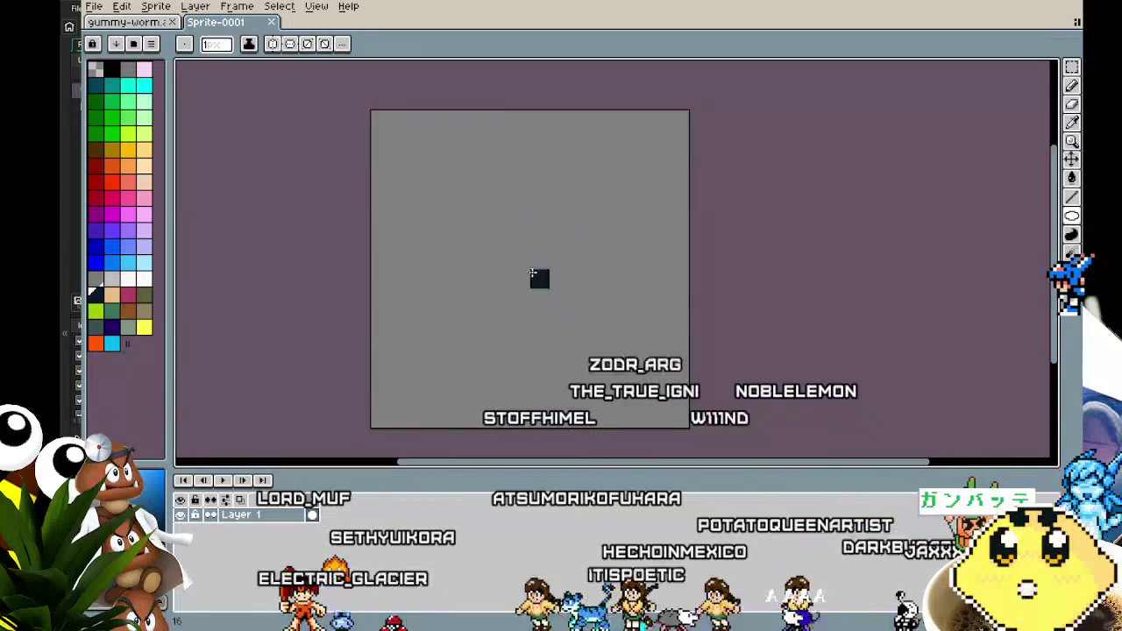
{"action": "mouse_move", "coordinate": [518, 238]}
{"action": "left_mouse_down"}
{"action": "mouse_move", "coordinate": [593, 333]}
{"action": "mouse_move", "coordinate": [633, 340]}
{"action": "mouse_move", "coordinate": [628, 406]}
{"action": "mouse_move", "coordinate": [649, 406]}
{"action": "left_mouse_up"}
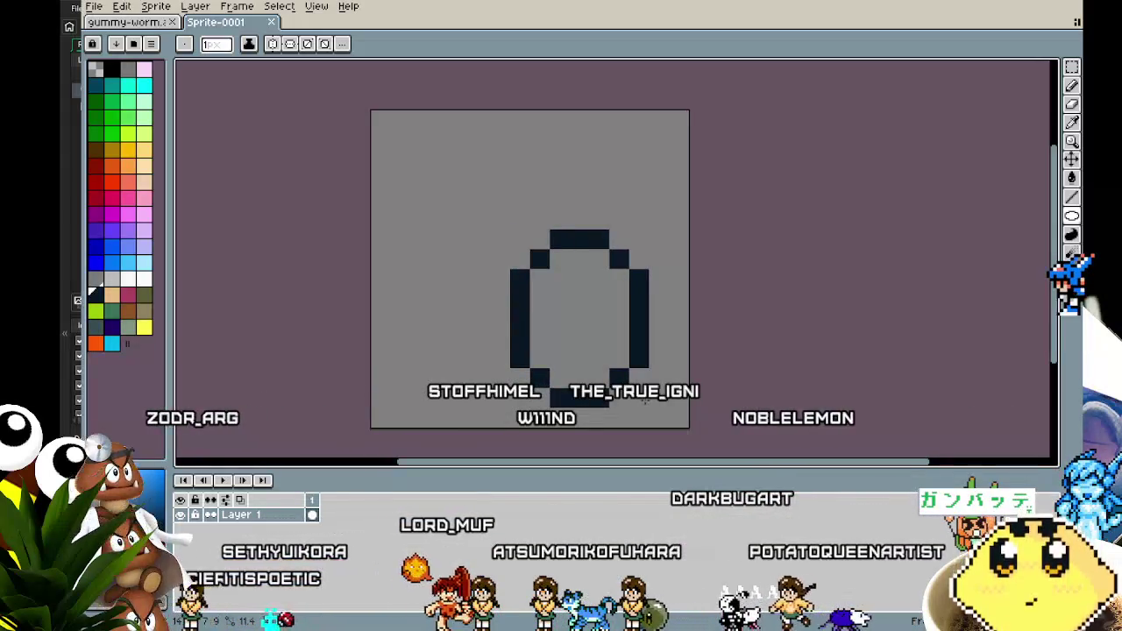
{"action": "key", "text": "b"}
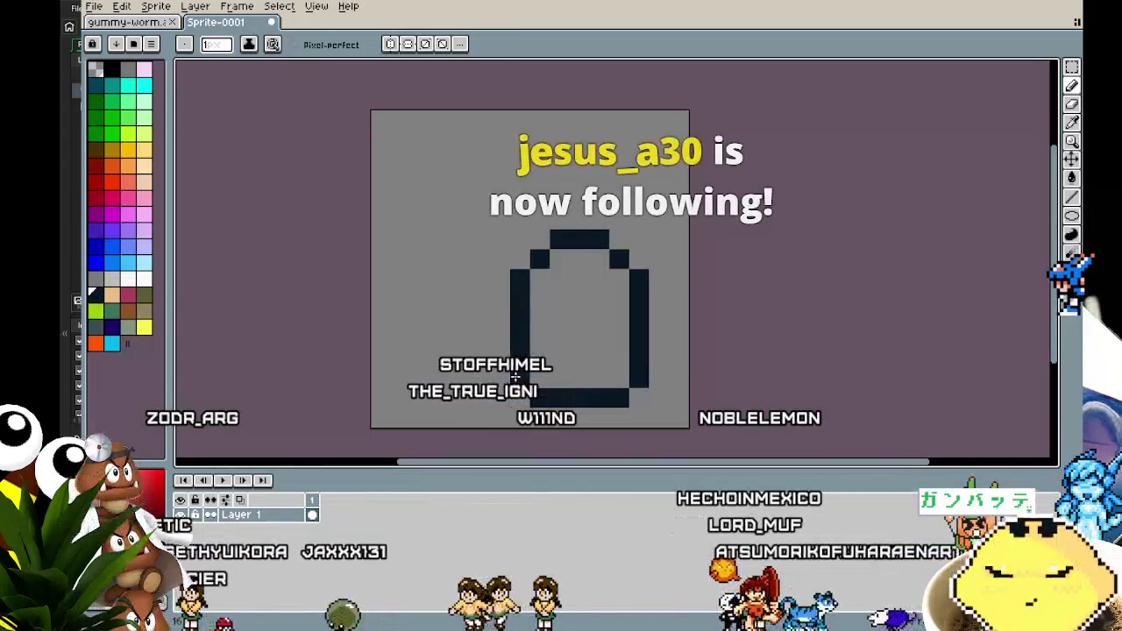
{"action": "left_click_drag", "start_coordinate": [553, 372], "coordinate": [536, 377]}
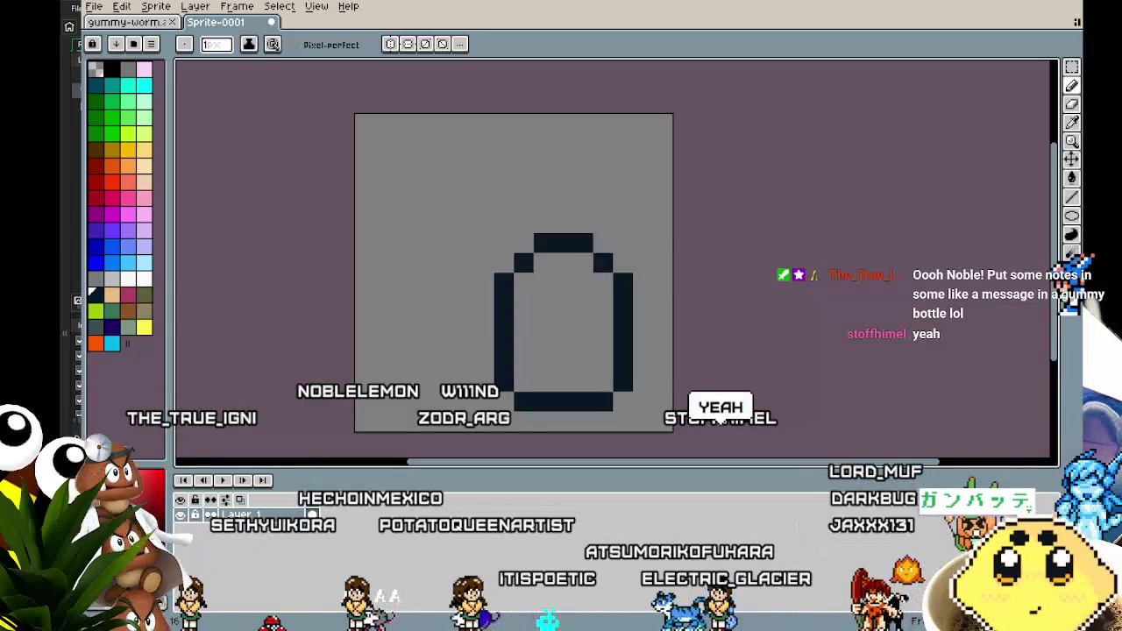
Step: Erase the oval's top and draw the bottle neck's sides upward
{"action": "mouse_move", "coordinate": [584, 243]}
{"action": "left_mouse_down"}
{"action": "mouse_move", "coordinate": [537, 243]}
{"action": "mouse_move", "coordinate": [525, 224]}
{"action": "left_mouse_up"}
{"action": "left_click_drag", "start_coordinate": [603, 262], "coordinate": [603, 195]}
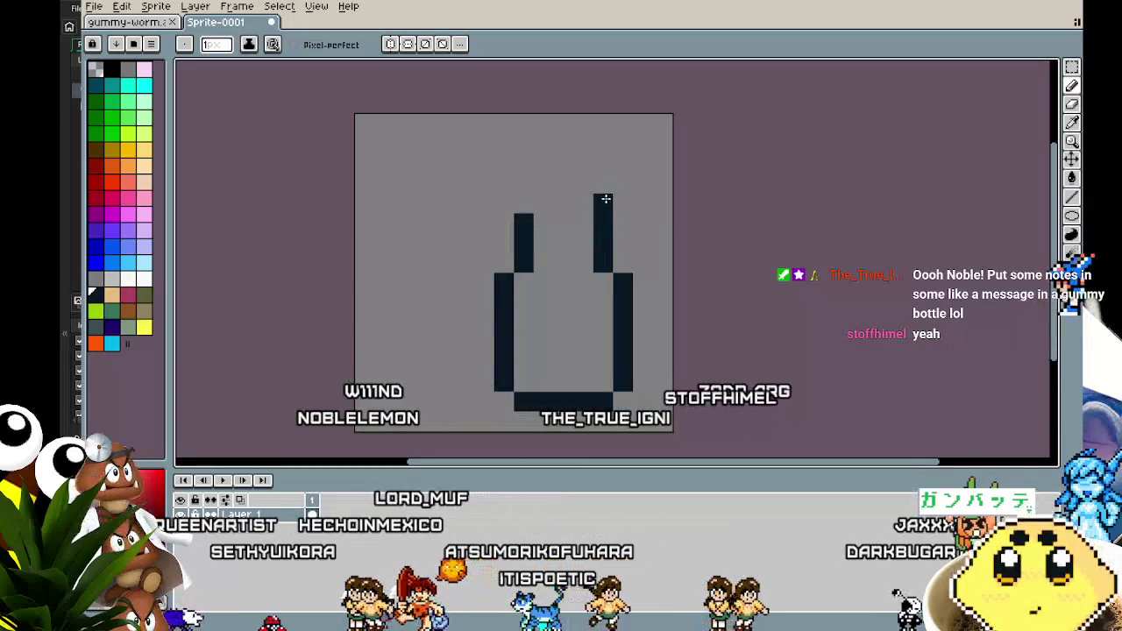
{"action": "left_click", "coordinate": [523, 184]}
{"action": "key", "text": "ctrl+z"}
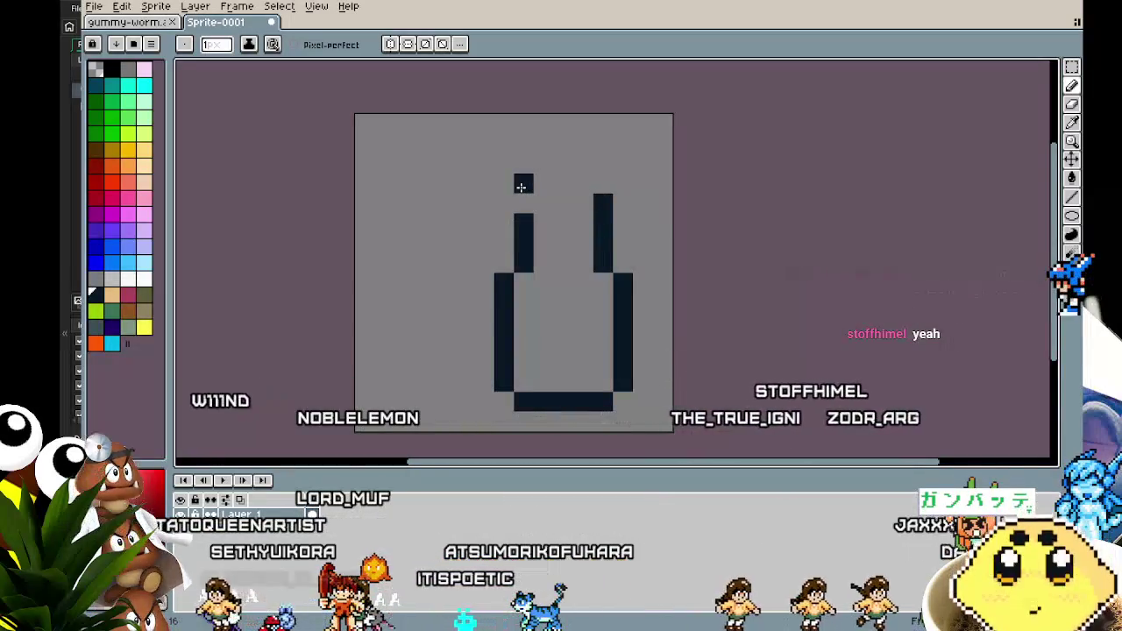
{"action": "left_click", "coordinate": [609, 192]}
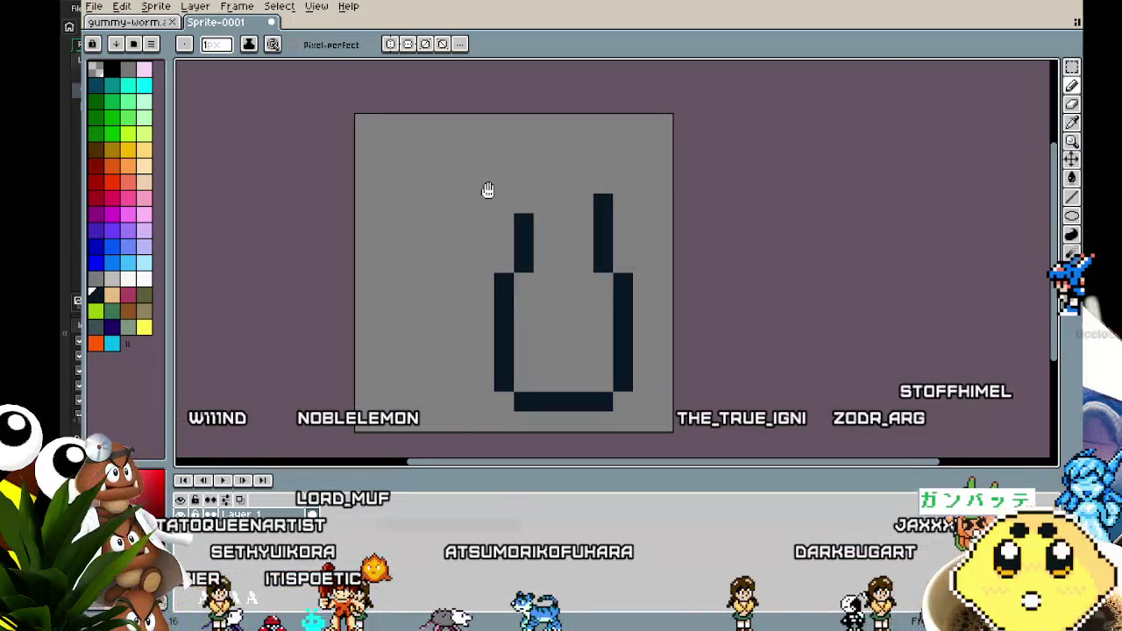
{"action": "left_click_drag", "start_coordinate": [488, 190], "coordinate": [458, 190]}
{"action": "left_click", "coordinate": [457, 190]}
{"action": "key", "text": "ctrl+z"}
Step: Shift the outline into place and close the neck with a rounded cap
{"action": "scroll", "coordinate": [458, 189], "scroll_direction": "down", "scroll_amount": 1}
{"action": "left_click_drag", "start_coordinate": [422, 123], "coordinate": [643, 390]}
{"action": "mouse_move", "coordinate": [559, 298]}
{"action": "left_mouse_down"}
{"action": "mouse_move", "coordinate": [501, 321]}
{"action": "mouse_move", "coordinate": [521, 321]}
{"action": "left_mouse_up"}
{"action": "key", "text": "ctrl+d"}
{"action": "key", "text": "b"}
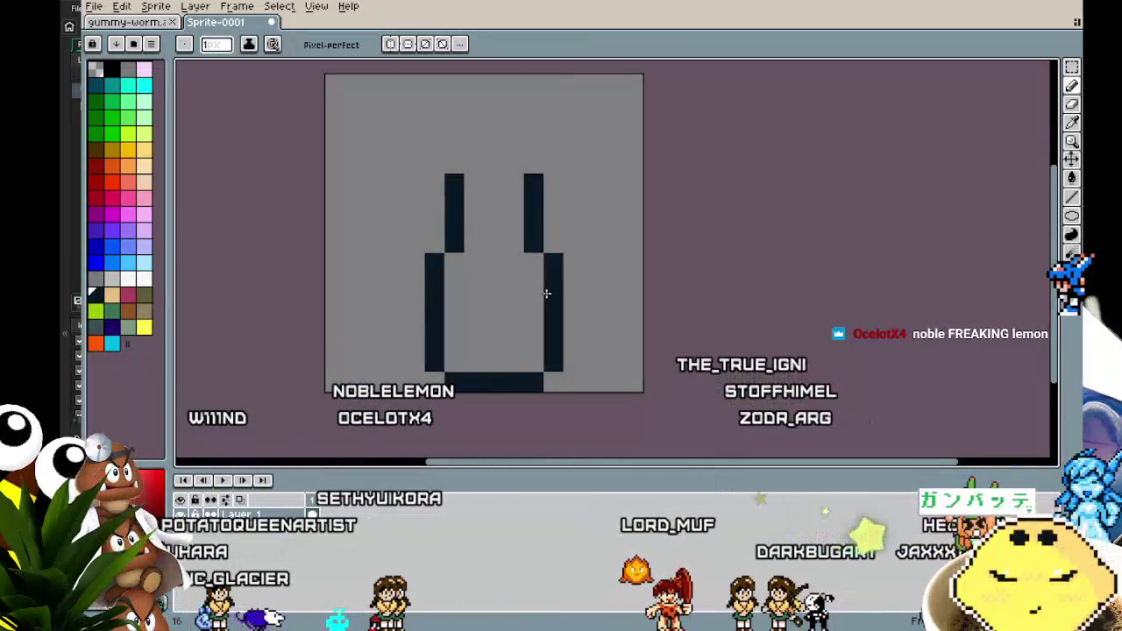
{"action": "scroll", "coordinate": [543, 293], "scroll_direction": "right", "scroll_amount": 1}
{"action": "left_click", "coordinate": [497, 163]}
{"action": "left_click", "coordinate": [423, 163]}
{"action": "left_click_drag", "start_coordinate": [443, 144], "coordinate": [483, 137]}
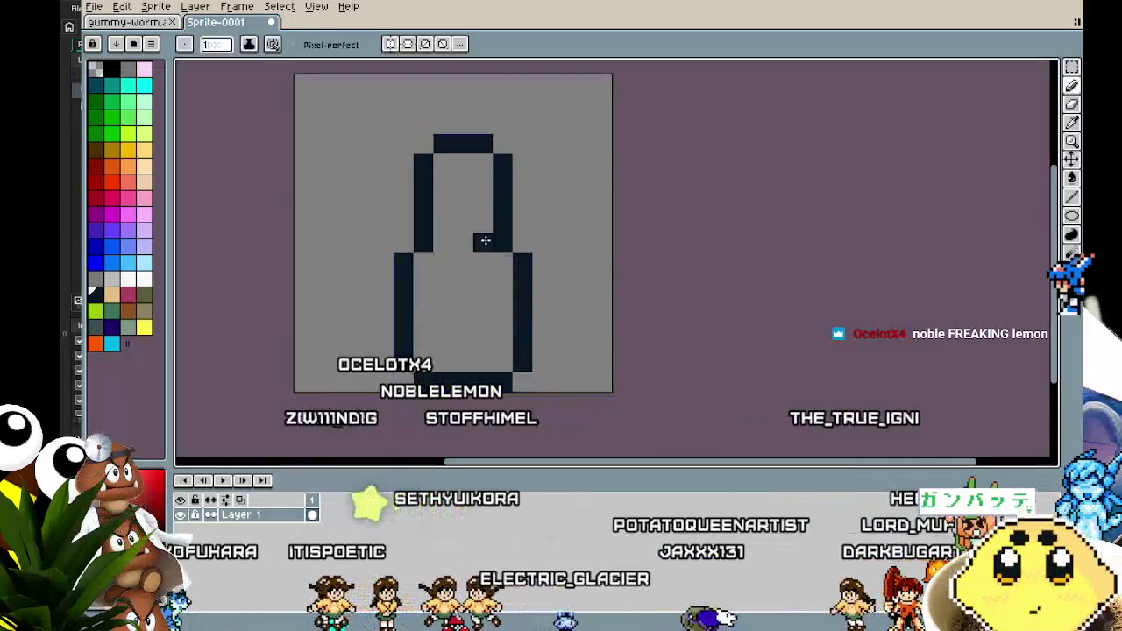
{"action": "scroll", "coordinate": [441, 304], "scroll_direction": "down", "scroll_amount": 3}
{"action": "scroll", "coordinate": [490, 317], "scroll_direction": "up", "scroll_amount": 3}
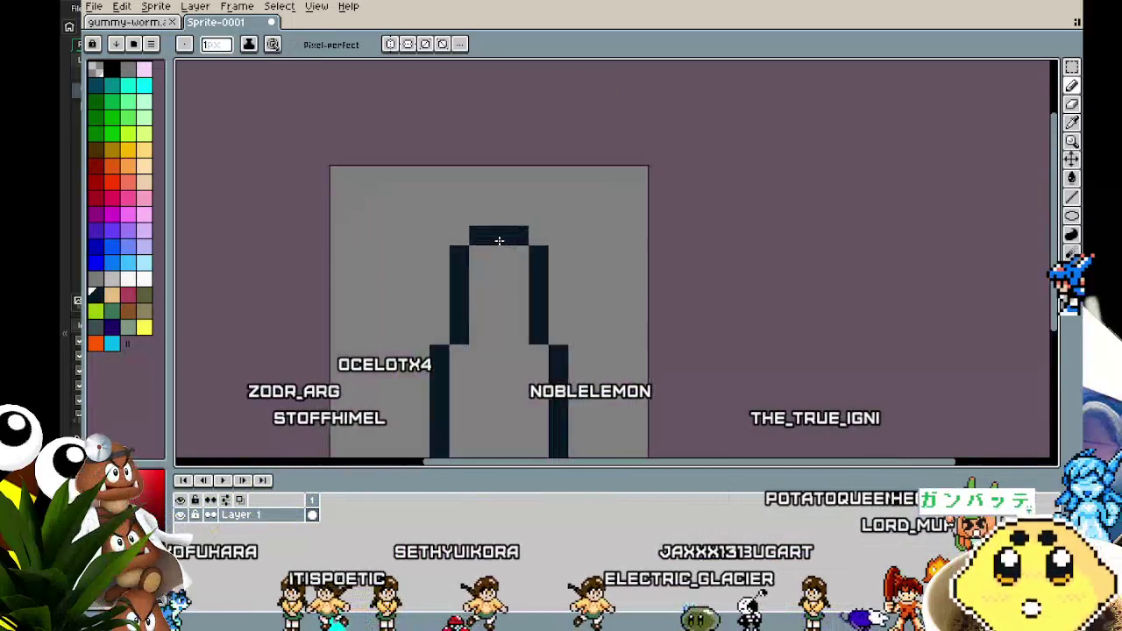
{"action": "right_click", "coordinate": [539, 236]}
{"action": "left_click_drag", "start_coordinate": [559, 234], "coordinate": [441, 233]}
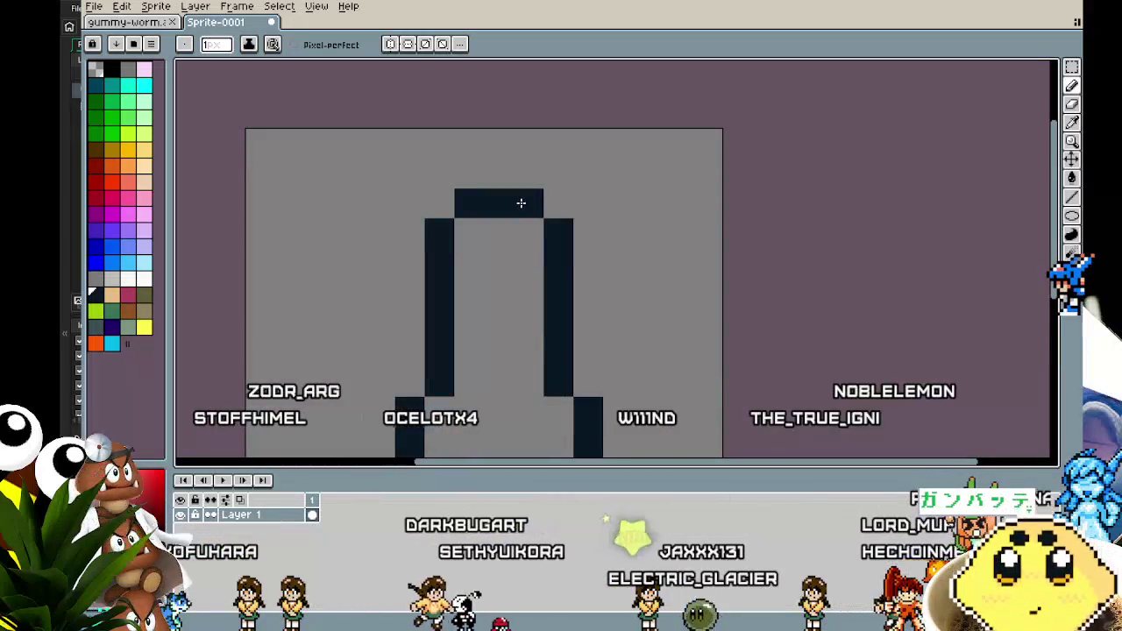
Step: Paint the bottle's lower interior with brown from the palette
{"action": "left_click", "coordinate": [481, 199]}
{"action": "scroll", "coordinate": [458, 371], "scroll_direction": "down", "scroll_amount": 4}
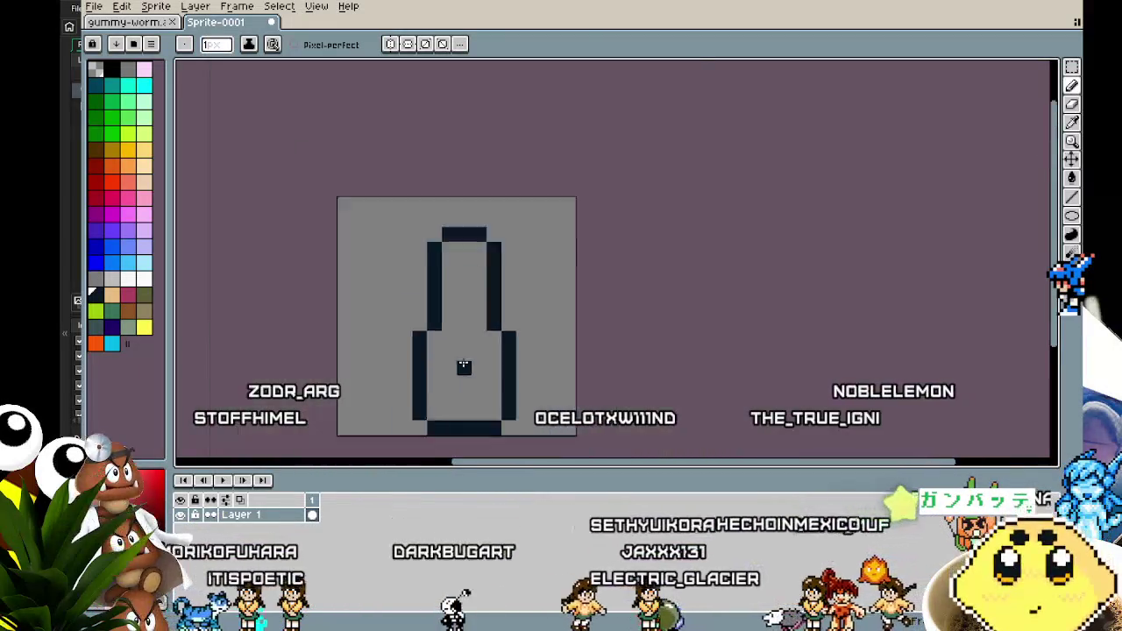
{"action": "scroll", "coordinate": [464, 409], "scroll_direction": "up", "scroll_amount": 2}
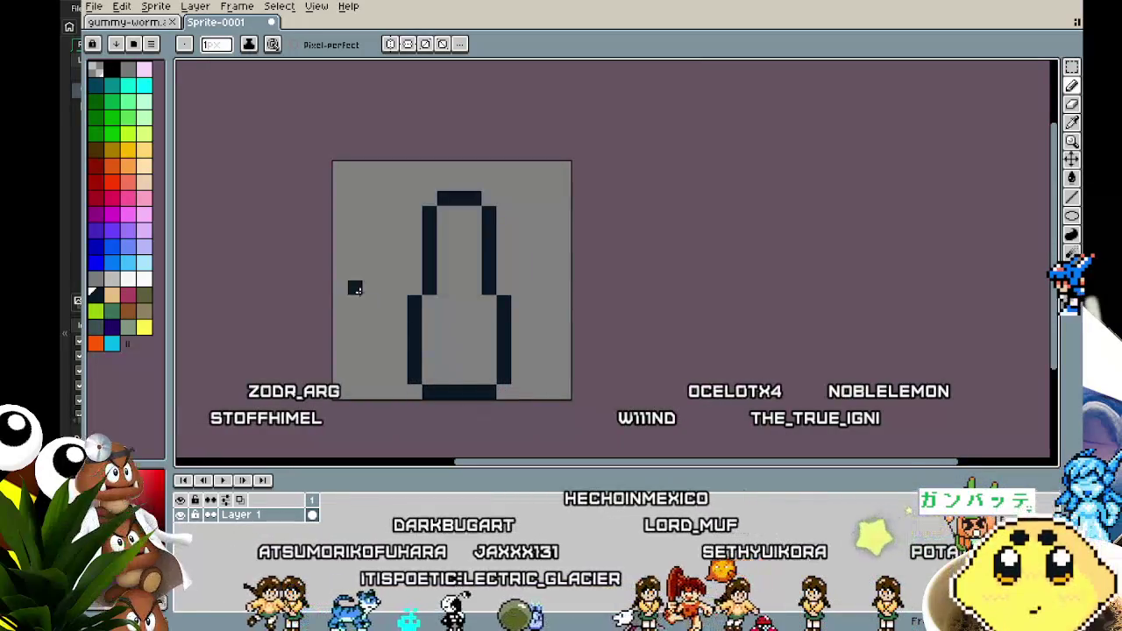
{"action": "left_click", "coordinate": [132, 312]}
{"action": "mouse_move", "coordinate": [495, 382]}
{"action": "left_mouse_down"}
{"action": "mouse_move", "coordinate": [427, 345]}
{"action": "mouse_move", "coordinate": [453, 328]}
{"action": "mouse_move", "coordinate": [491, 330]}
{"action": "left_mouse_up"}
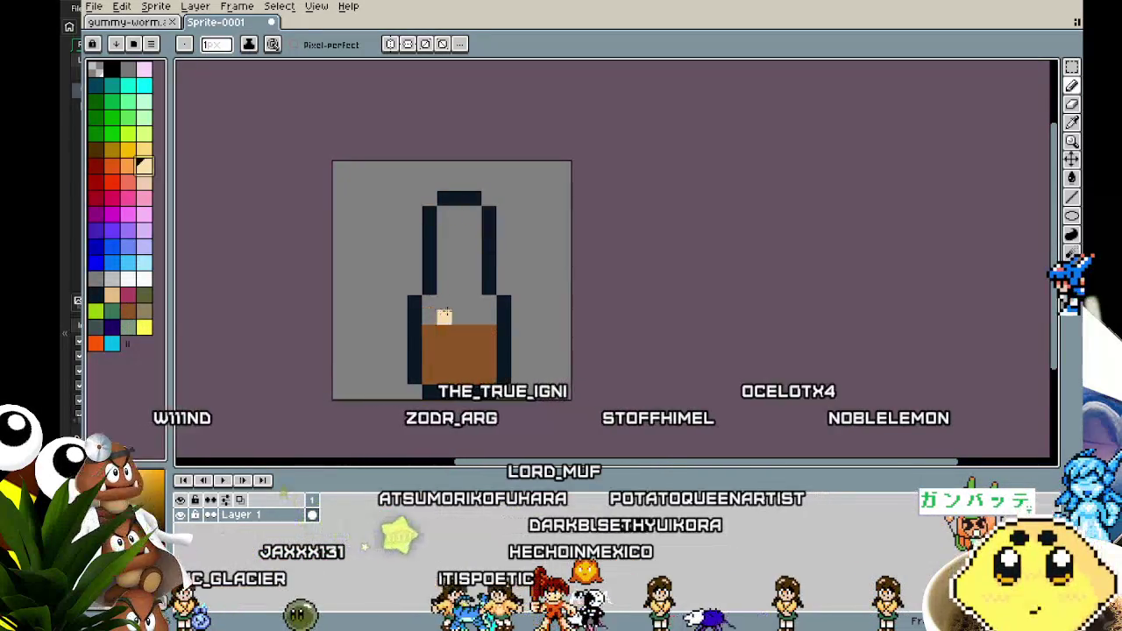
Step: Flood-fill the upper interior with cream and add a brown row above the liquid
{"action": "key", "text": "g"}
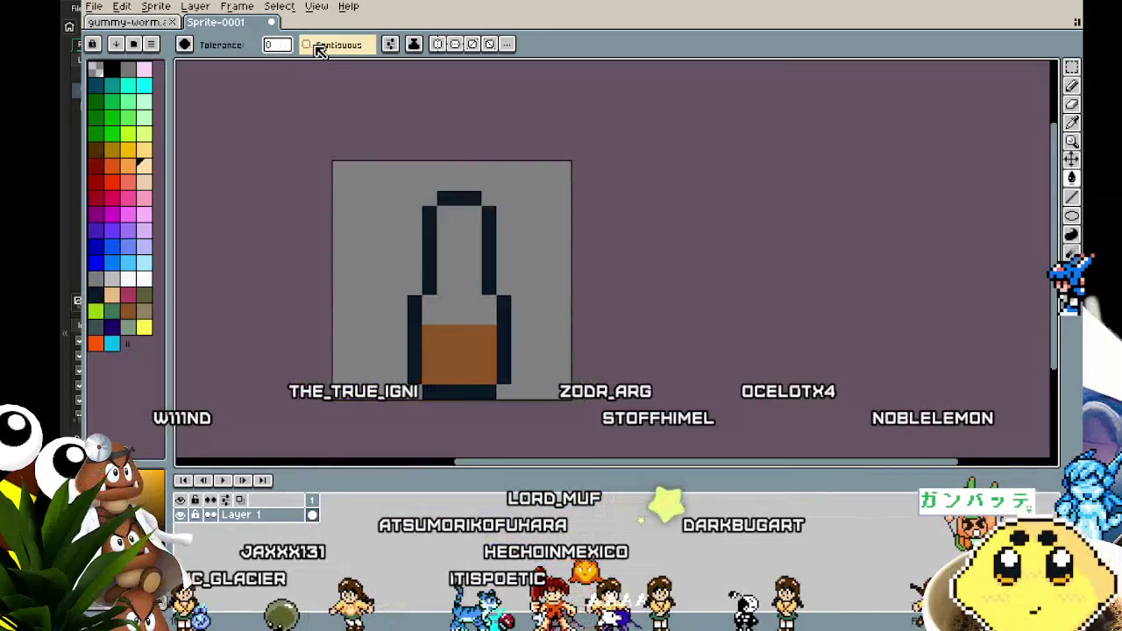
{"action": "left_click", "coordinate": [442, 288]}
{"action": "key", "text": "b"}
{"action": "scroll", "coordinate": [441, 342], "scroll_direction": "down", "scroll_amount": 1}
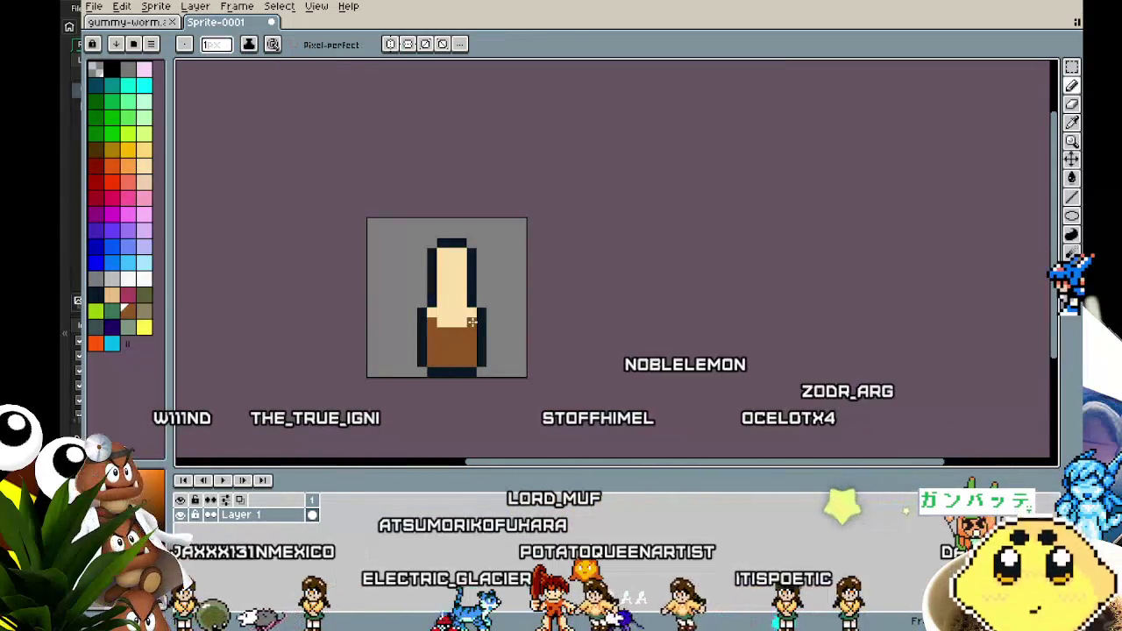
{"action": "mouse_move", "coordinate": [431, 321]}
{"action": "left_mouse_down"}
{"action": "mouse_move", "coordinate": [463, 312]}
{"action": "mouse_move", "coordinate": [439, 312]}
{"action": "left_mouse_up"}
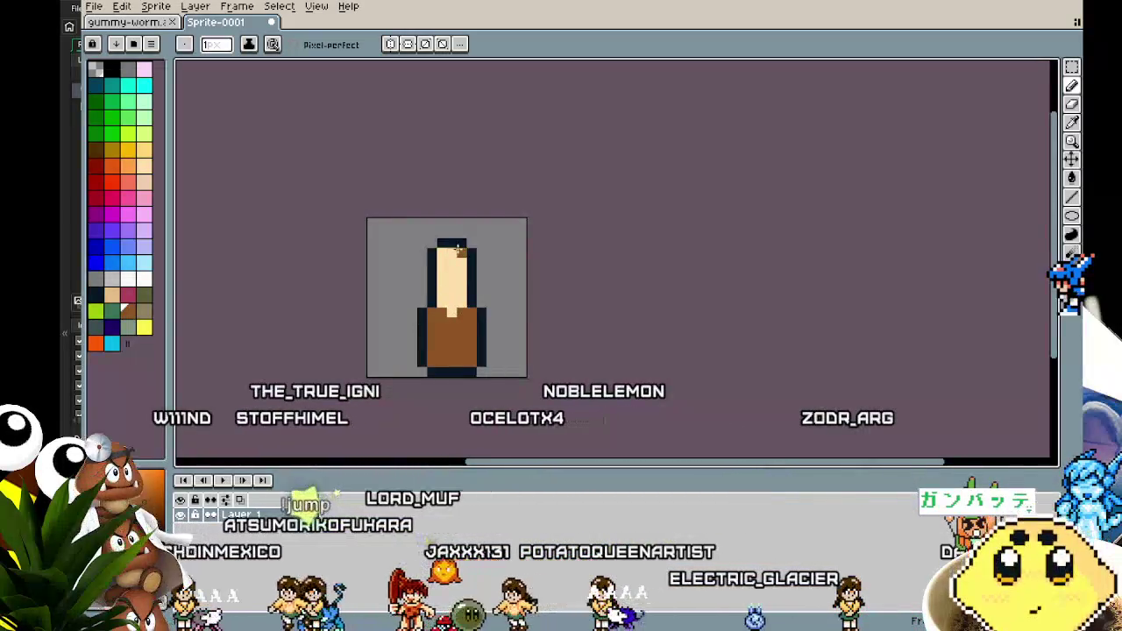
{"action": "scroll", "coordinate": [426, 365], "scroll_direction": "down", "scroll_amount": 3}
{"action": "scroll", "coordinate": [427, 365], "scroll_direction": "up", "scroll_amount": 4}
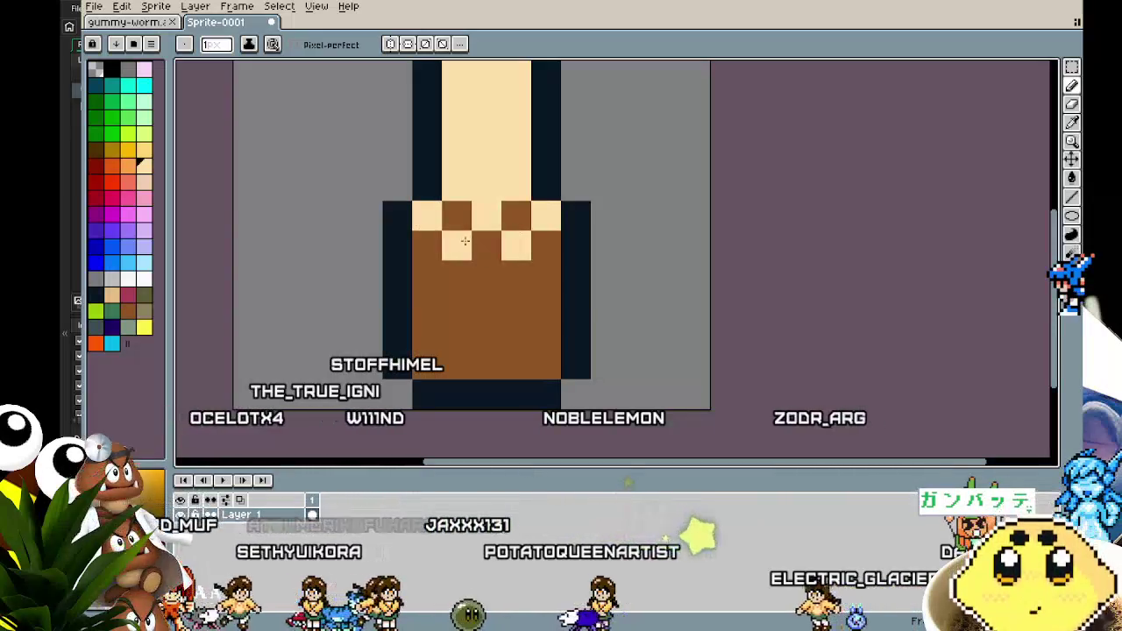
Step: Turn label pixels cream to form the checker band, zooming to check it
{"action": "left_click", "coordinate": [541, 250]}
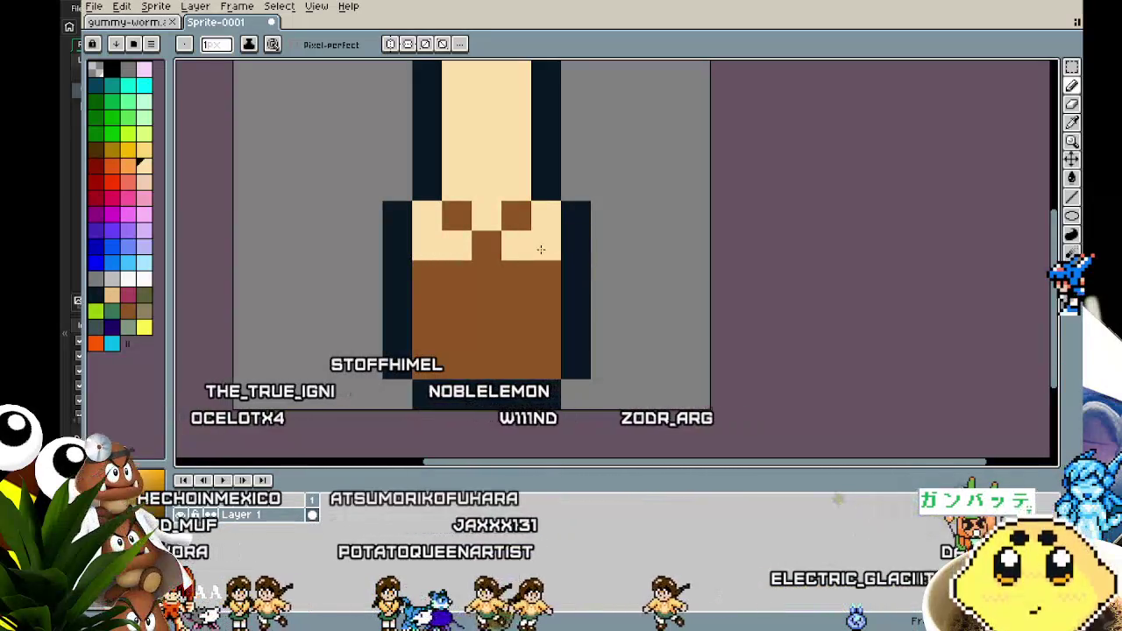
{"action": "scroll", "coordinate": [513, 374], "scroll_direction": "down", "scroll_amount": 4}
{"action": "scroll", "coordinate": [517, 390], "scroll_direction": "up", "scroll_amount": 3}
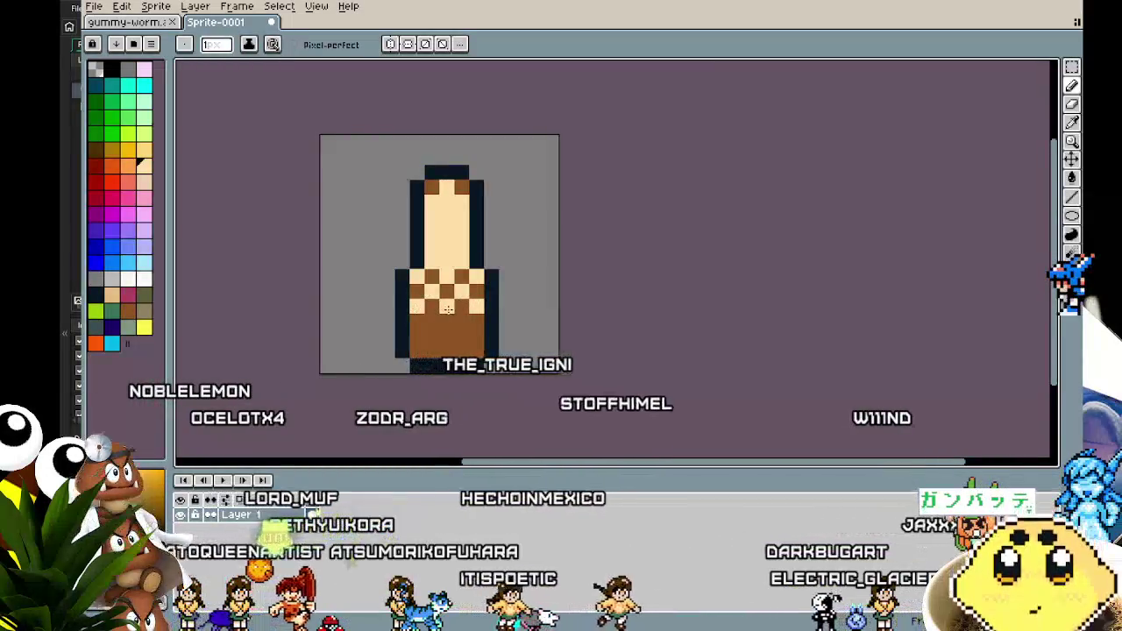
{"action": "scroll", "coordinate": [409, 377], "scroll_direction": "down", "scroll_amount": 5}
{"action": "scroll", "coordinate": [412, 375], "scroll_direction": "up", "scroll_amount": 3}
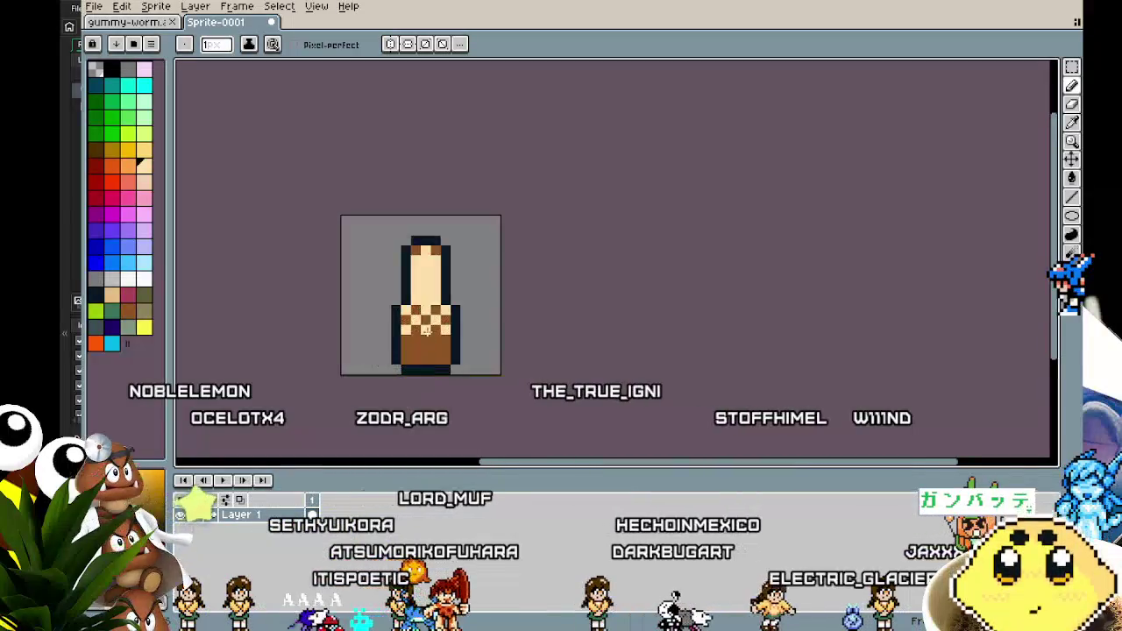
{"action": "left_click_drag", "start_coordinate": [435, 270], "coordinate": [387, 218]}
{"action": "key", "text": "i"}
{"action": "key", "text": "b"}
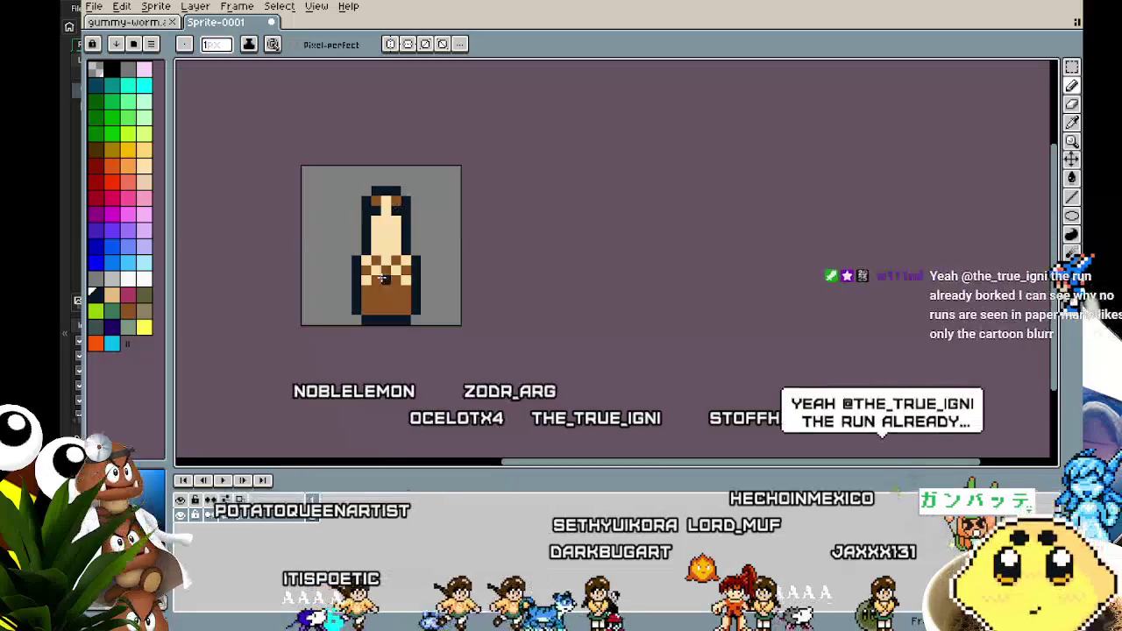
{"action": "scroll", "coordinate": [372, 386], "scroll_direction": "down", "scroll_amount": 3}
{"action": "scroll", "coordinate": [374, 361], "scroll_direction": "down", "scroll_amount": 1}
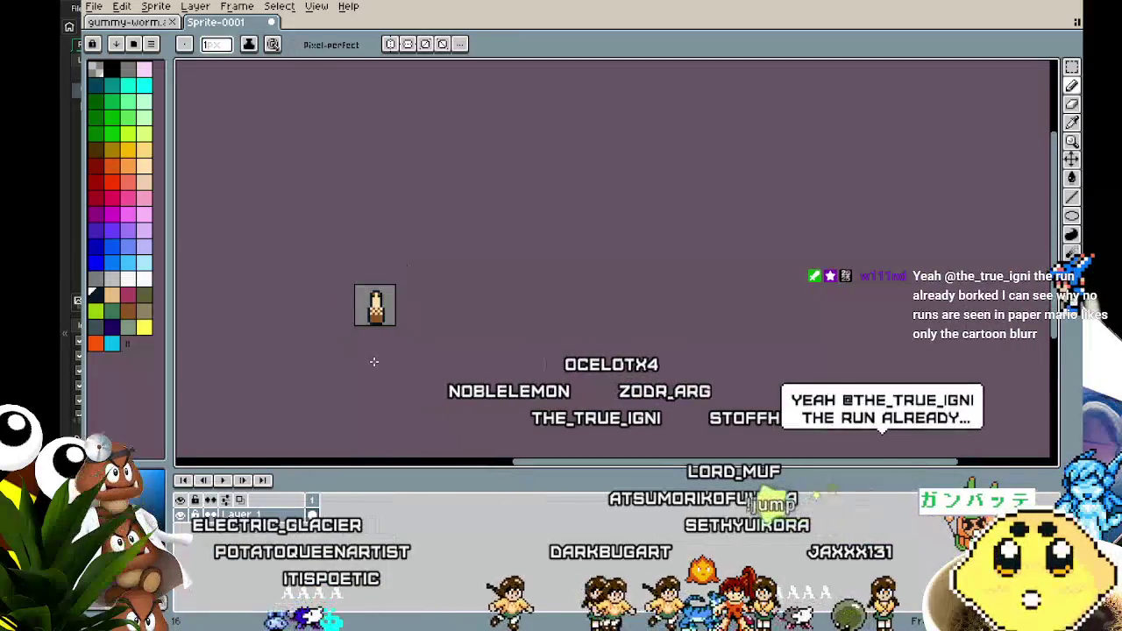
{"action": "scroll", "coordinate": [374, 361], "scroll_direction": "up", "scroll_amount": 2}
{"action": "scroll", "coordinate": [395, 366], "scroll_direction": "up", "scroll_amount": 1}
Step: Add white highlight pixels across the bottle's upper body
{"action": "key", "text": "v"}
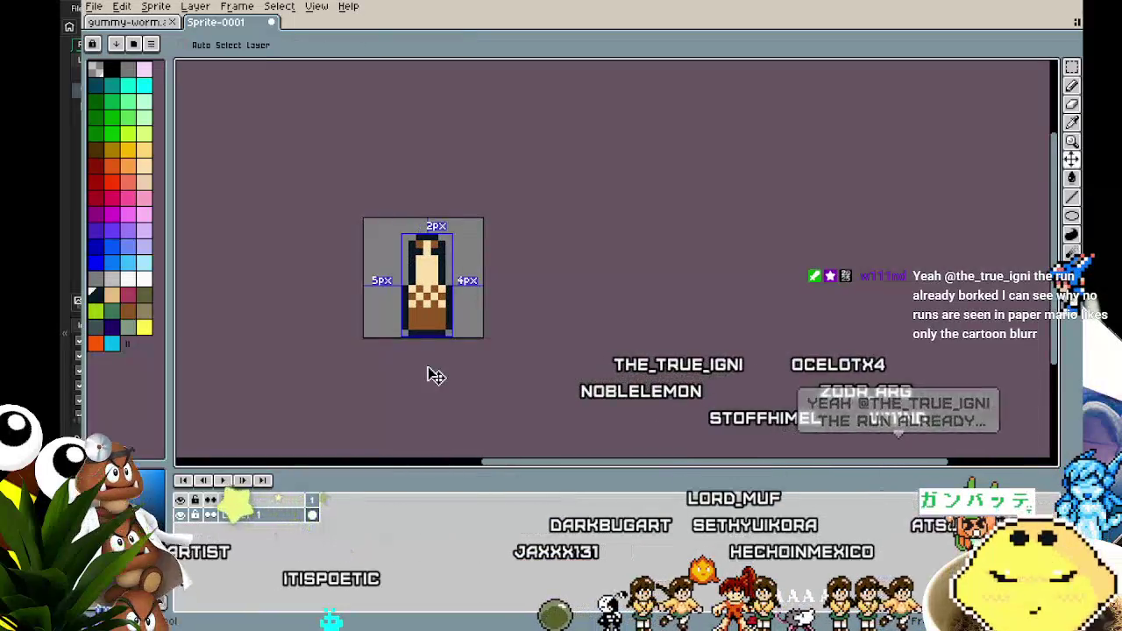
{"action": "key", "text": "b"}
{"action": "key", "text": "m"}
{"action": "key", "text": "ctrl+a"}
{"action": "scroll", "coordinate": [399, 290], "scroll_direction": "up", "scroll_amount": 3}
{"action": "key", "text": "ctrl+d"}
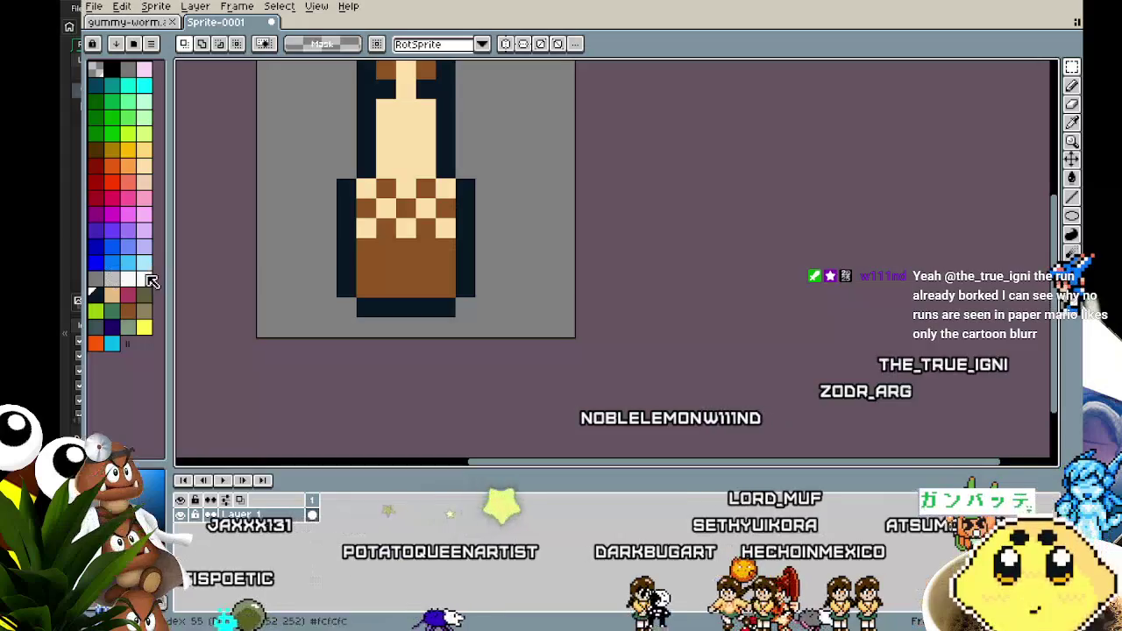
{"action": "key", "text": "b"}
{"action": "left_click", "coordinate": [466, 227]}
{"action": "left_click", "coordinate": [505, 227]}
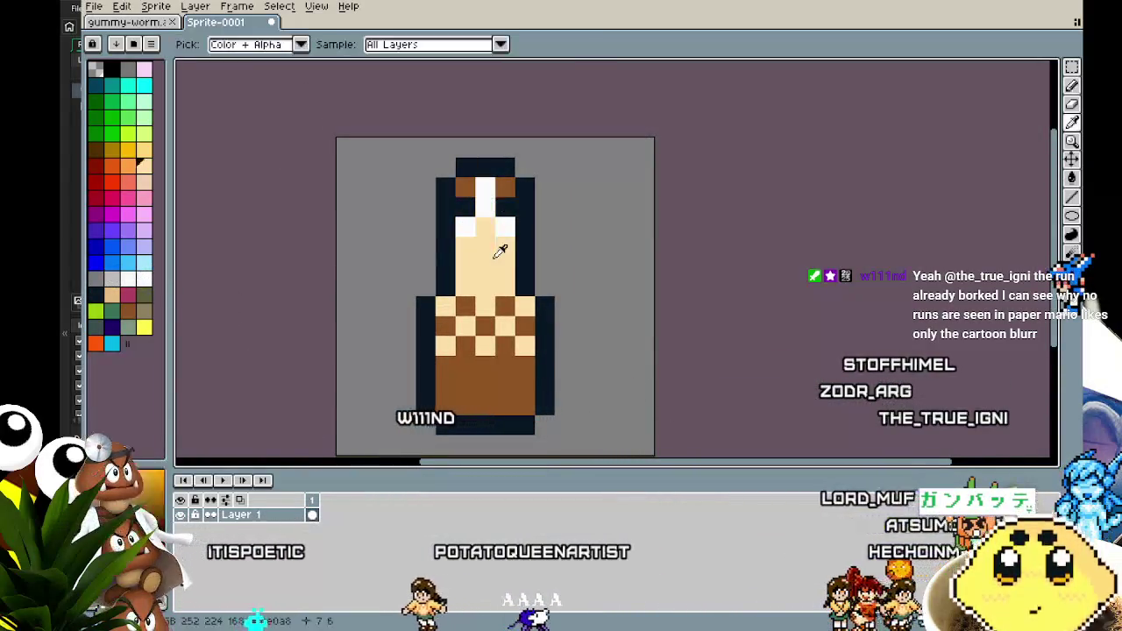
{"action": "key", "text": "alt"}
{"action": "left_click_drag", "start_coordinate": [465, 188], "coordinate": [503, 208]}
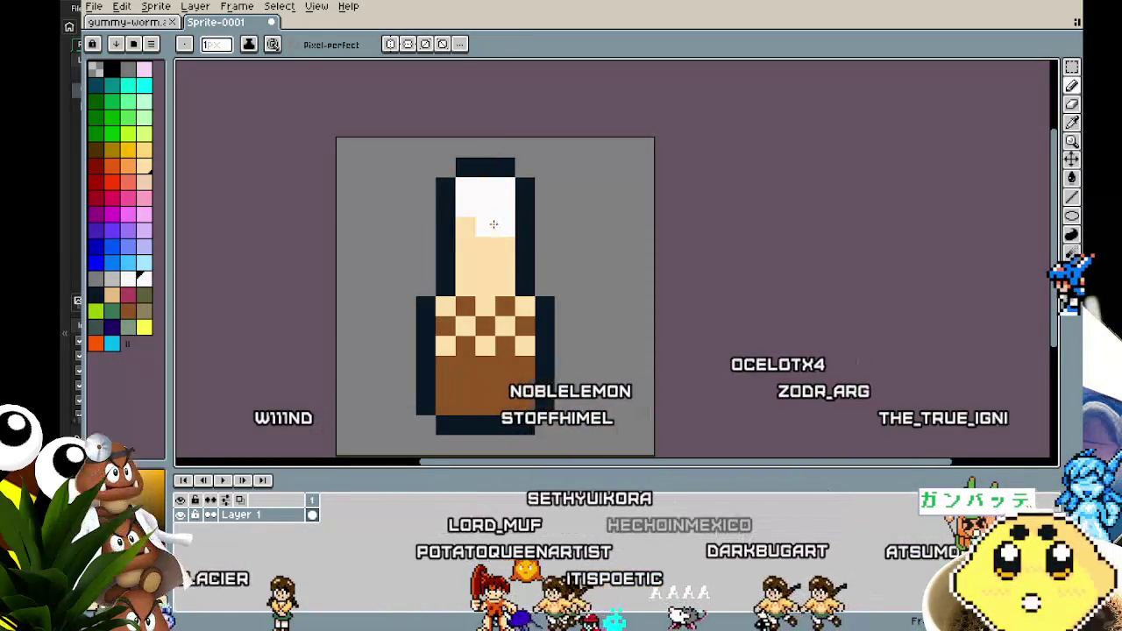
Step: Surround the whole bottle sprite with a white outline using the Outline effect
{"action": "scroll", "coordinate": [451, 323], "scroll_direction": "down", "scroll_amount": 3}
{"action": "scroll", "coordinate": [451, 323], "scroll_direction": "down", "scroll_amount": 1}
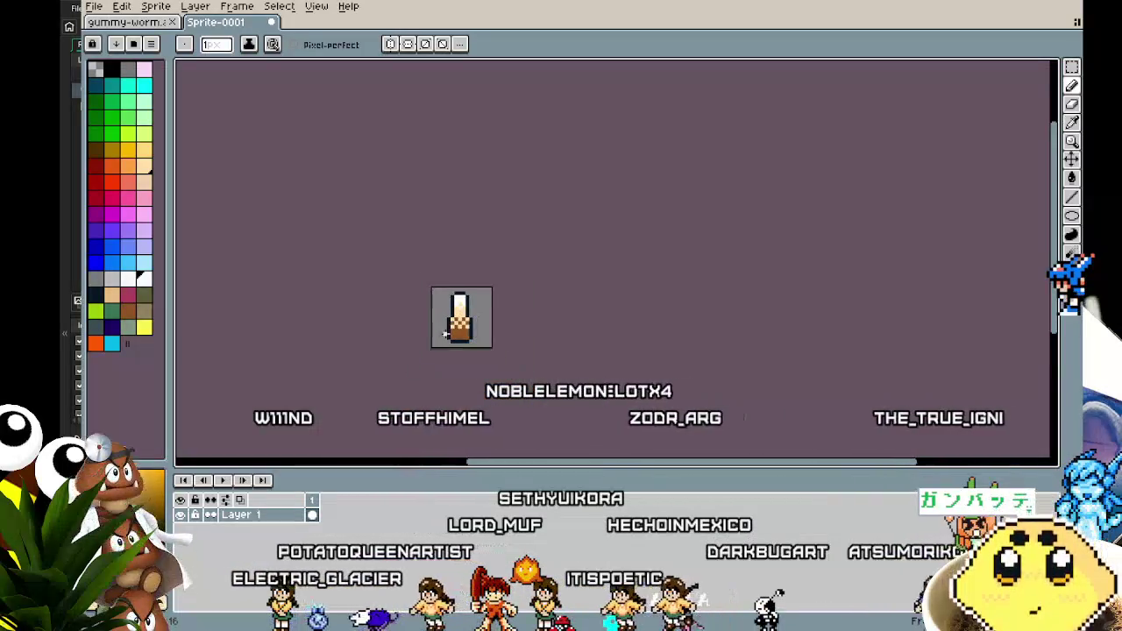
{"action": "scroll", "coordinate": [504, 289], "scroll_direction": "up", "scroll_amount": 5}
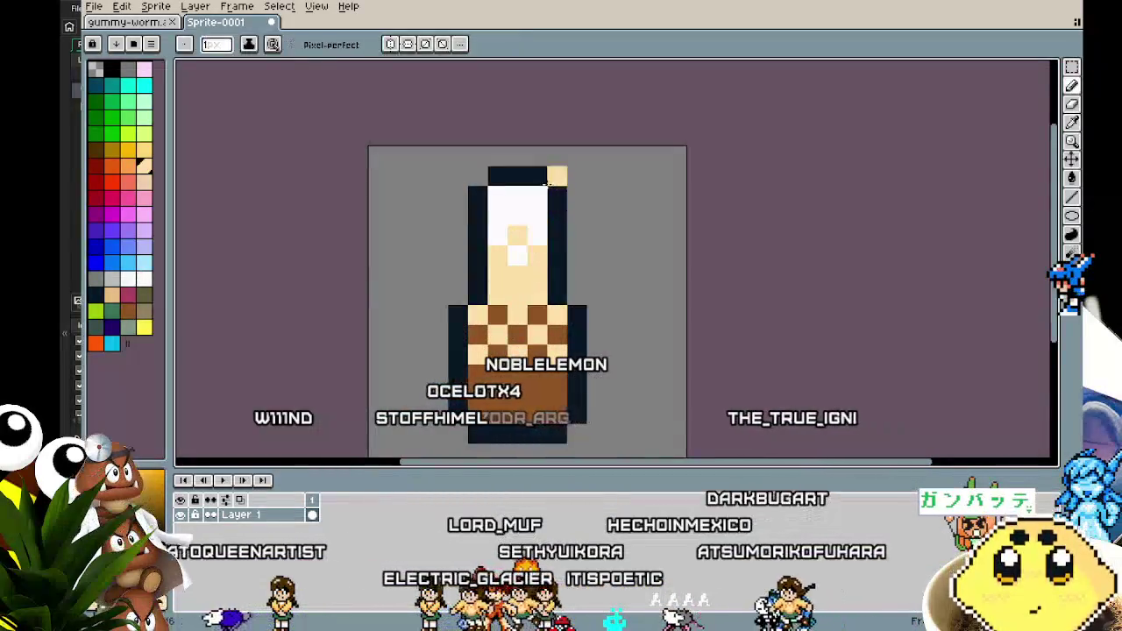
{"action": "scroll", "coordinate": [436, 367], "scroll_direction": "down", "scroll_amount": 3}
{"action": "scroll", "coordinate": [437, 366], "scroll_direction": "down", "scroll_amount": 2}
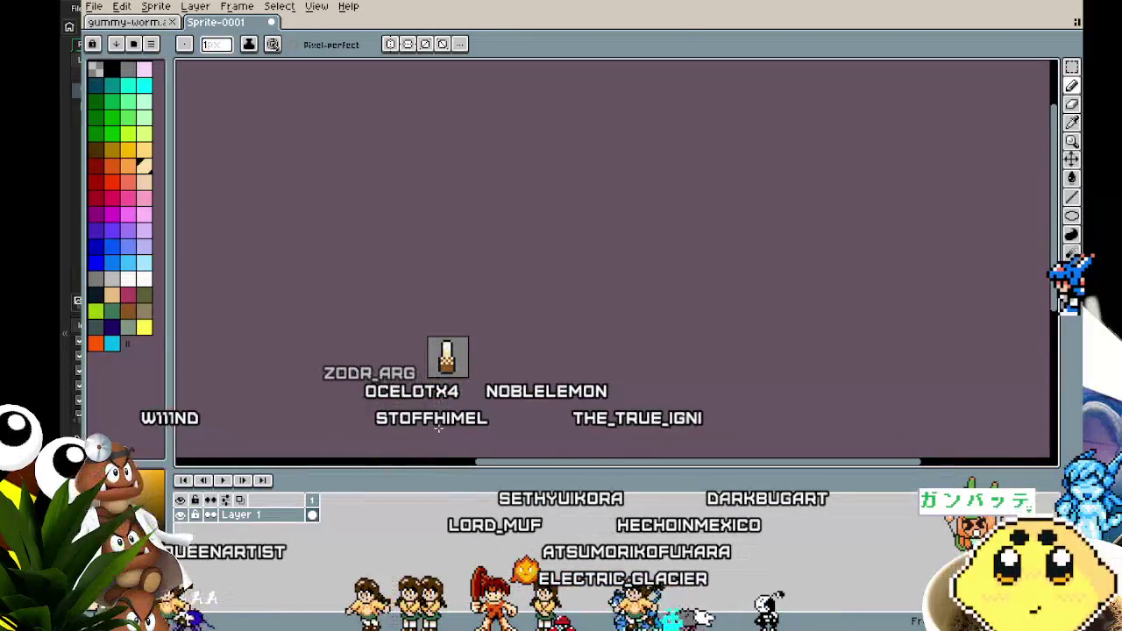
{"action": "scroll", "coordinate": [443, 385], "scroll_direction": "up", "scroll_amount": 3}
{"action": "left_click_drag", "start_coordinate": [441, 427], "coordinate": [428, 425]}
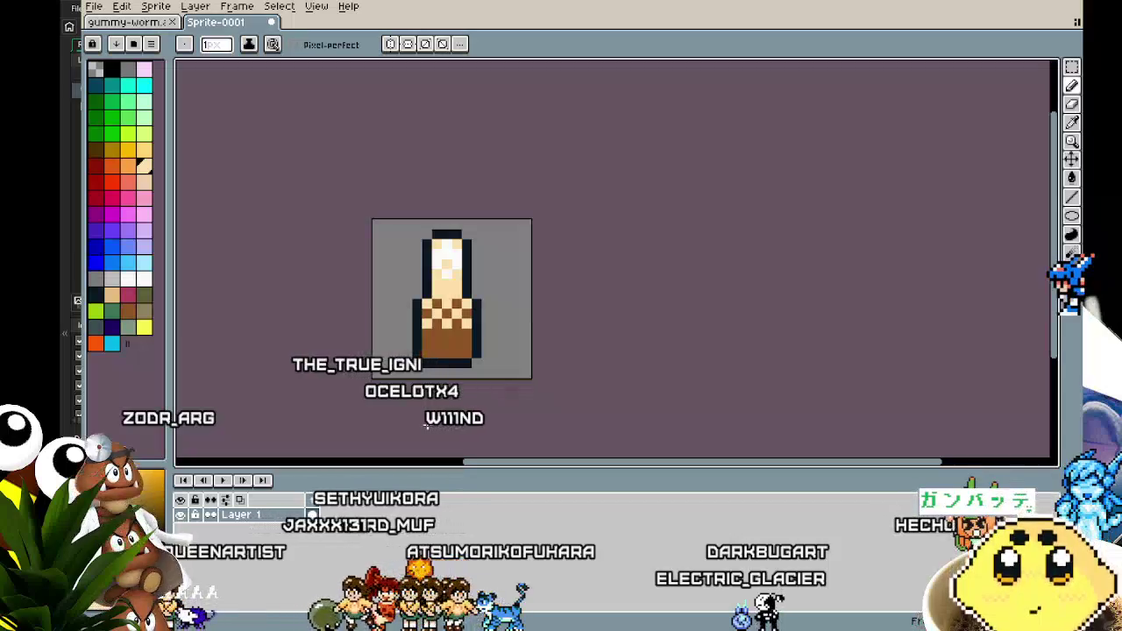
{"action": "left_click", "coordinate": [157, 22]}
{"action": "left_click", "coordinate": [208, 23]}
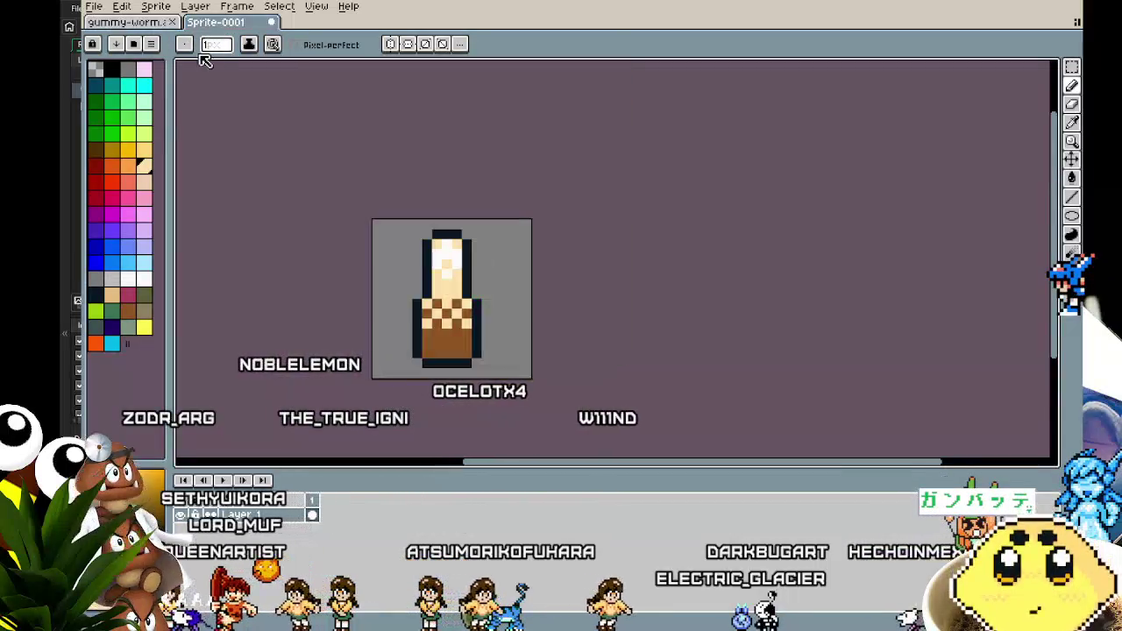
{"action": "left_click", "coordinate": [145, 278]}
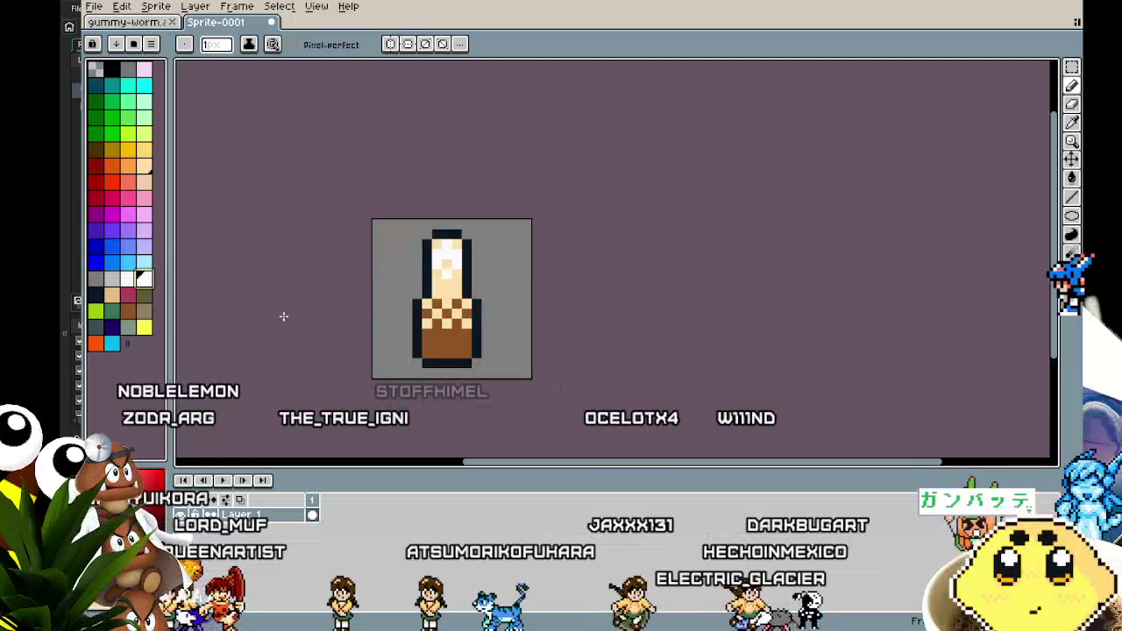
{"action": "key", "text": "shift+o"}
{"action": "key", "text": "Return"}
{"action": "scroll", "coordinate": [377, 346], "scroll_direction": "up", "scroll_amount": 1}
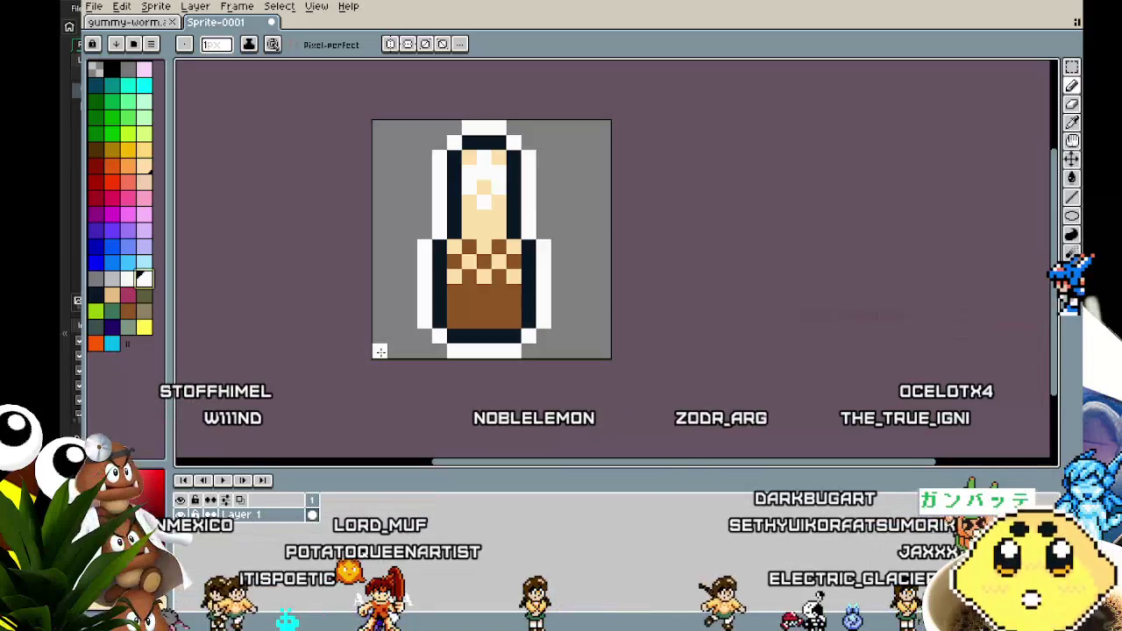
{"action": "left_click_drag", "start_coordinate": [431, 288], "coordinate": [350, 286]}
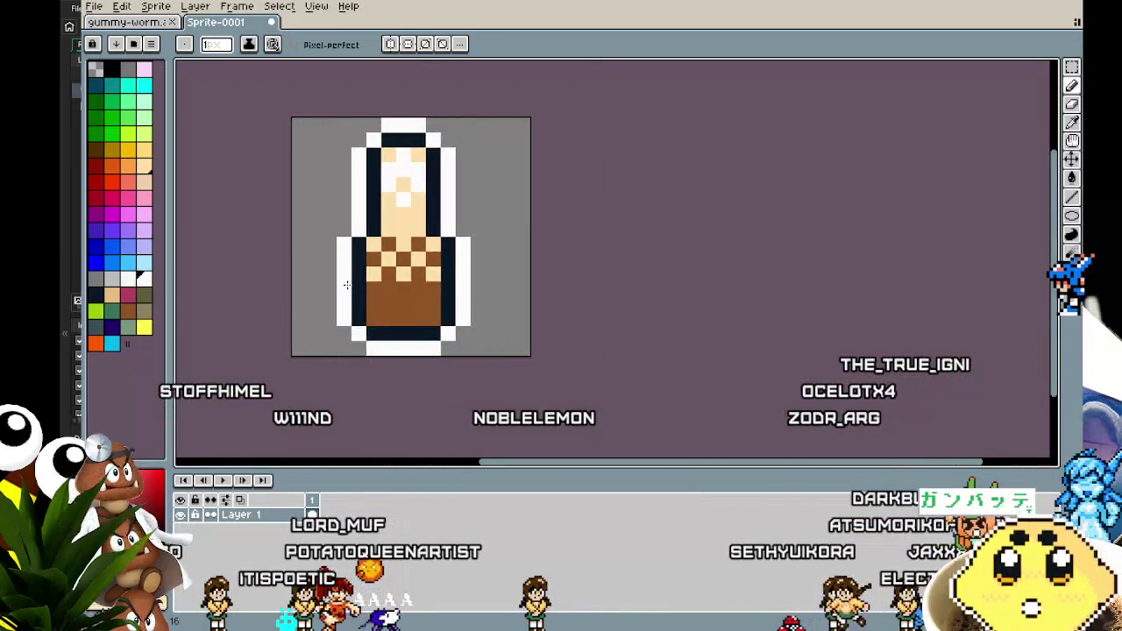
{"action": "scroll", "coordinate": [348, 285], "scroll_direction": "up", "scroll_amount": 1}
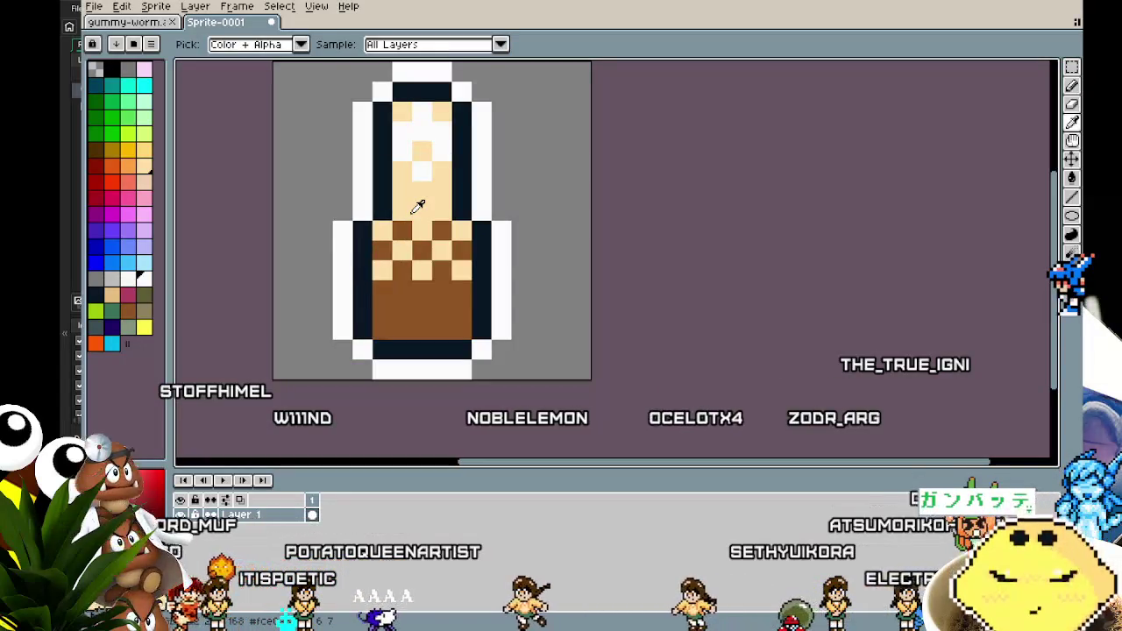
{"action": "key", "text": "b"}
{"action": "scroll", "coordinate": [410, 211], "scroll_direction": "down", "scroll_amount": 3}
{"action": "scroll", "coordinate": [410, 211], "scroll_direction": "up", "scroll_amount": 2}
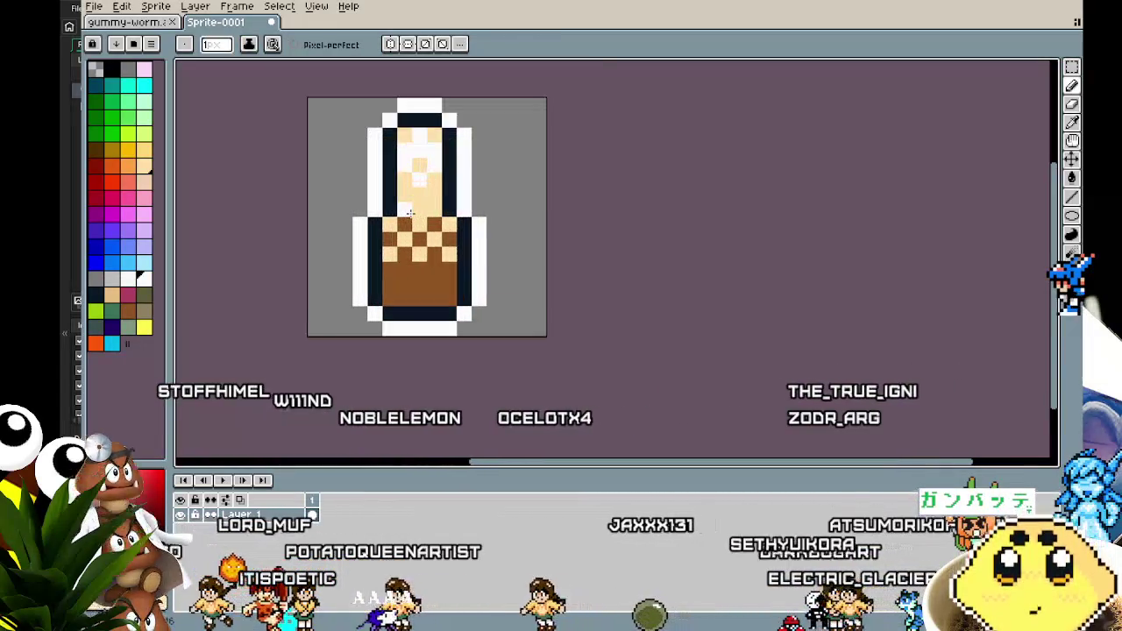
{"action": "key", "text": "i"}
{"action": "left_click", "coordinate": [448, 241]}
{"action": "key", "text": "b"}
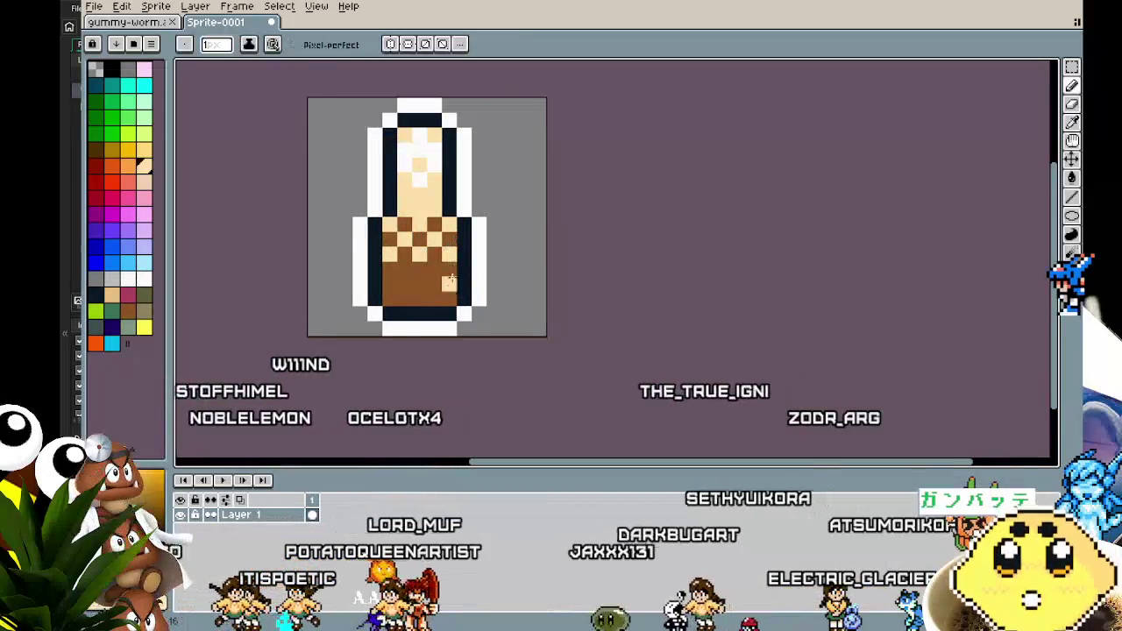
{"action": "left_click_drag", "start_coordinate": [454, 312], "coordinate": [407, 309]}
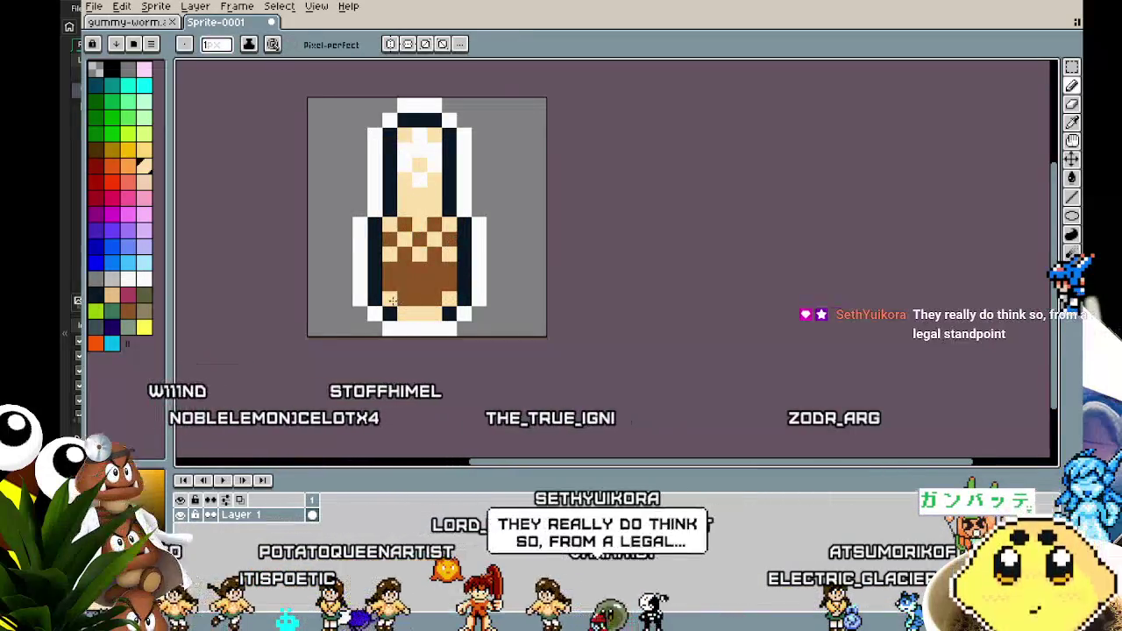
{"action": "scroll", "coordinate": [453, 335], "scroll_direction": "down", "scroll_amount": 5}
{"action": "scroll", "coordinate": [442, 347], "scroll_direction": "up", "scroll_amount": 5}
{"action": "scroll", "coordinate": [474, 333], "scroll_direction": "down", "scroll_amount": 5}
{"action": "scroll", "coordinate": [499, 322], "scroll_direction": "up", "scroll_amount": 5}
{"action": "left_click", "coordinate": [546, 333], "text": "alt"}
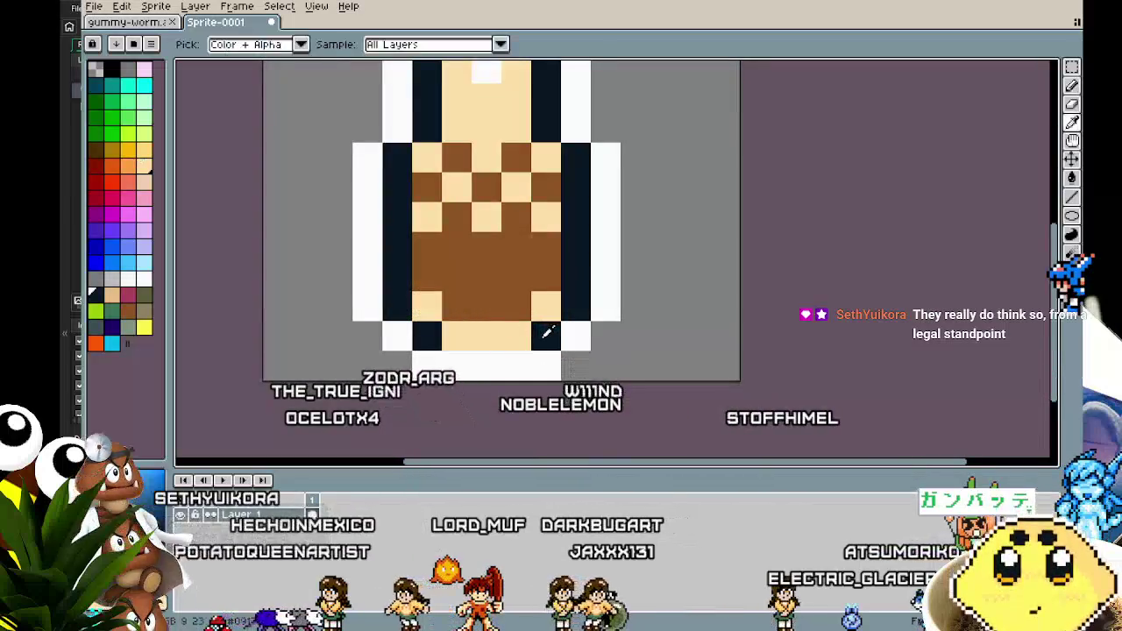
{"action": "left_click", "coordinate": [517, 336]}
{"action": "left_click", "coordinate": [458, 336]}
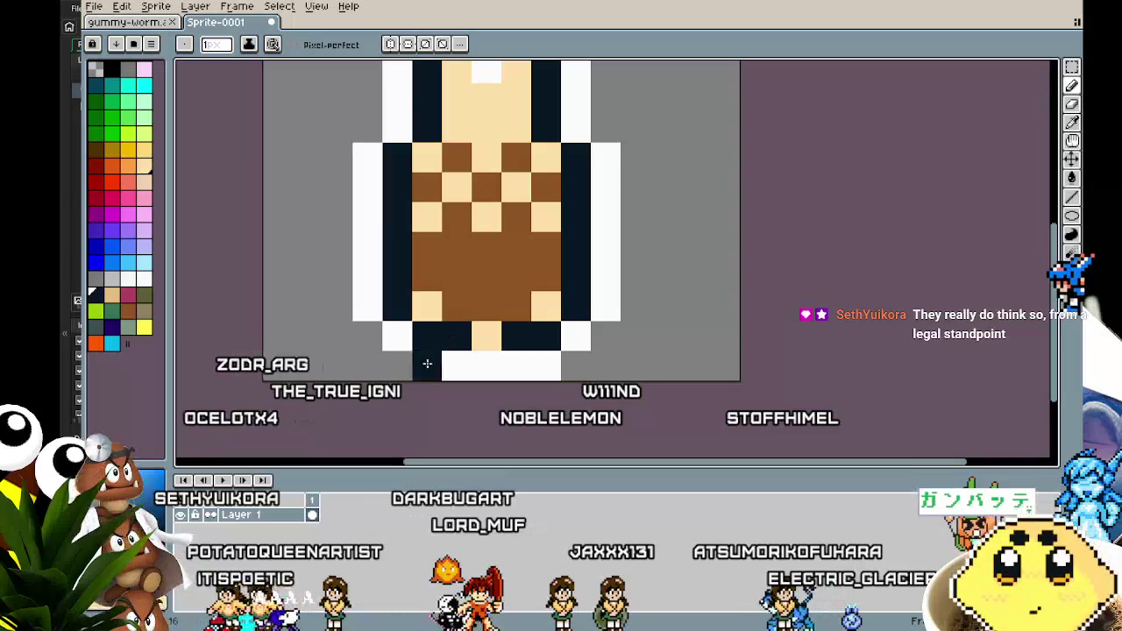
{"action": "scroll", "coordinate": [413, 371], "scroll_direction": "down", "scroll_amount": 5}
{"action": "scroll", "coordinate": [433, 356], "scroll_direction": "up", "scroll_amount": 4}
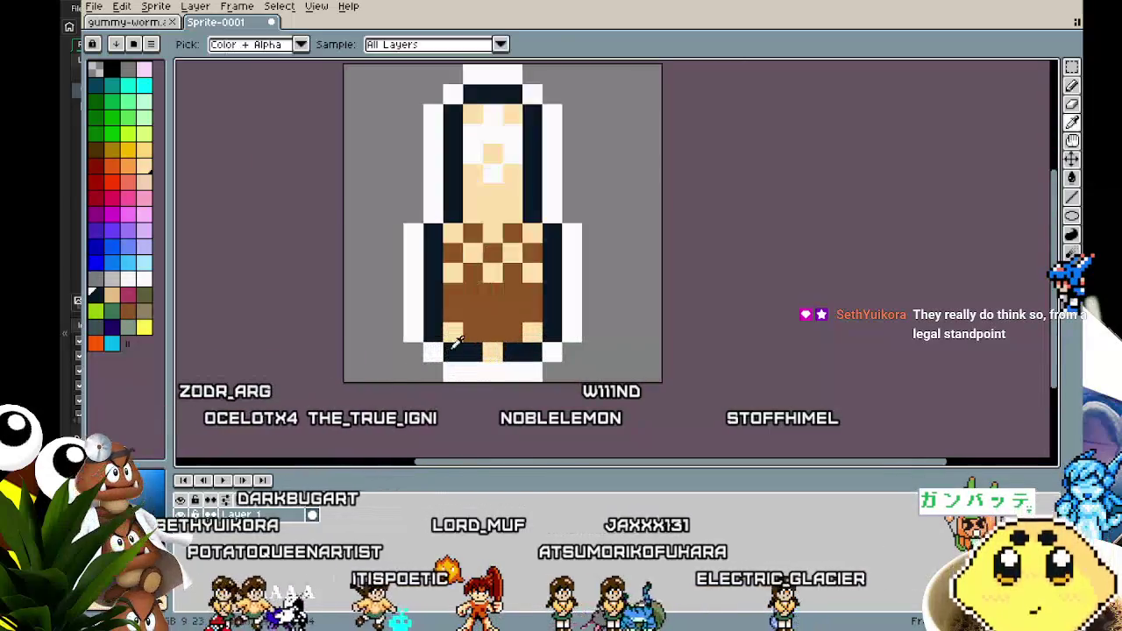
{"action": "left_click", "coordinate": [455, 334], "text": "alt"}
{"action": "left_click", "coordinate": [473, 332]}
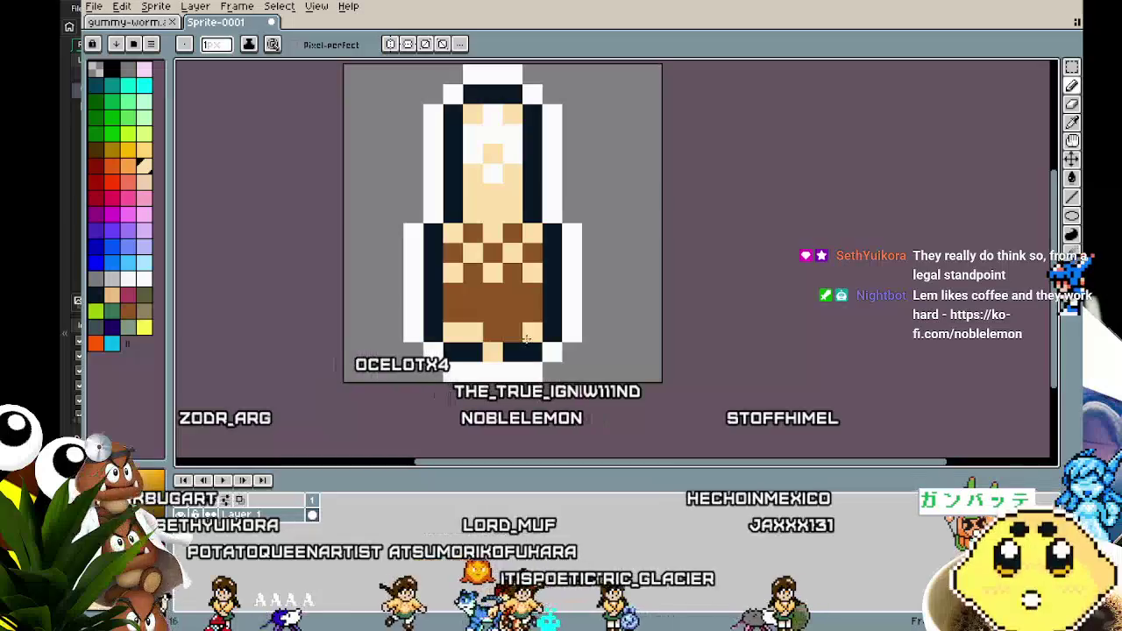
{"action": "scroll", "coordinate": [456, 368], "scroll_direction": "down", "scroll_amount": 4}
{"action": "scroll", "coordinate": [464, 383], "scroll_direction": "up", "scroll_amount": 2}
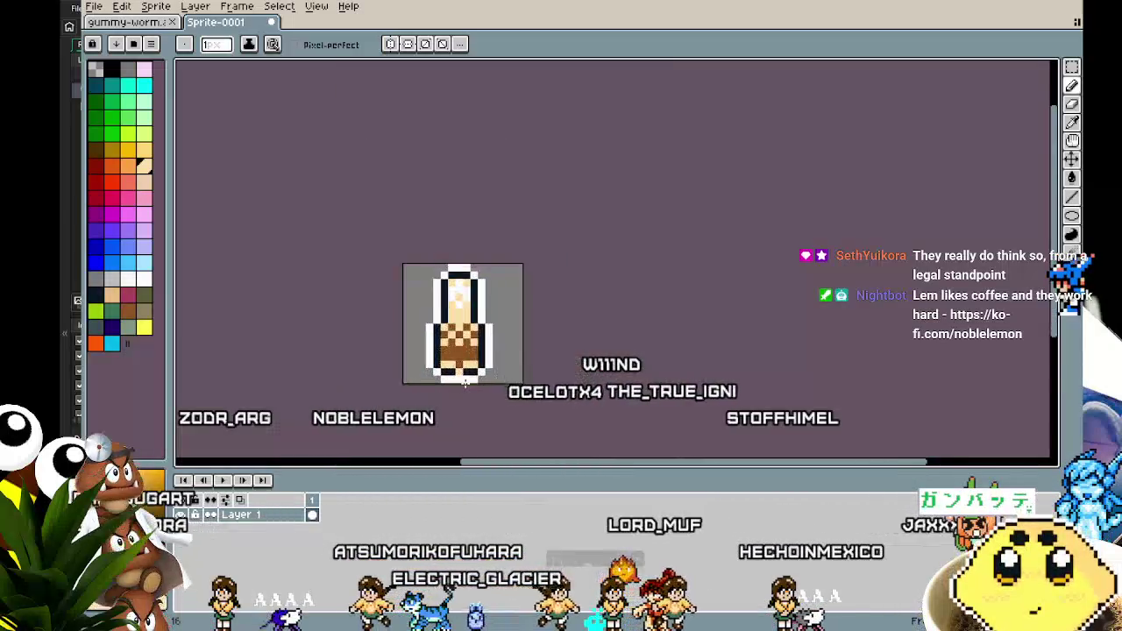
{"action": "scroll", "coordinate": [465, 383], "scroll_direction": "up", "scroll_amount": 2}
{"action": "scroll", "coordinate": [419, 387], "scroll_direction": "down", "scroll_amount": 3}
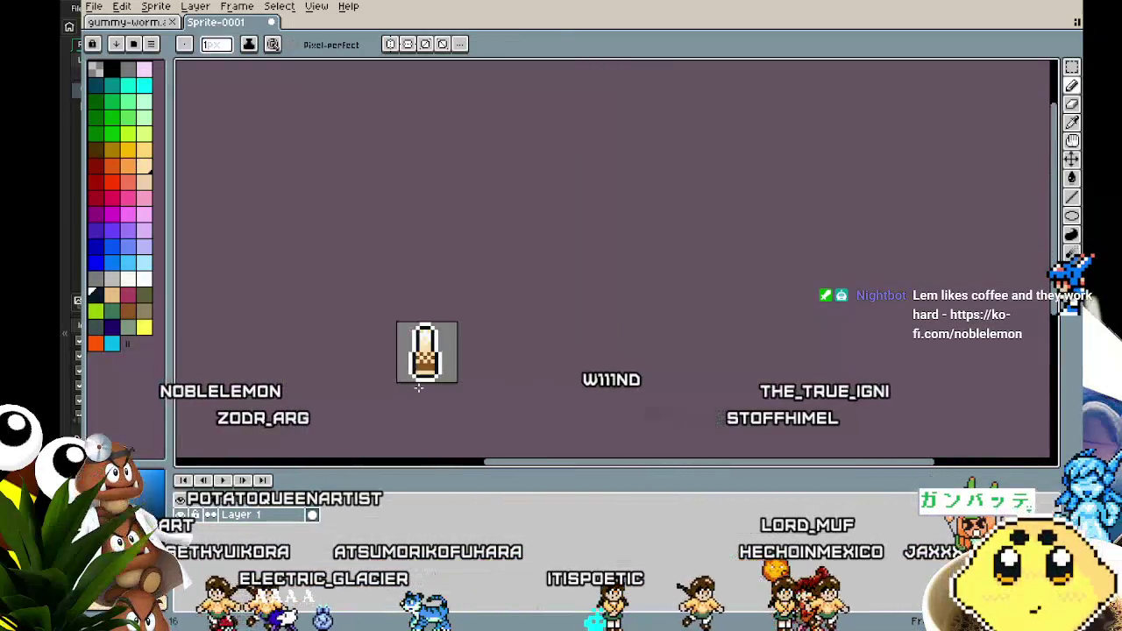
{"action": "left_click_drag", "start_coordinate": [386, 406], "coordinate": [326, 344]}
{"action": "scroll", "coordinate": [322, 360], "scroll_direction": "up", "scroll_amount": 3}
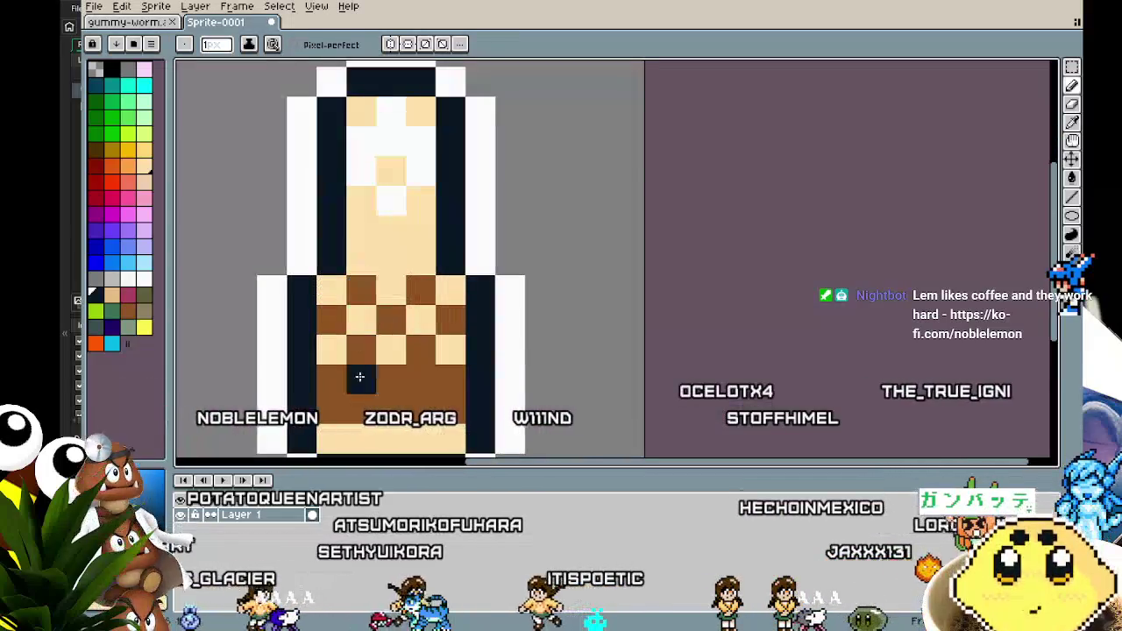
{"action": "scroll", "coordinate": [457, 350], "scroll_direction": "down", "scroll_amount": 3}
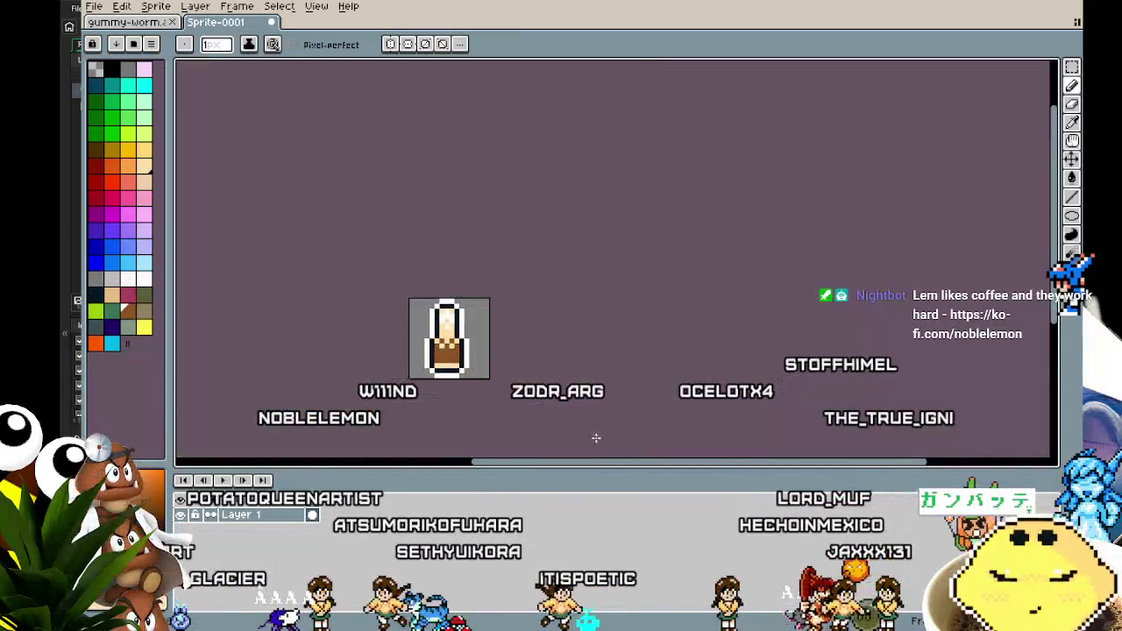
{"action": "left_click_drag", "start_coordinate": [597, 439], "coordinate": [594, 379]}
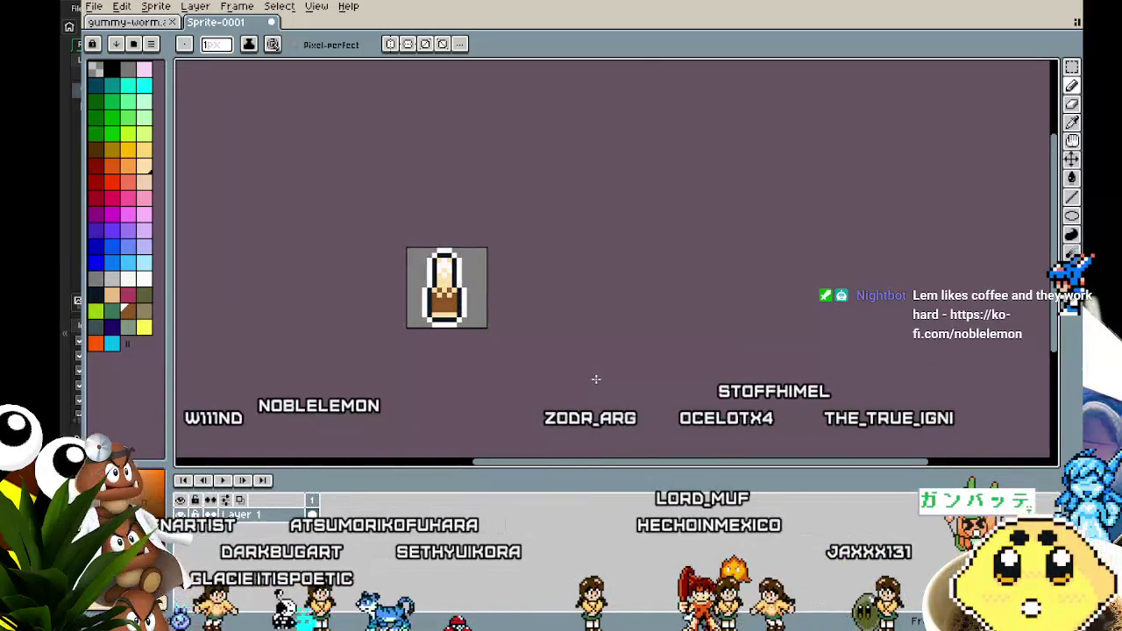
{"action": "scroll", "coordinate": [486, 366], "scroll_direction": "up", "scroll_amount": 3}
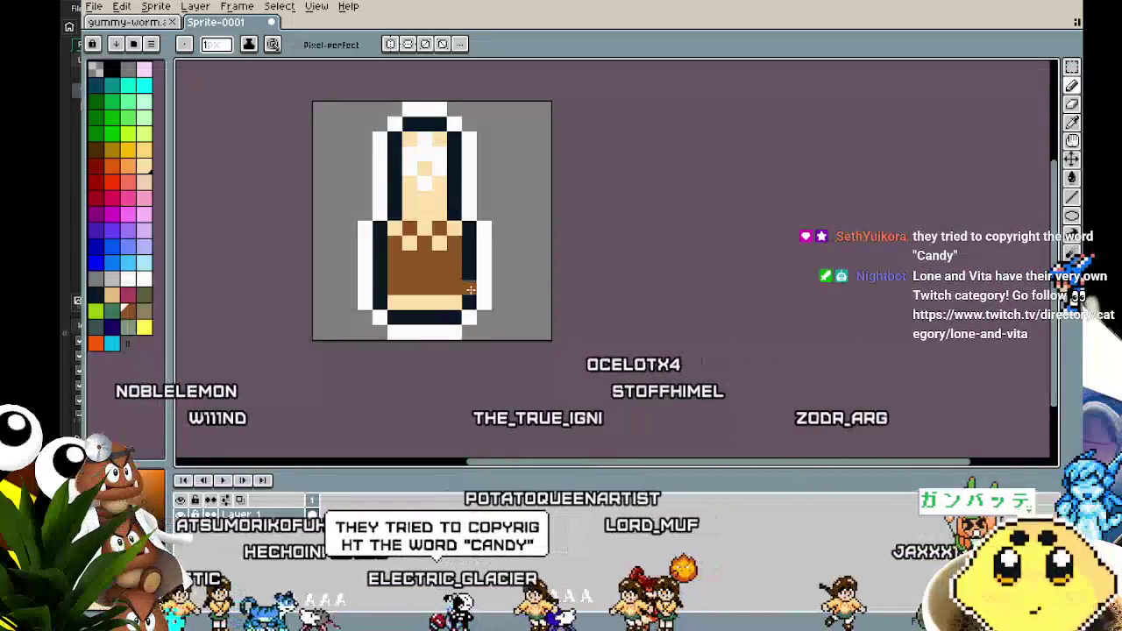
Step: Add a brown shading pixel on the bottle's left neck edge, zooming to inspect
{"action": "scroll", "coordinate": [375, 366], "scroll_direction": "down", "scroll_amount": 3}
{"action": "scroll", "coordinate": [380, 379], "scroll_direction": "up", "scroll_amount": 3}
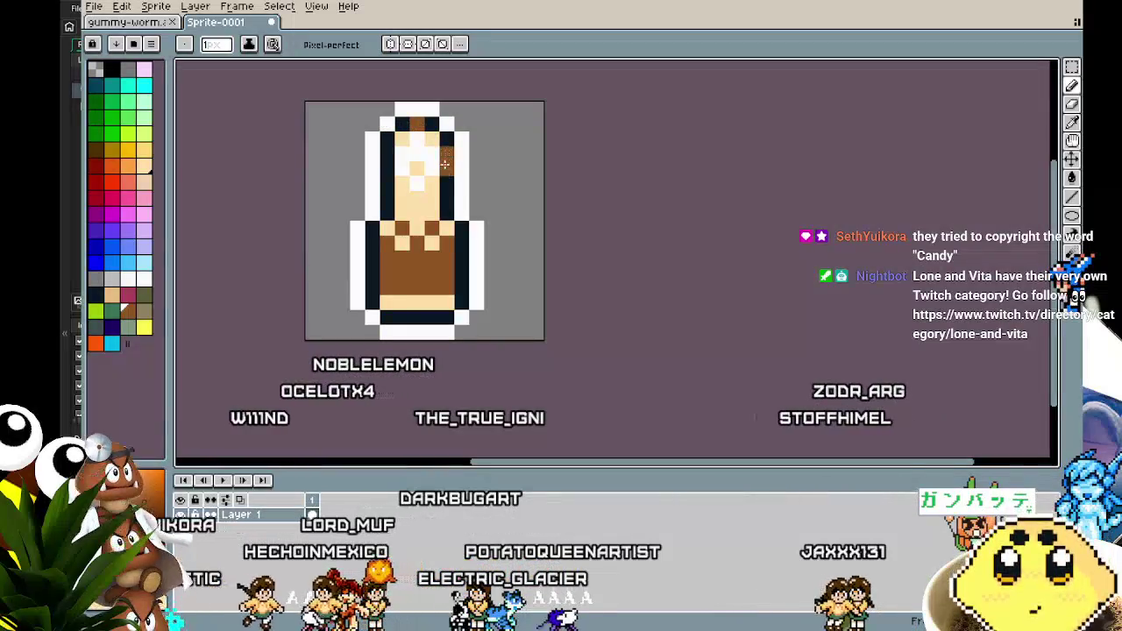
{"action": "scroll", "coordinate": [384, 162], "scroll_direction": "down", "scroll_amount": 3}
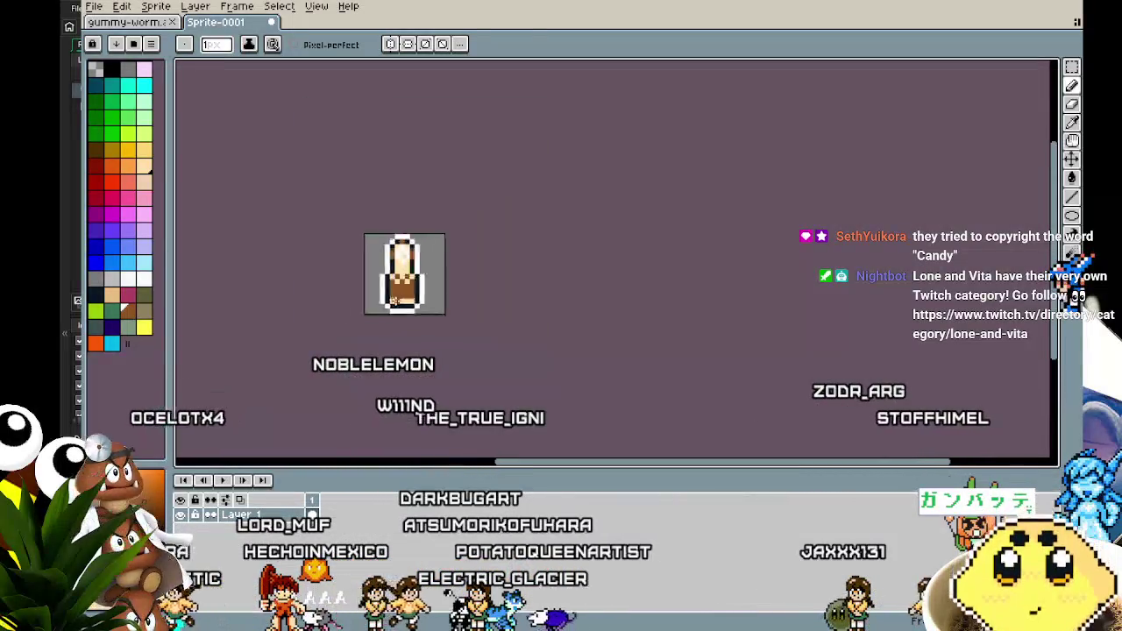
{"action": "scroll", "coordinate": [391, 282], "scroll_direction": "up", "scroll_amount": 3}
{"action": "scroll", "coordinate": [392, 279], "scroll_direction": "up", "scroll_amount": 1}
{"action": "left_click", "coordinate": [354, 309]}
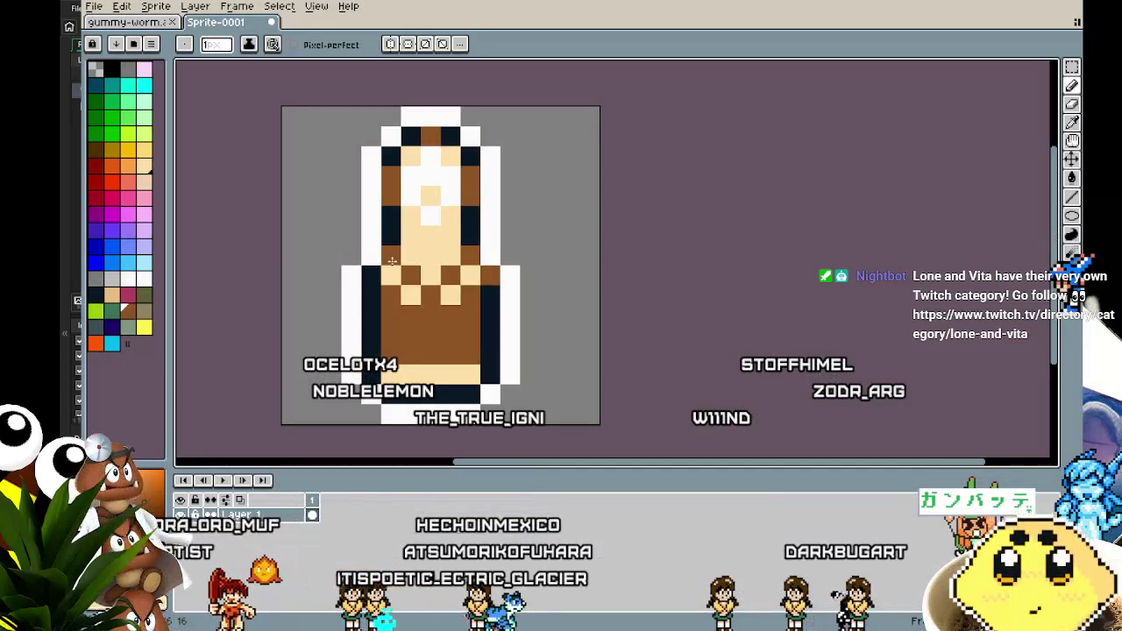
{"action": "scroll", "coordinate": [349, 374], "scroll_direction": "down", "scroll_amount": 3}
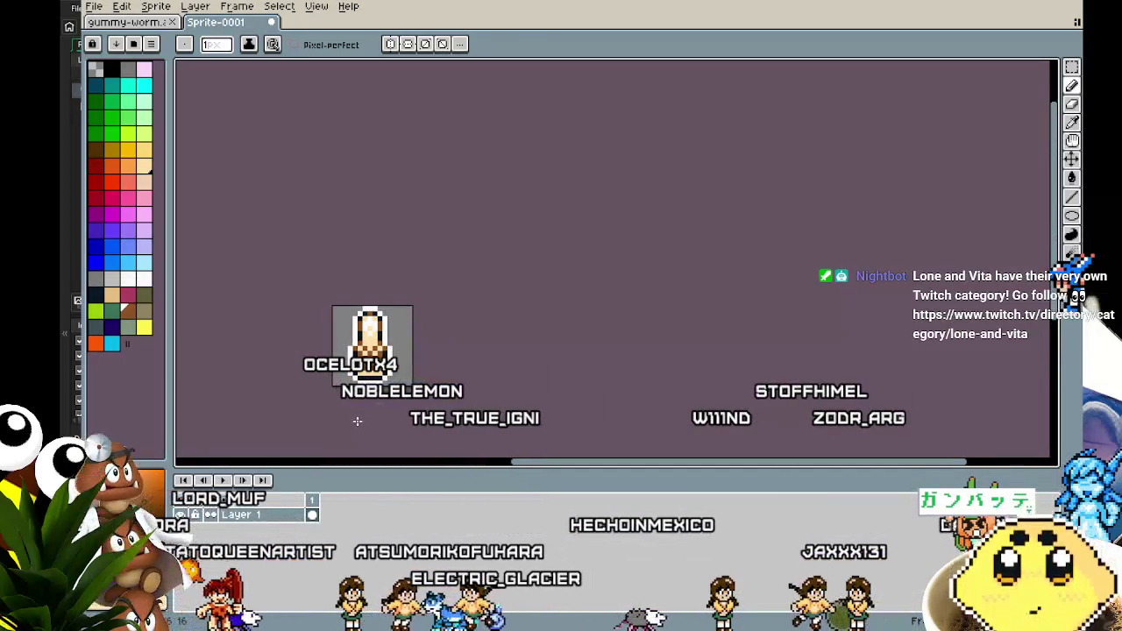
{"action": "scroll", "coordinate": [357, 422], "scroll_direction": "up", "scroll_amount": 3}
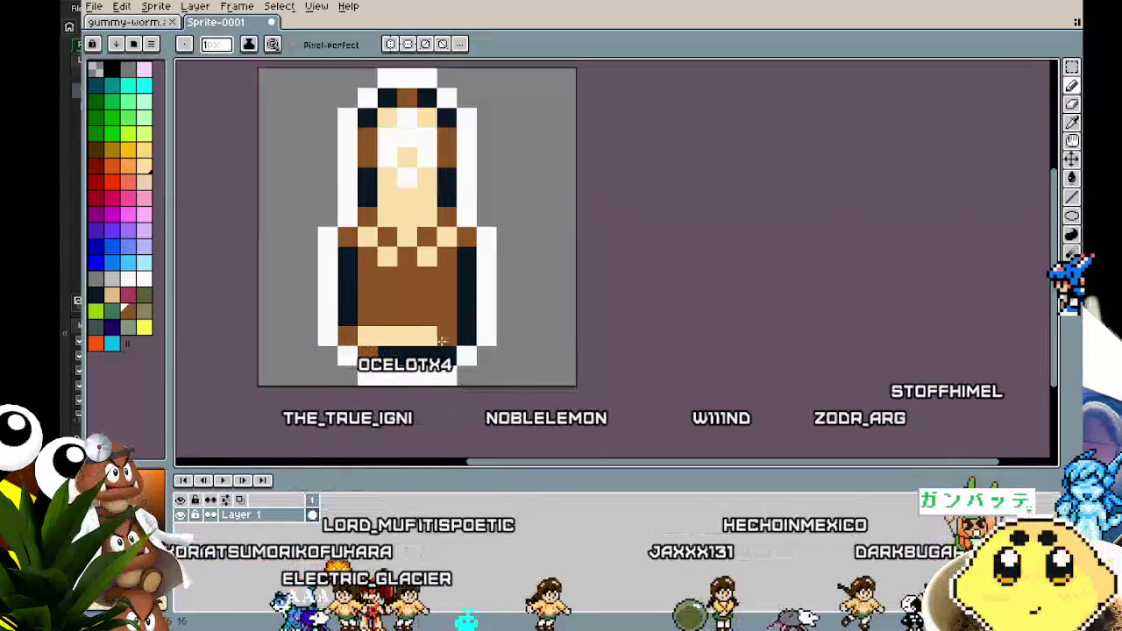
{"action": "scroll", "coordinate": [555, 305], "scroll_direction": "down", "scroll_amount": 3}
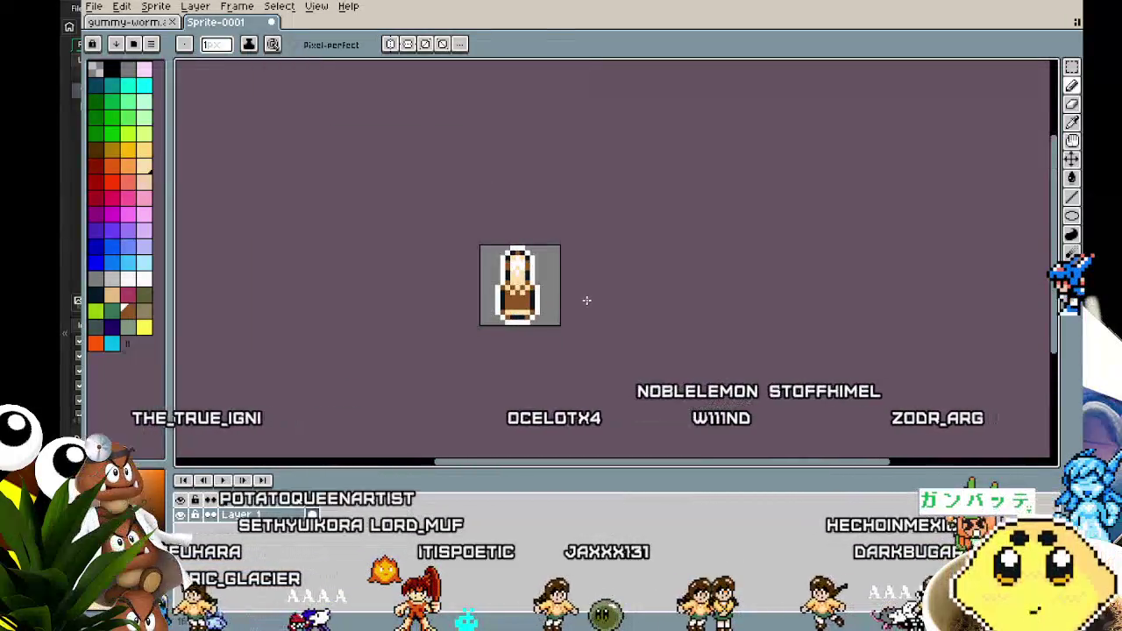
{"action": "scroll", "coordinate": [544, 338], "scroll_direction": "right", "scroll_amount": 2}
{"action": "scroll", "coordinate": [462, 292], "scroll_direction": "up", "scroll_amount": 3}
{"action": "left_click_drag", "start_coordinate": [462, 292], "coordinate": [489, 283]}
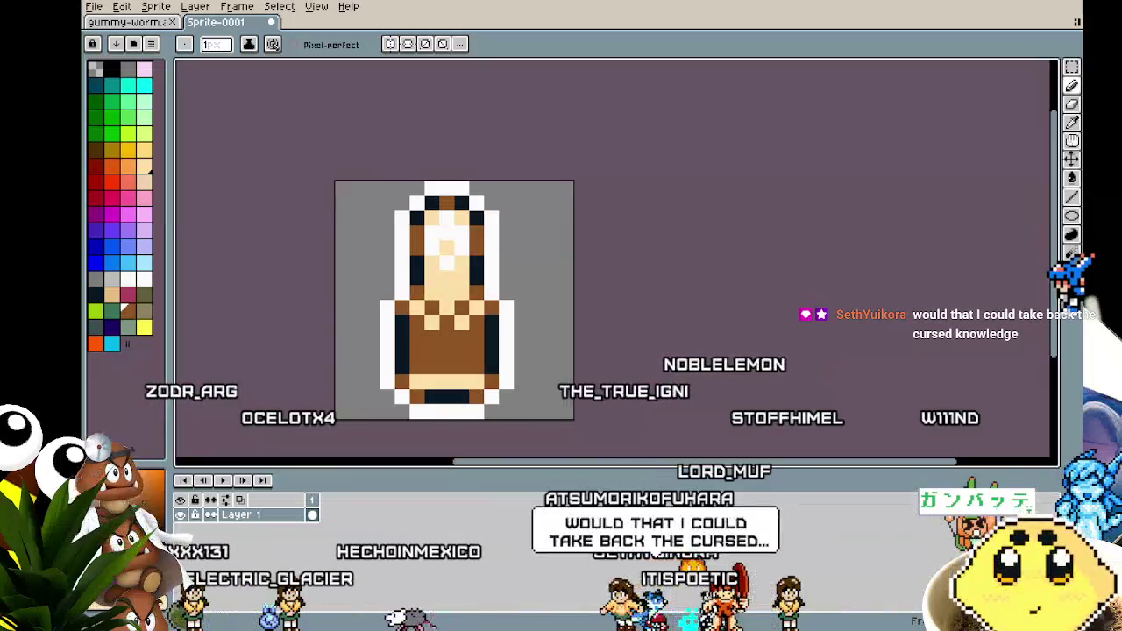
{"action": "left_click_drag", "start_coordinate": [499, 352], "coordinate": [634, 301]}
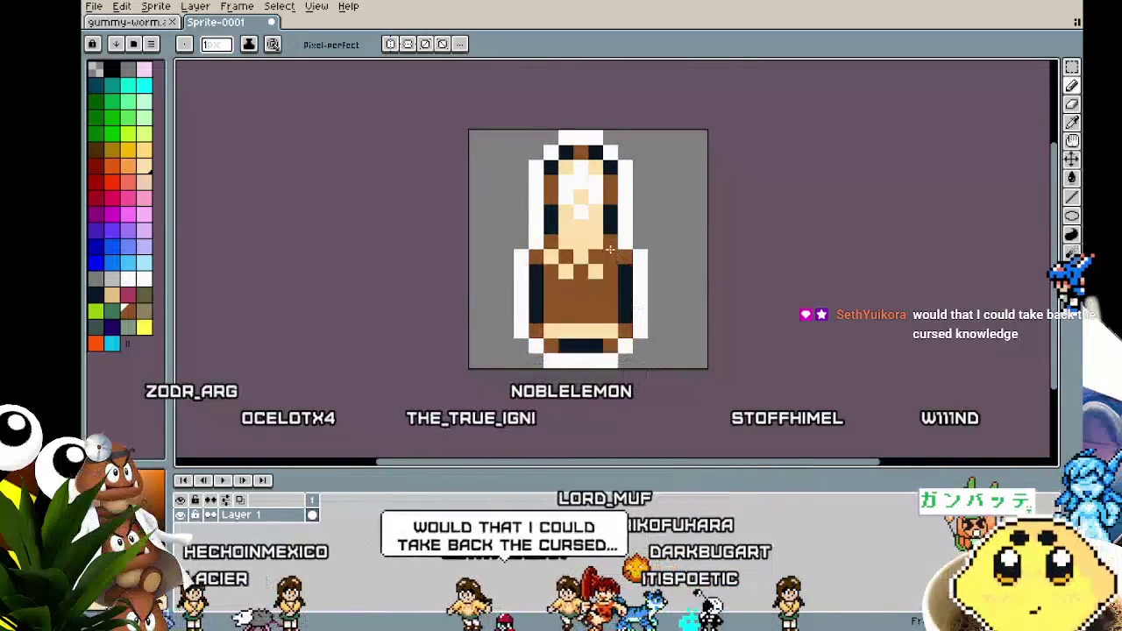
{"action": "scroll", "coordinate": [611, 251], "scroll_direction": "up", "scroll_amount": 2}
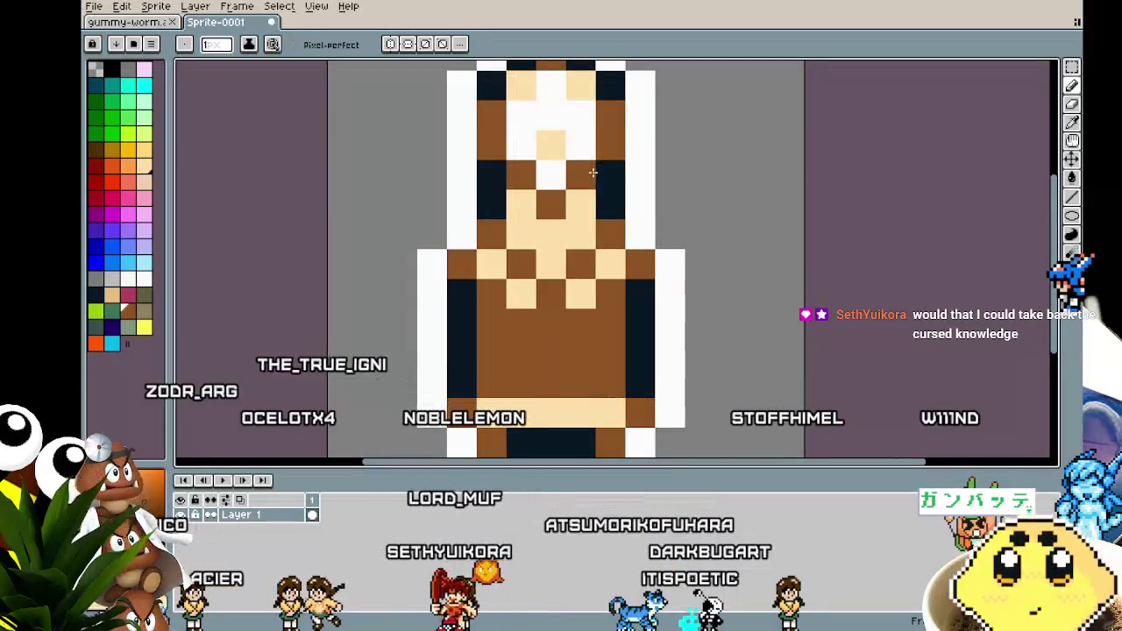
{"action": "scroll", "coordinate": [593, 173], "scroll_direction": "down", "scroll_amount": 4}
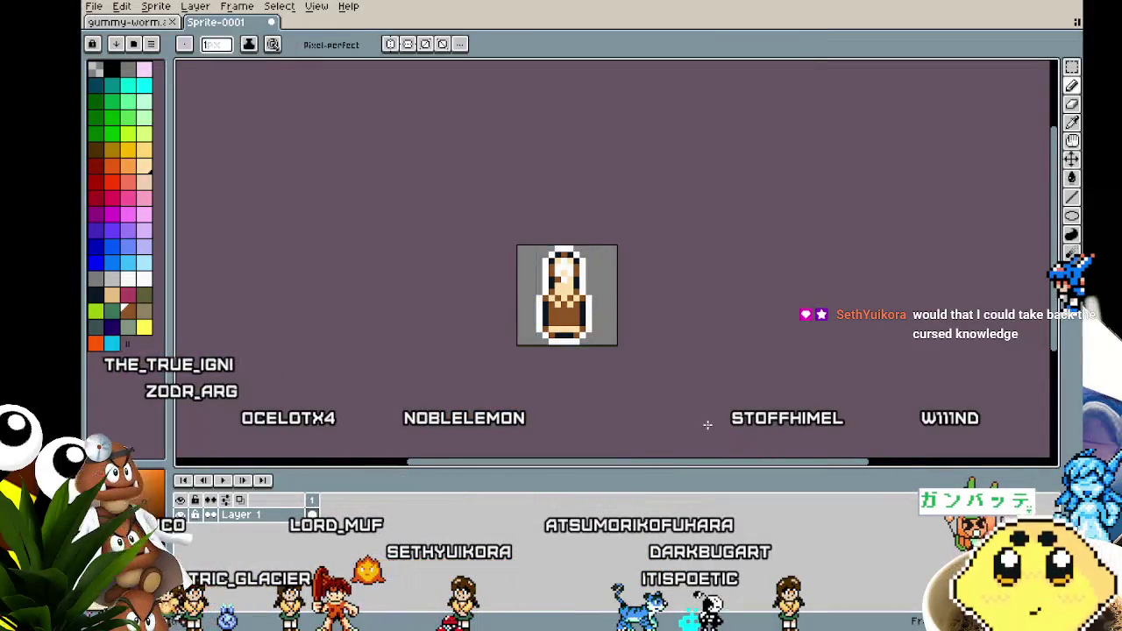
{"action": "scroll", "coordinate": [543, 263], "scroll_direction": "up", "scroll_amount": 3}
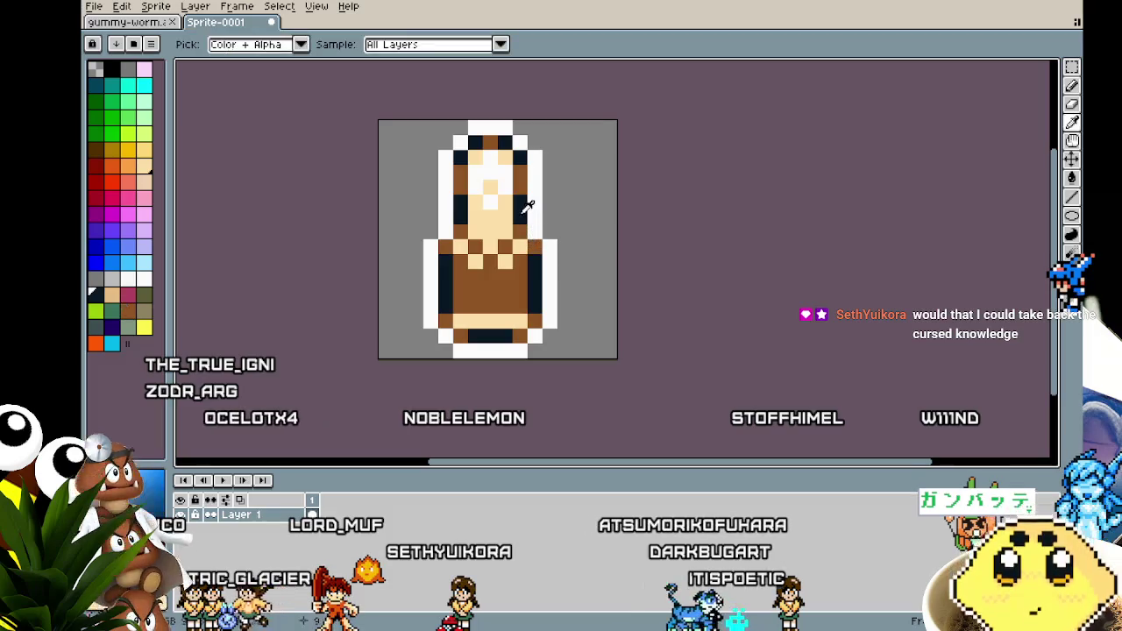
{"action": "scroll", "coordinate": [441, 373], "scroll_direction": "down", "scroll_amount": 3}
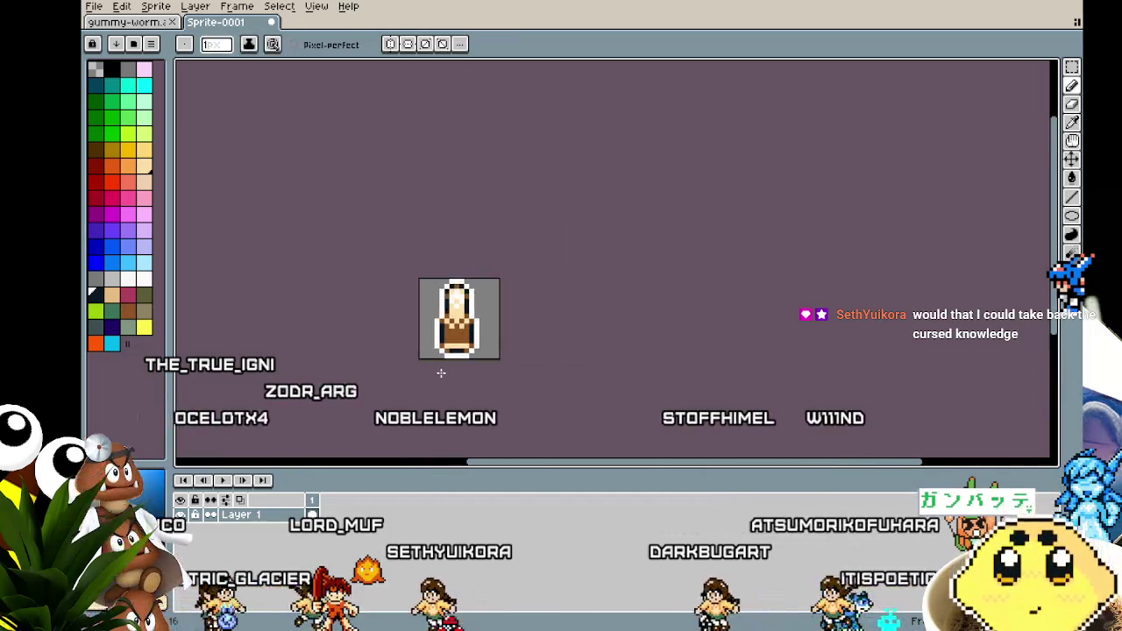
{"action": "scroll", "coordinate": [441, 372], "scroll_direction": "up", "scroll_amount": 3}
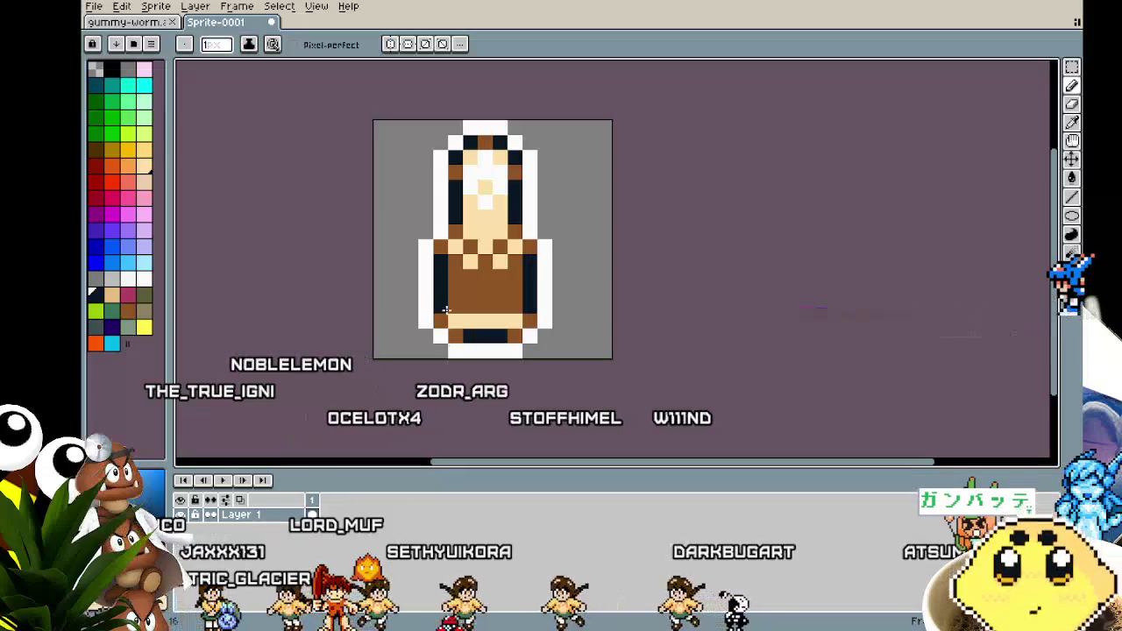
{"action": "left_click_drag", "start_coordinate": [547, 279], "coordinate": [514, 288]}
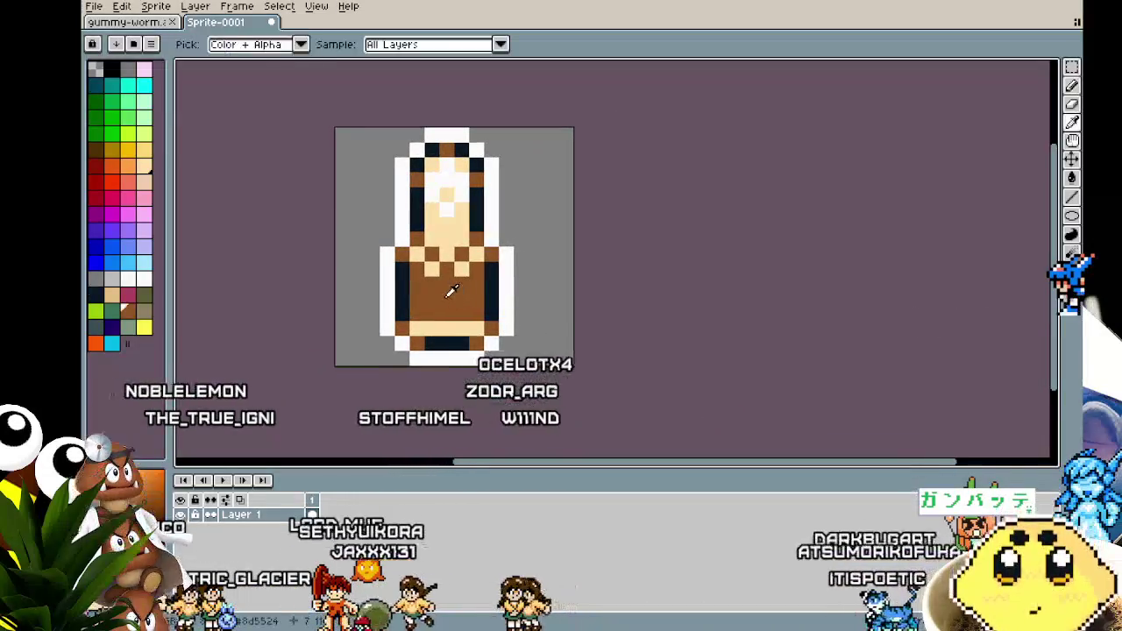
{"action": "scroll", "coordinate": [436, 363], "scroll_direction": "down", "scroll_amount": 3}
{"action": "scroll", "coordinate": [503, 401], "scroll_direction": "left", "scroll_amount": 1}
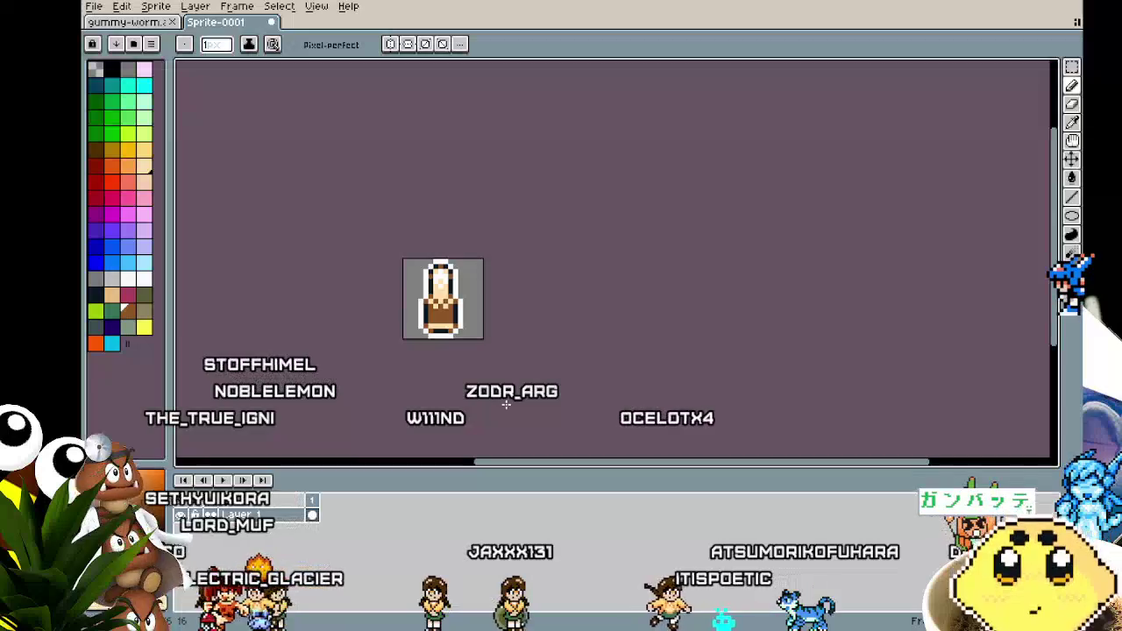
{"action": "scroll", "coordinate": [465, 376], "scroll_direction": "up", "scroll_amount": 2}
{"action": "key", "text": "i"}
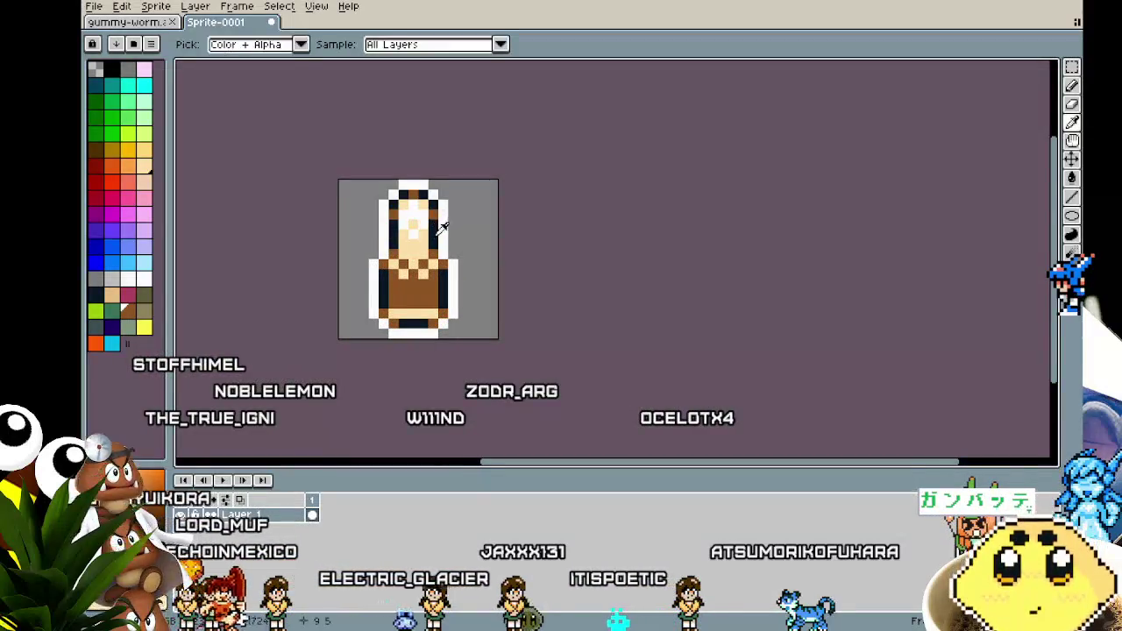
{"action": "key", "text": "b"}
{"action": "scroll", "coordinate": [402, 218], "scroll_direction": "down", "scroll_amount": 1}
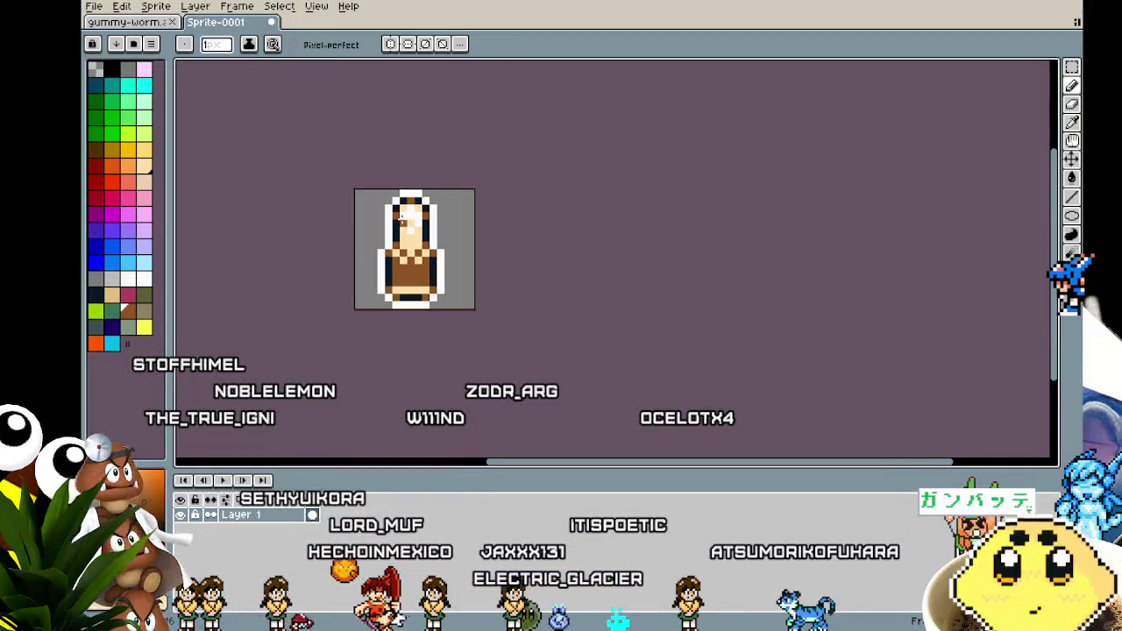
{"action": "scroll", "coordinate": [400, 310], "scroll_direction": "down", "scroll_amount": 3}
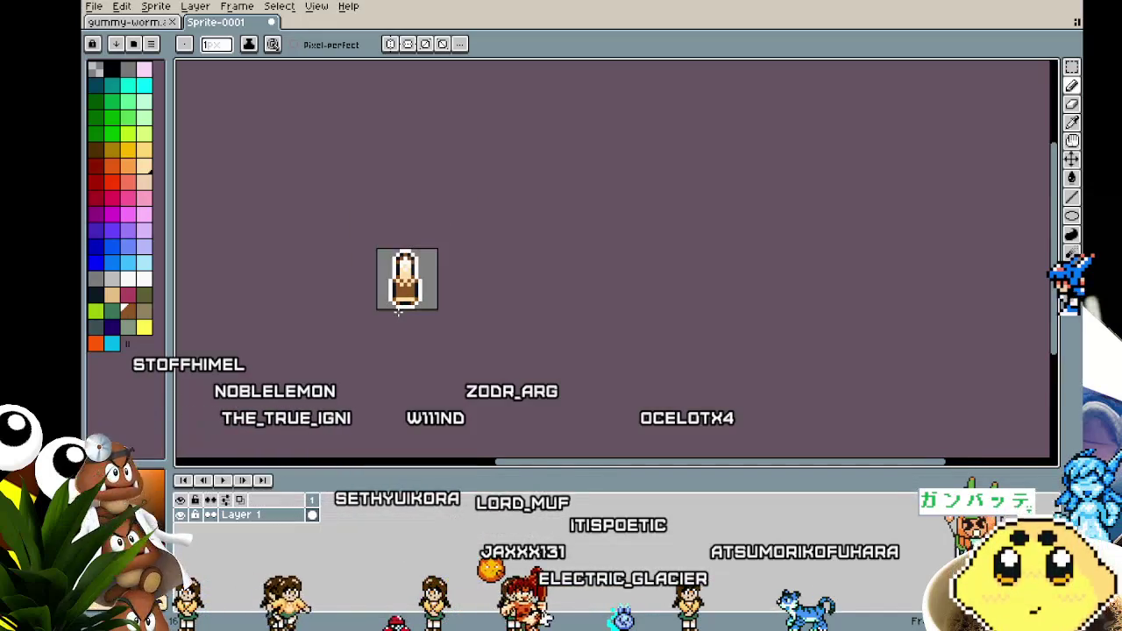
{"action": "key", "text": "v"}
{"action": "key", "text": "b"}
{"action": "scroll", "coordinate": [404, 289], "scroll_direction": "up", "scroll_amount": 5}
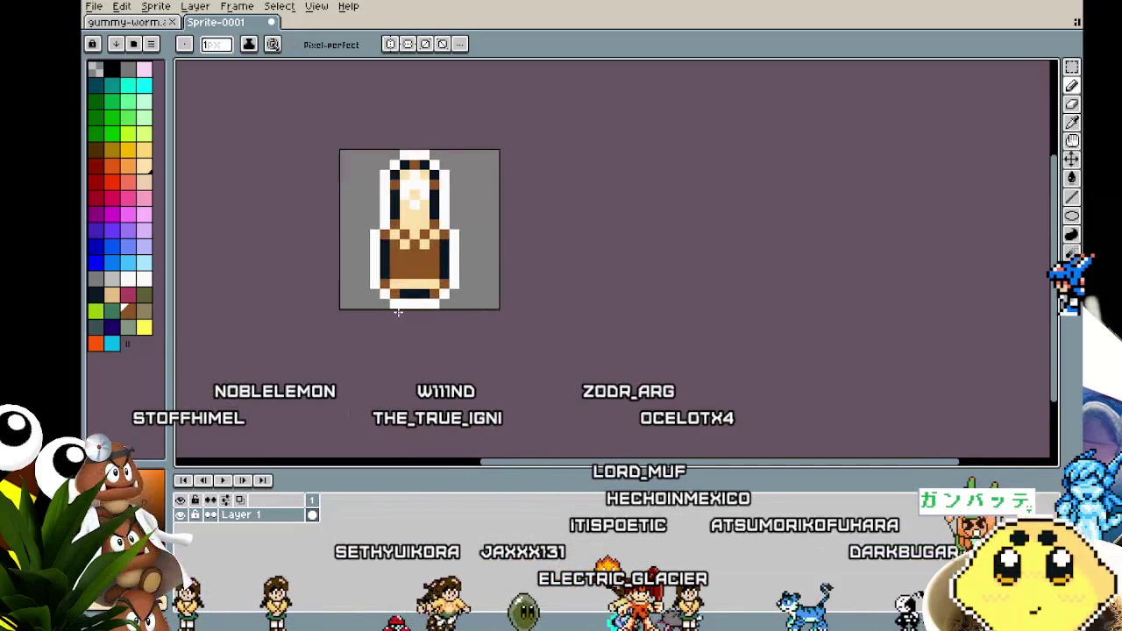
{"action": "key", "text": "i"}
{"action": "left_click", "coordinate": [411, 226]}
{"action": "key", "text": "b"}
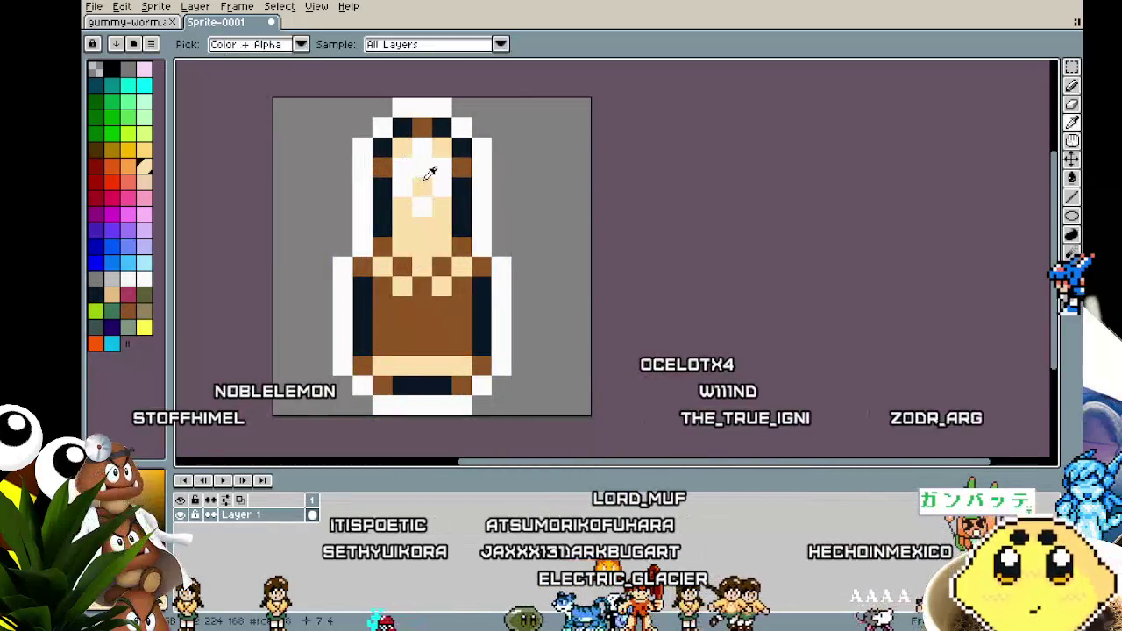
{"action": "left_click_drag", "start_coordinate": [400, 257], "coordinate": [418, 259]}
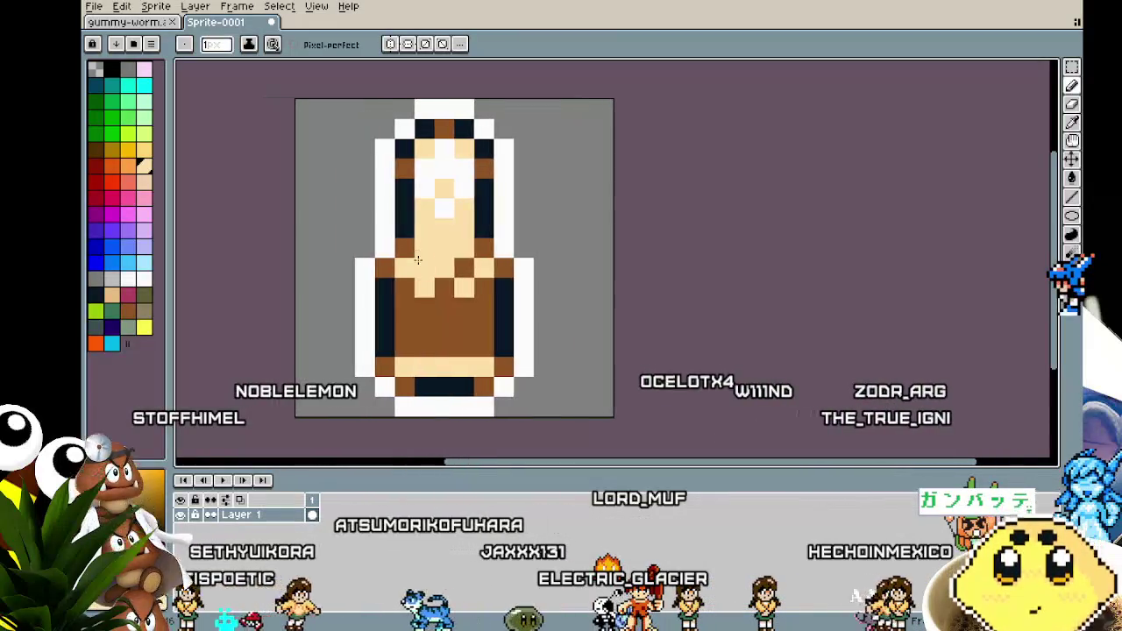
{"action": "key", "text": "i"}
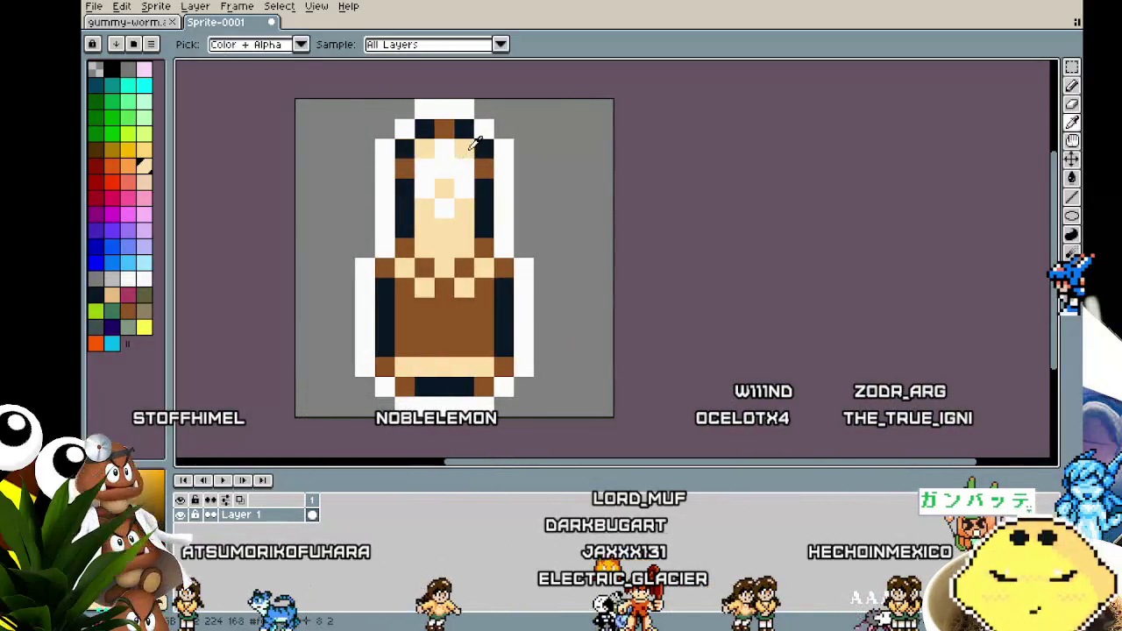
{"action": "left_click", "coordinate": [483, 168]}
{"action": "key", "text": "b"}
{"action": "left_click_drag", "start_coordinate": [425, 229], "coordinate": [463, 230]}
{"action": "scroll", "coordinate": [430, 290], "scroll_direction": "down", "scroll_amount": 5}
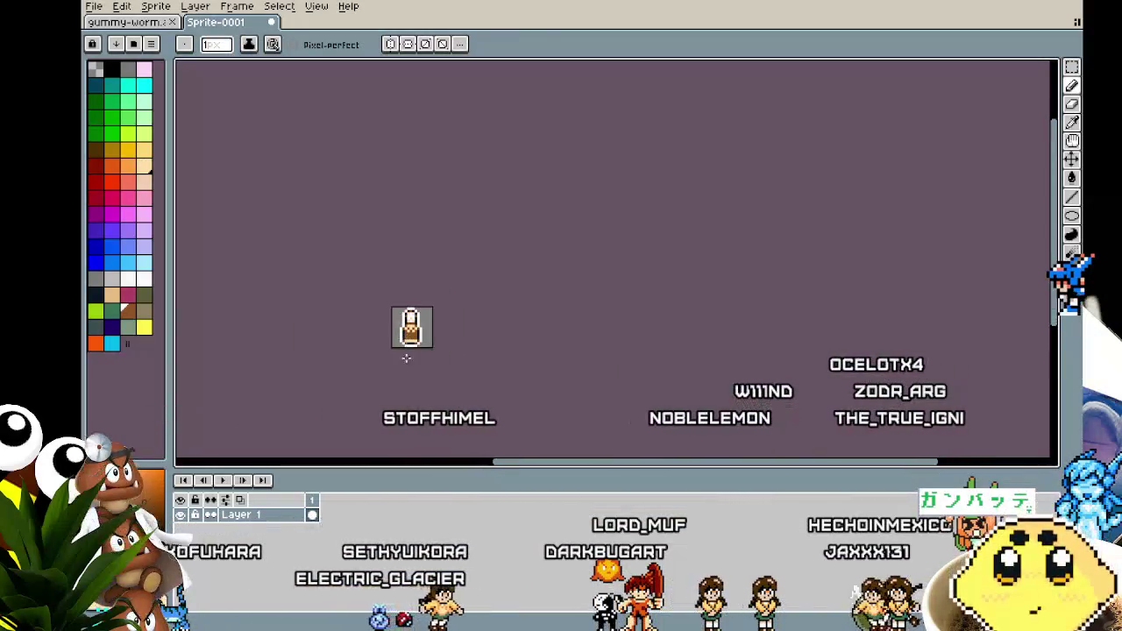
{"action": "scroll", "coordinate": [405, 355], "scroll_direction": "up", "scroll_amount": 3}
{"action": "scroll", "coordinate": [405, 355], "scroll_direction": "up", "scroll_amount": 2}
{"action": "key", "text": "v"}
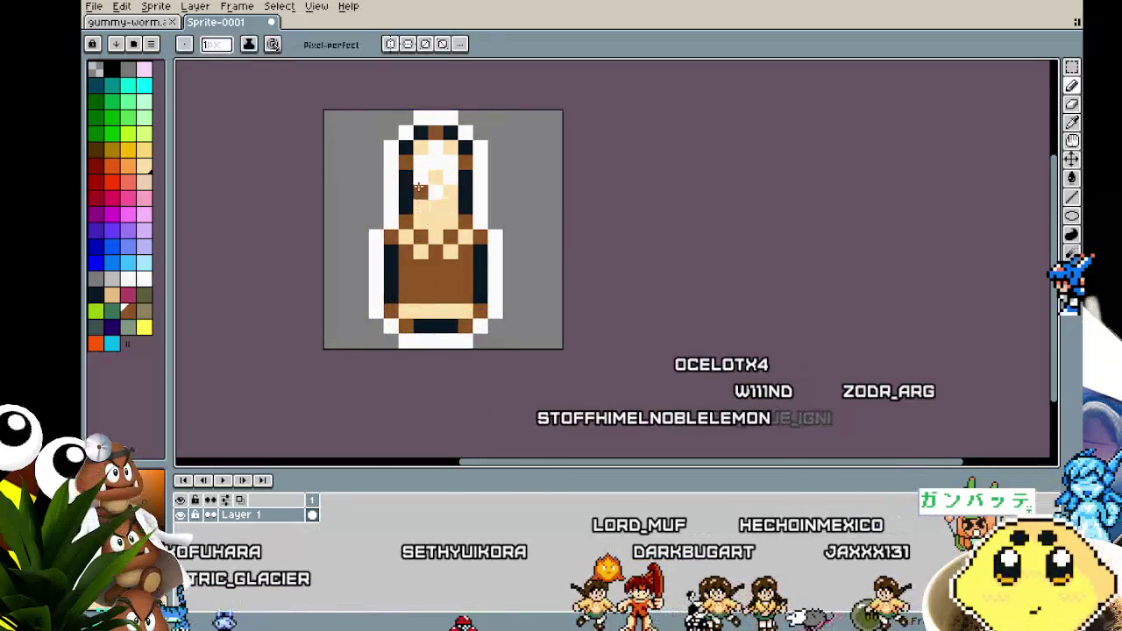
{"action": "key", "text": "b"}
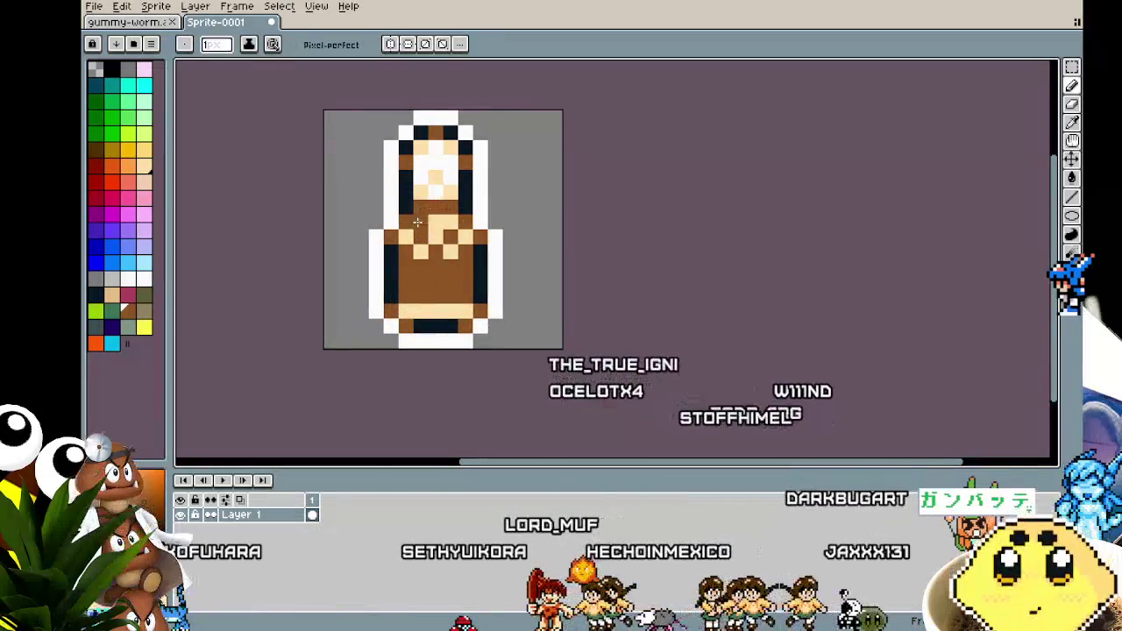
{"action": "scroll", "coordinate": [399, 355], "scroll_direction": "down", "scroll_amount": 3}
{"action": "scroll", "coordinate": [397, 366], "scroll_direction": "up", "scroll_amount": 1}
{"action": "mouse_move", "coordinate": [396, 366]}
{"action": "left_mouse_down"}
{"action": "mouse_move", "coordinate": [391, 289]}
{"action": "mouse_move", "coordinate": [444, 340]}
{"action": "left_mouse_up"}
{"action": "scroll", "coordinate": [407, 281], "scroll_direction": "up", "scroll_amount": 3}
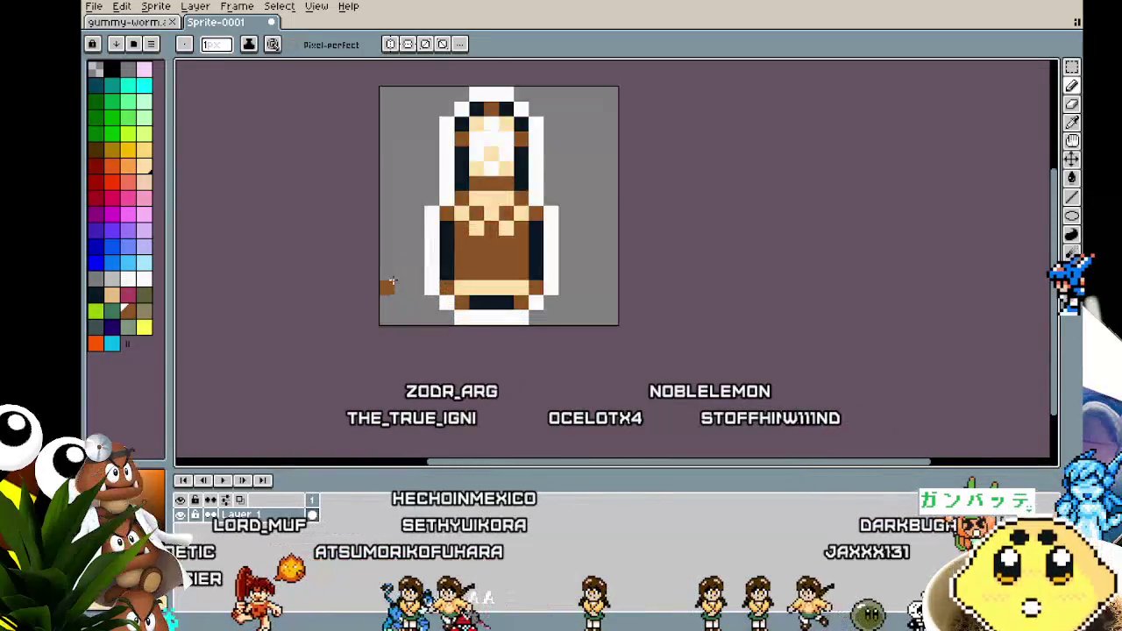
{"action": "scroll", "coordinate": [377, 211], "scroll_direction": "down", "scroll_amount": 2}
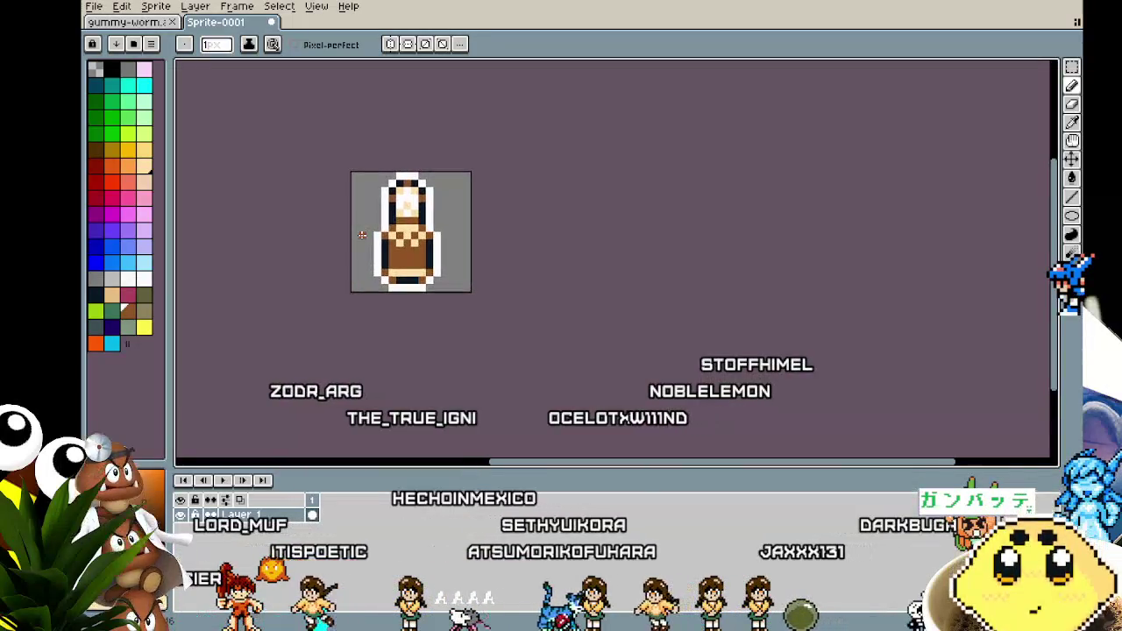
{"action": "scroll", "coordinate": [361, 235], "scroll_direction": "up", "scroll_amount": 2}
{"action": "key", "text": "ctrl"}
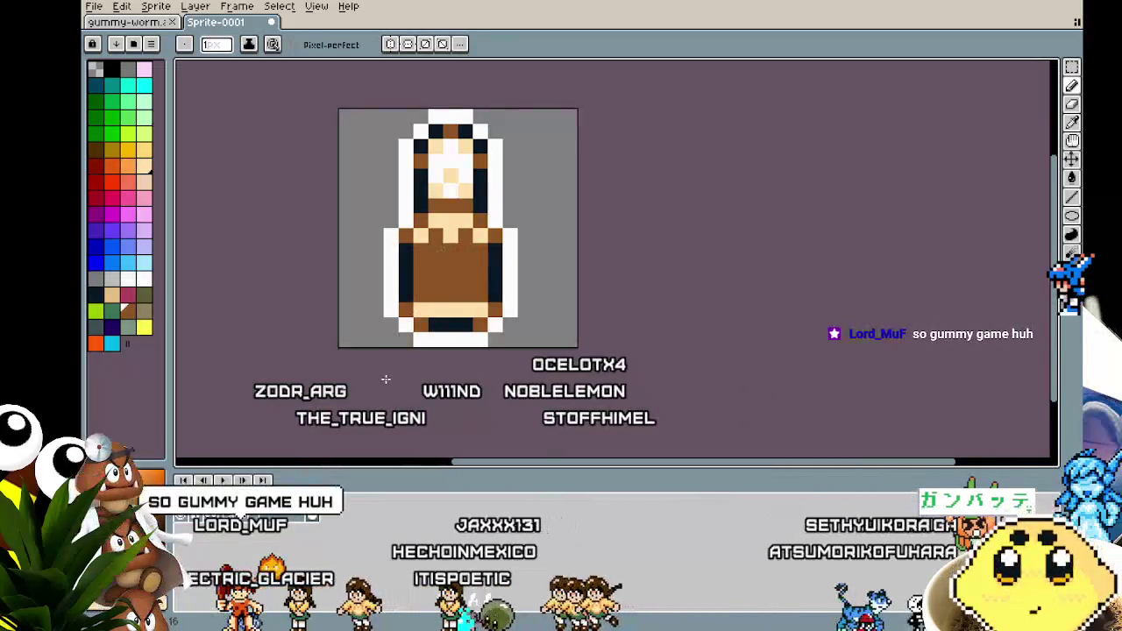
{"action": "scroll", "coordinate": [383, 368], "scroll_direction": "down", "scroll_amount": 3}
{"action": "left_click_drag", "start_coordinate": [389, 396], "coordinate": [373, 393]}
{"action": "scroll", "coordinate": [371, 377], "scroll_direction": "up", "scroll_amount": 4}
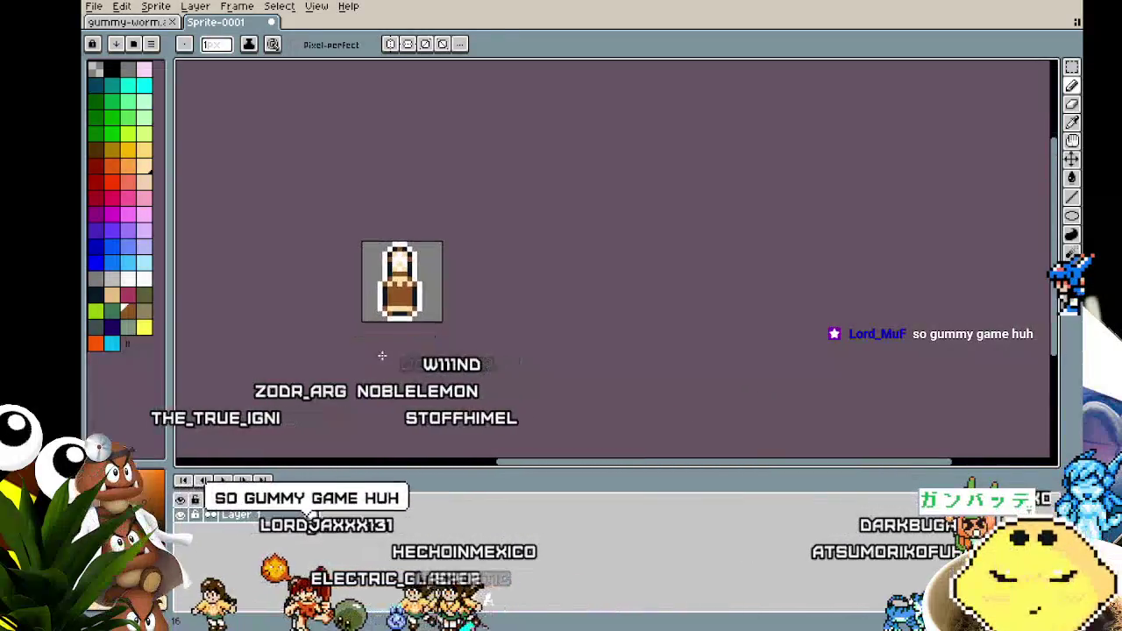
Step: Sample the light tan and paint a small tan patch on the bottle's brown body
{"action": "key", "text": "alt"}
{"action": "left_click_drag", "start_coordinate": [377, 241], "coordinate": [361, 263]}
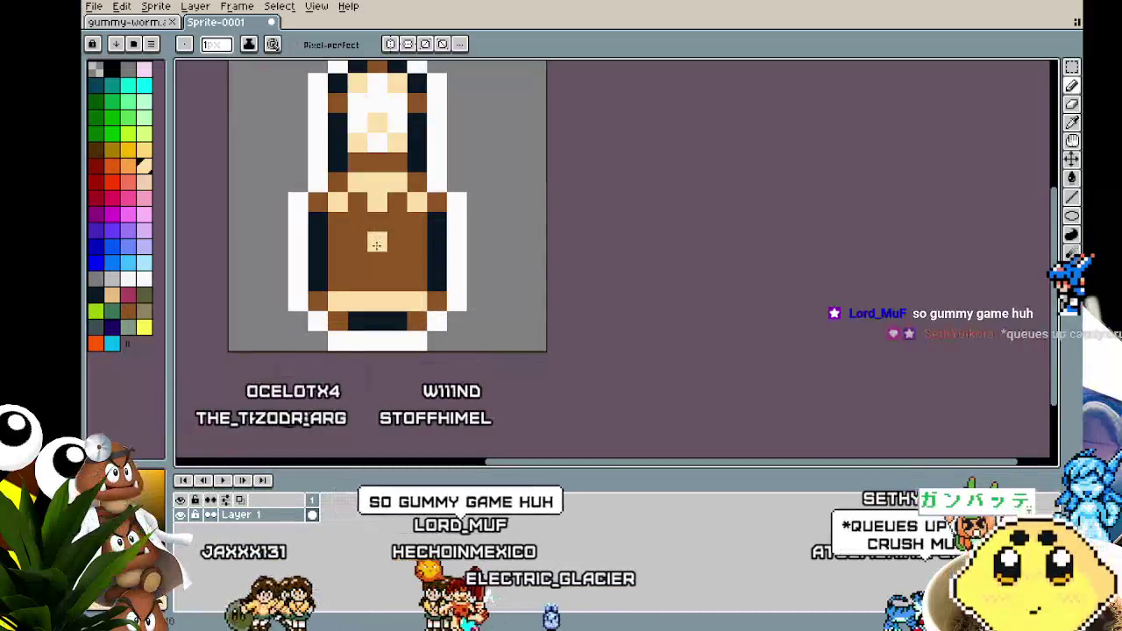
{"action": "left_click", "coordinate": [398, 246]}
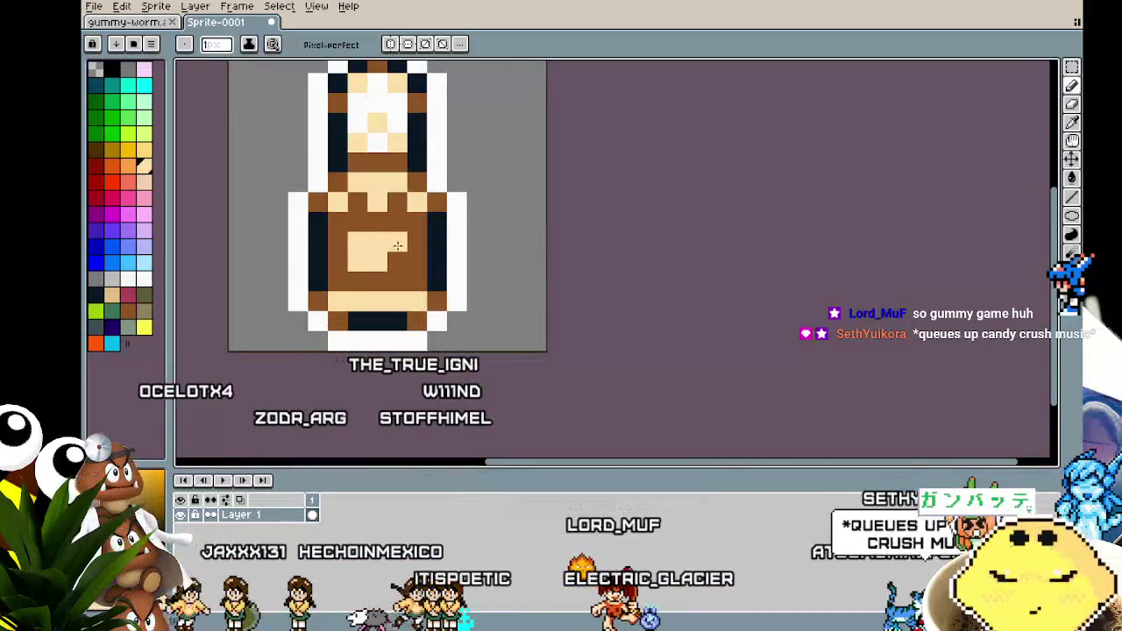
{"action": "scroll", "coordinate": [372, 312], "scroll_direction": "down", "scroll_amount": 5}
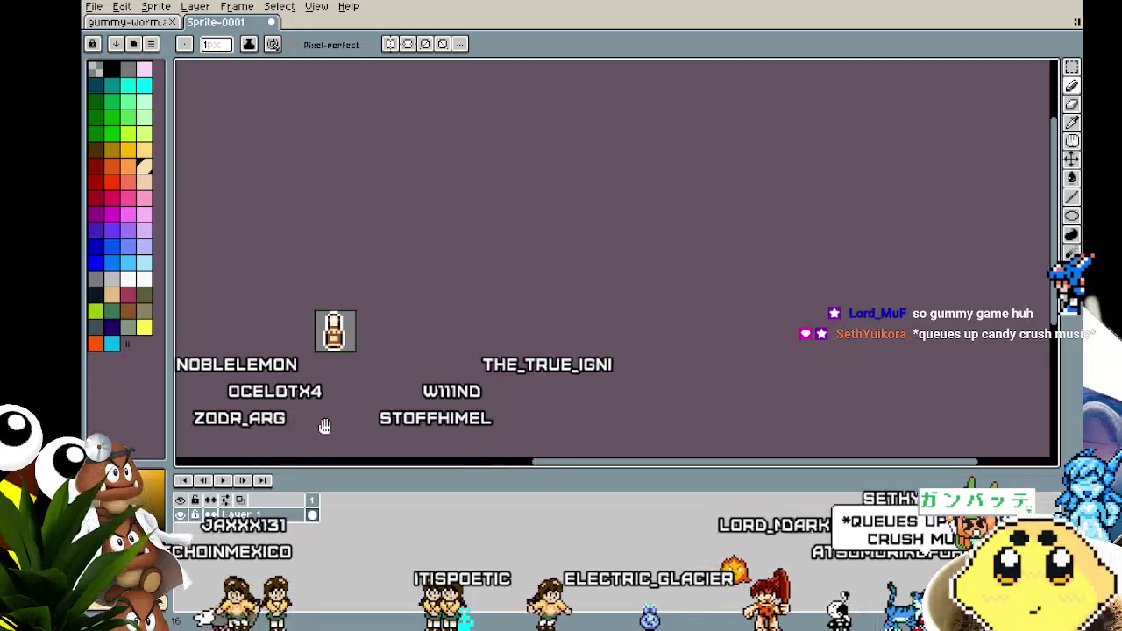
{"action": "scroll", "coordinate": [488, 378], "scroll_direction": "up", "scroll_amount": 1}
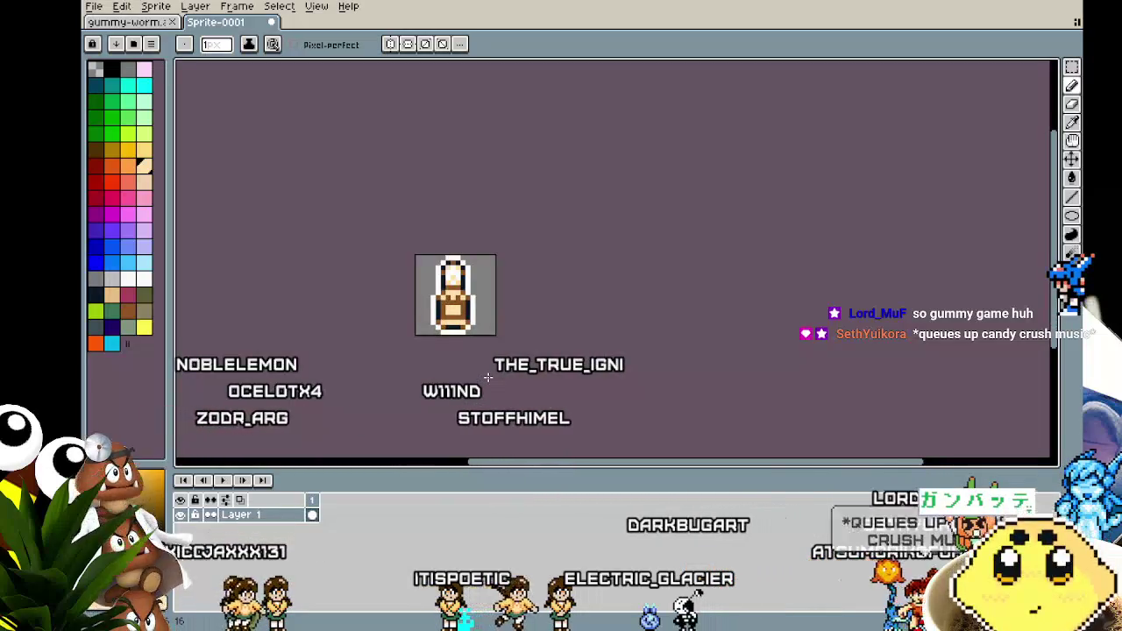
{"action": "scroll", "coordinate": [488, 378], "scroll_direction": "up", "scroll_amount": 1}
{"action": "mouse_move", "coordinate": [486, 378]}
{"action": "left_mouse_down"}
{"action": "mouse_move", "coordinate": [448, 373]}
{"action": "mouse_move", "coordinate": [472, 374]}
{"action": "mouse_move", "coordinate": [445, 396]}
{"action": "left_mouse_up"}
{"action": "scroll", "coordinate": [473, 375], "scroll_direction": "up", "scroll_amount": 1}
{"action": "scroll", "coordinate": [480, 375], "scroll_direction": "up", "scroll_amount": 2}
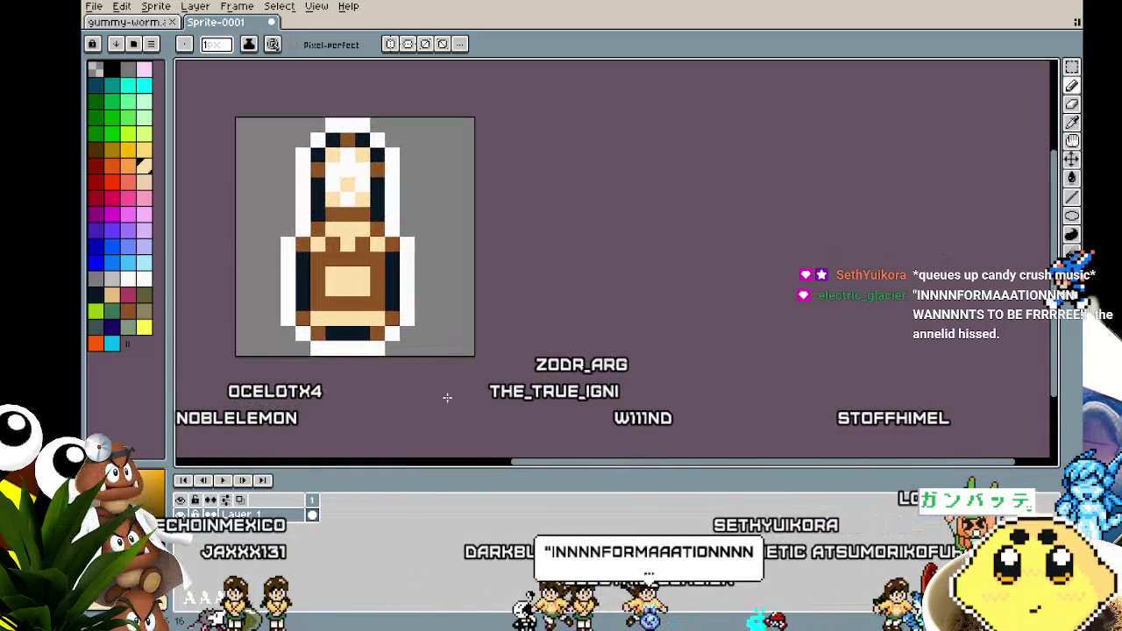
Step: Add frame 2 and squash its whole bottle vertically to 16×14 pixels
{"action": "right_click", "coordinate": [313, 507]}
{"action": "left_click", "coordinate": [364, 533]}
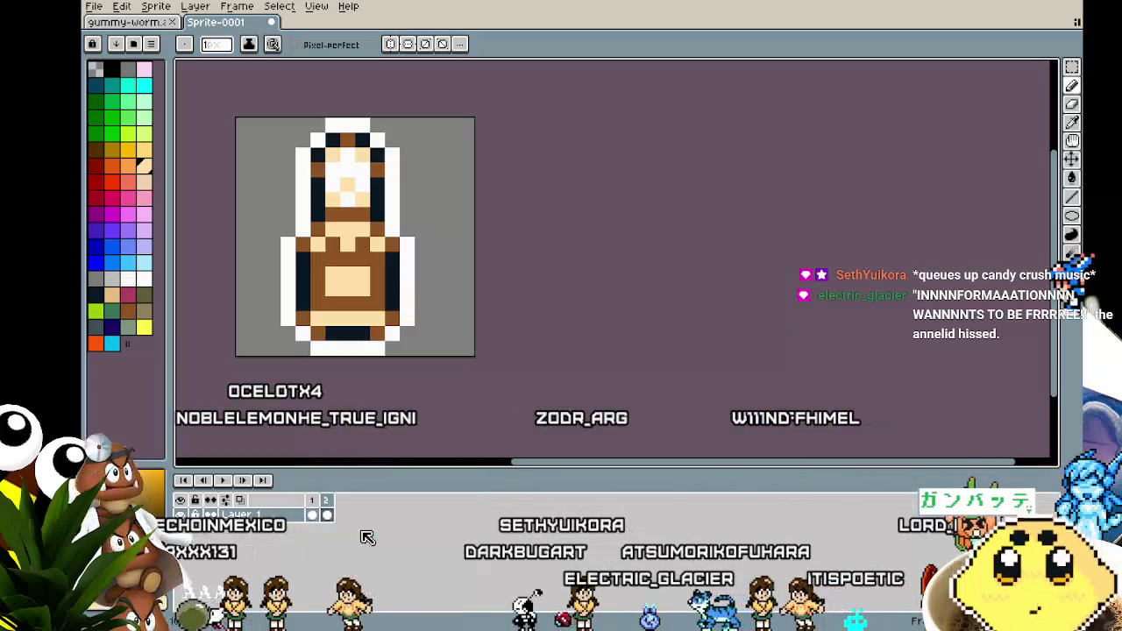
{"action": "key", "text": "m"}
{"action": "key", "text": "ctrl+a"}
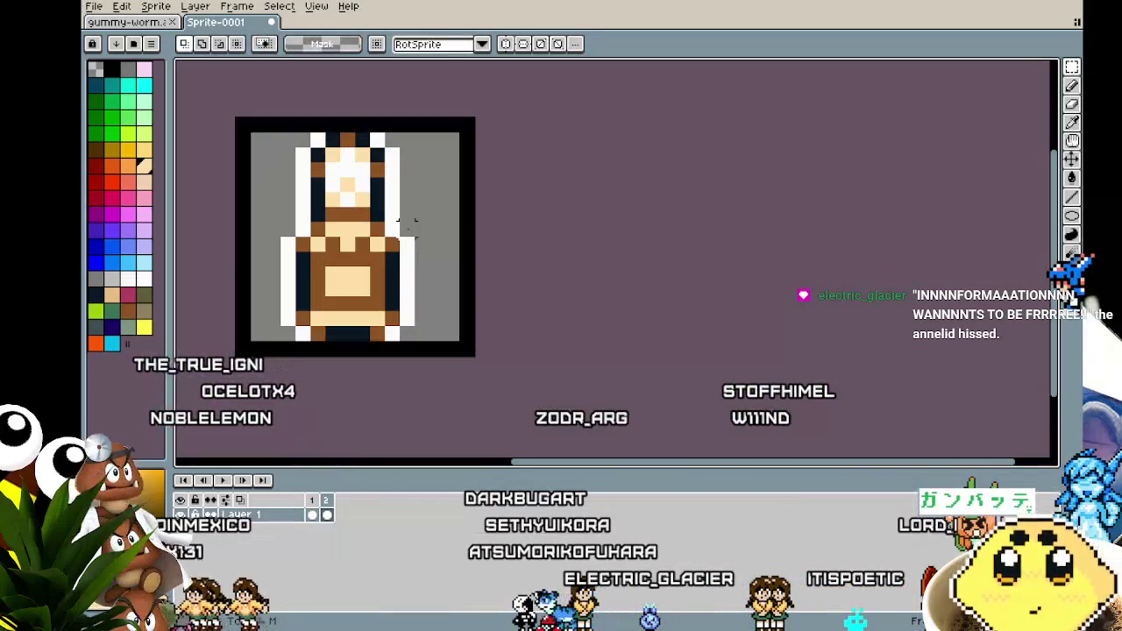
{"action": "left_click_drag", "start_coordinate": [355, 114], "coordinate": [356, 129]}
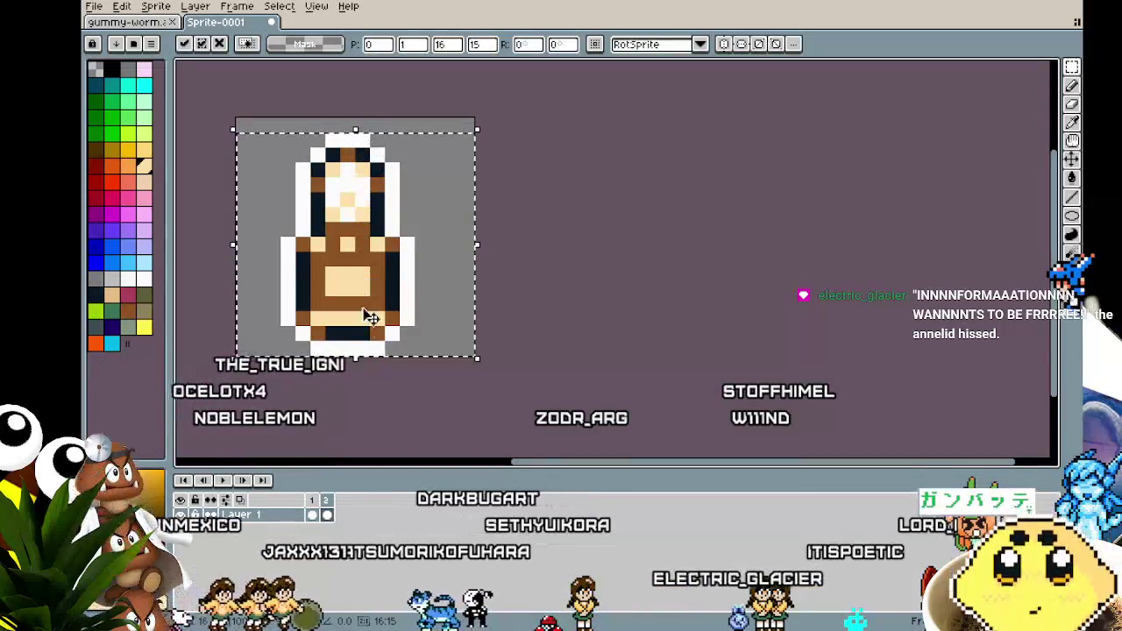
{"action": "left_click_drag", "start_coordinate": [356, 358], "coordinate": [360, 343]}
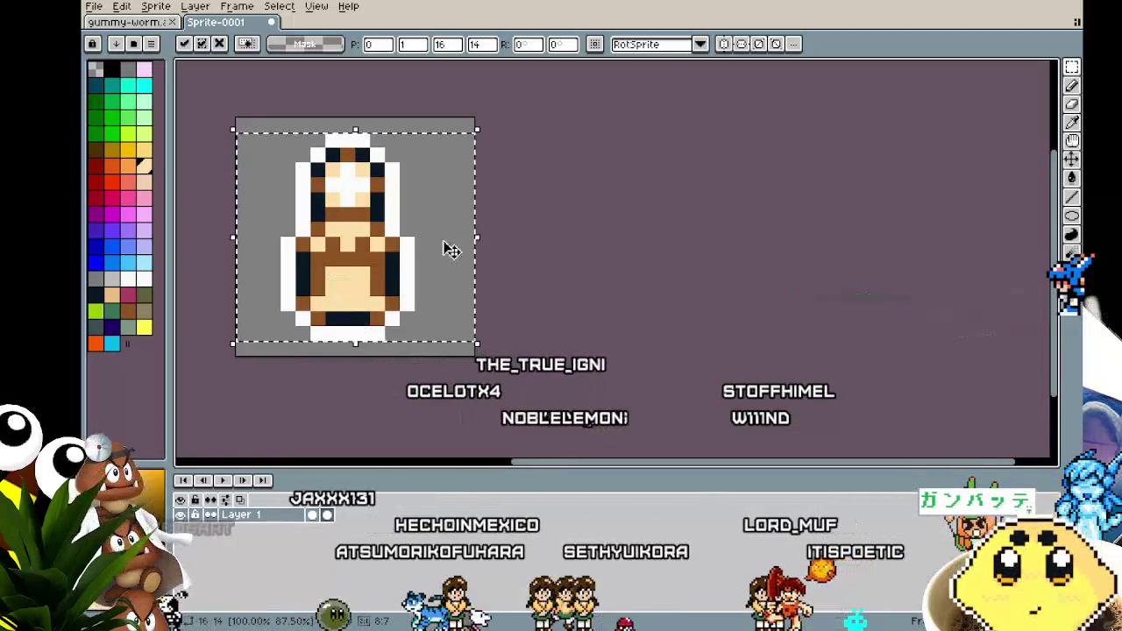
{"action": "left_click", "coordinate": [496, 244]}
{"action": "key", "text": "b"}
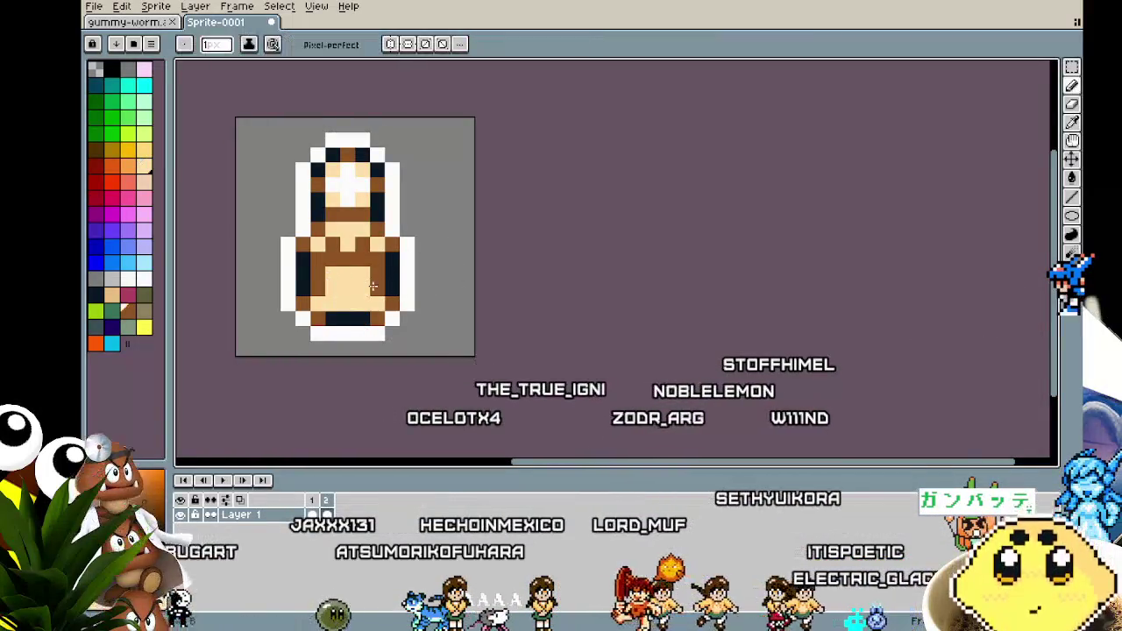
{"action": "scroll", "coordinate": [300, 430], "scroll_direction": "down", "scroll_amount": 3}
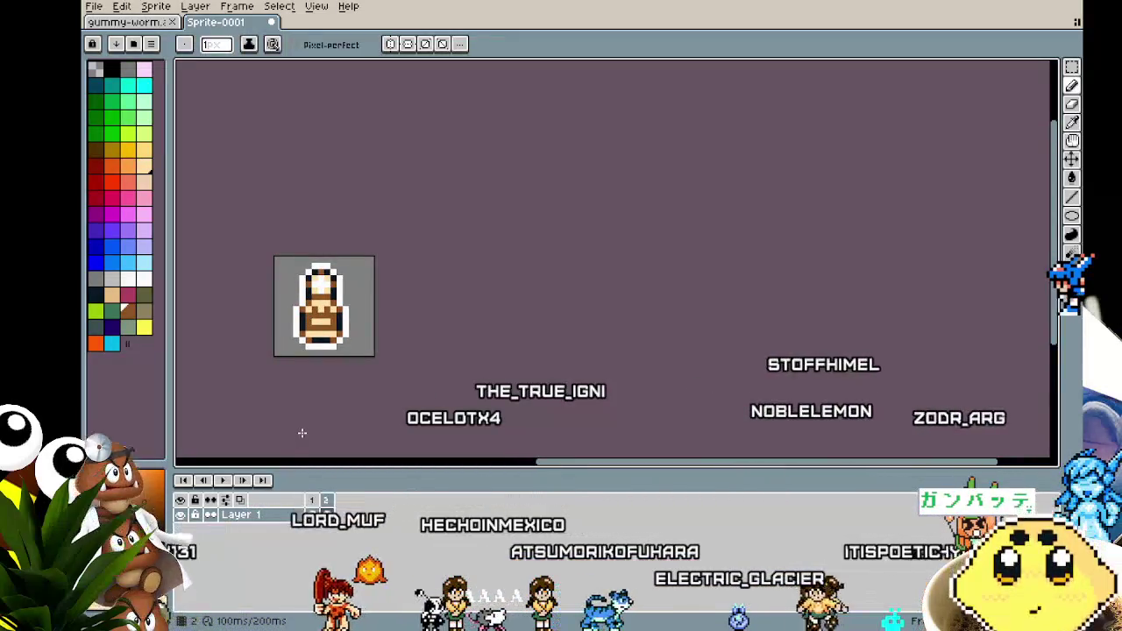
{"action": "scroll", "coordinate": [301, 432], "scroll_direction": "up", "scroll_amount": 2}
{"action": "key", "text": "m"}
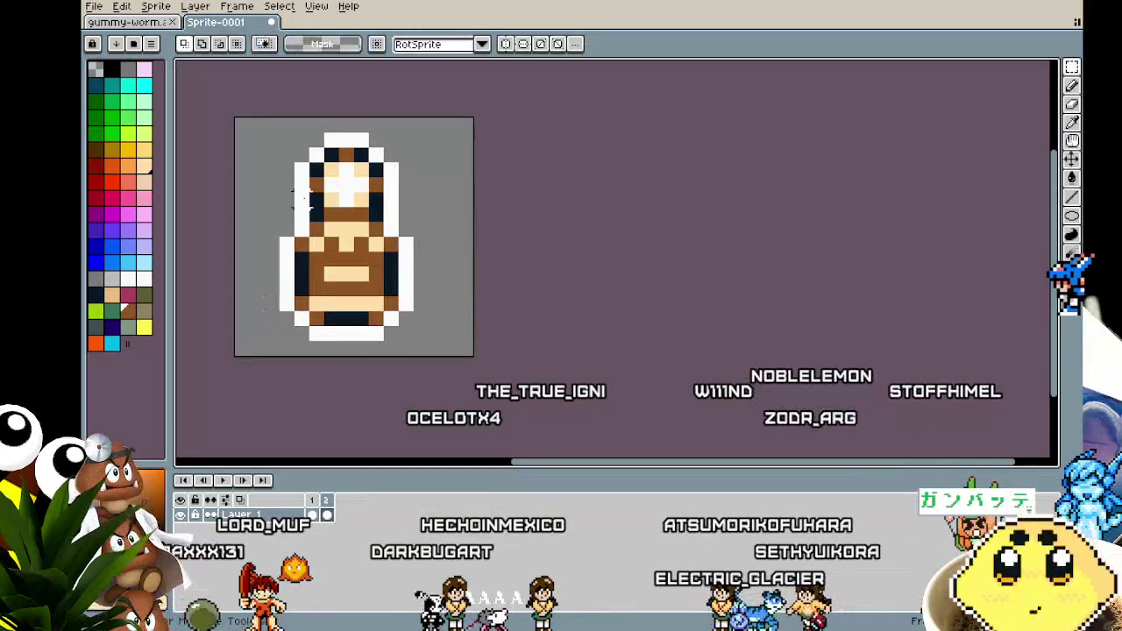
Step: Stretch frame 2's bottle wider on both the right and left
{"action": "left_click_drag", "start_coordinate": [485, 242], "coordinate": [499, 242]}
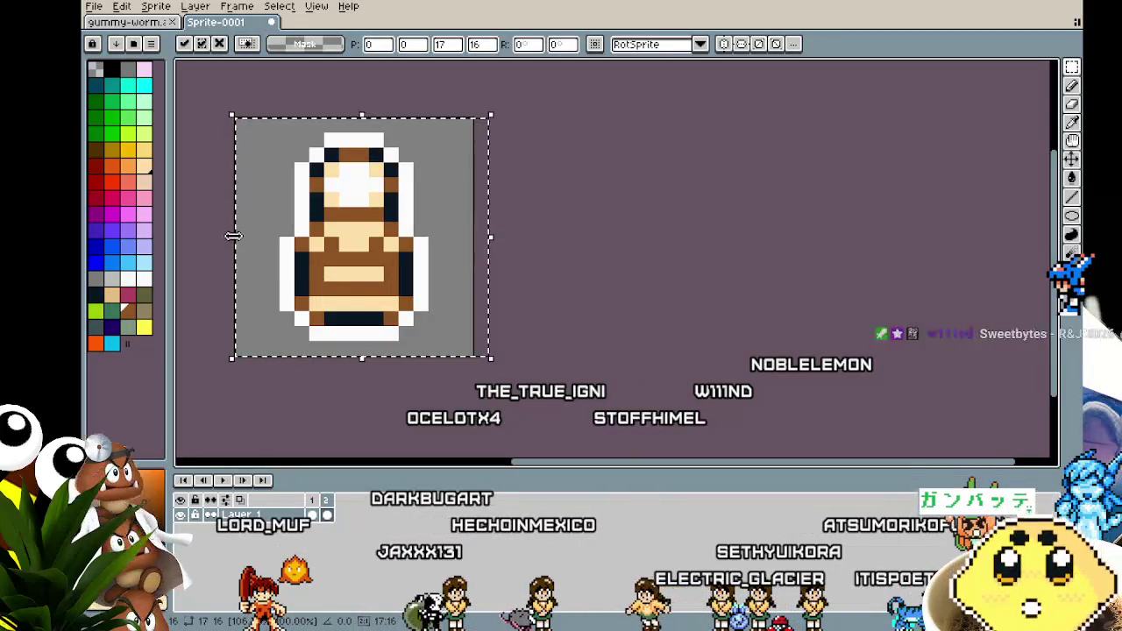
{"action": "mouse_move", "coordinate": [219, 242]}
{"action": "left_mouse_down"}
{"action": "mouse_move", "coordinate": [206, 242]}
{"action": "mouse_move", "coordinate": [222, 246]}
{"action": "left_mouse_up"}
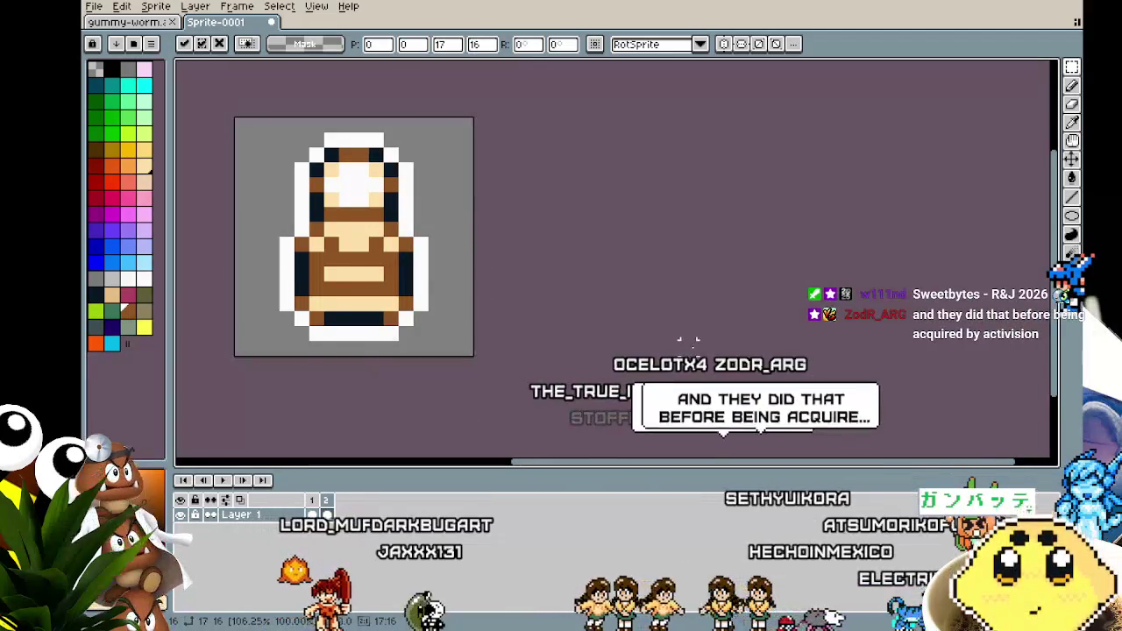
{"action": "key", "text": "Return"}
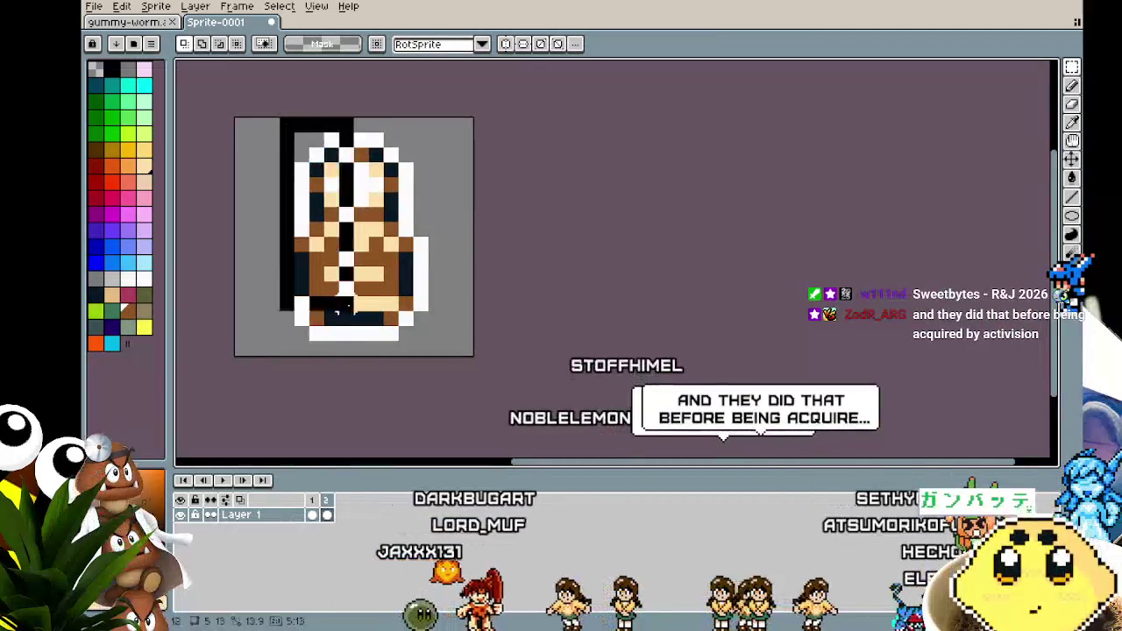
Step: Shift the left half and middle column one pixel left to close the centre gap
{"action": "left_click_drag", "start_coordinate": [296, 164], "coordinate": [283, 165]}
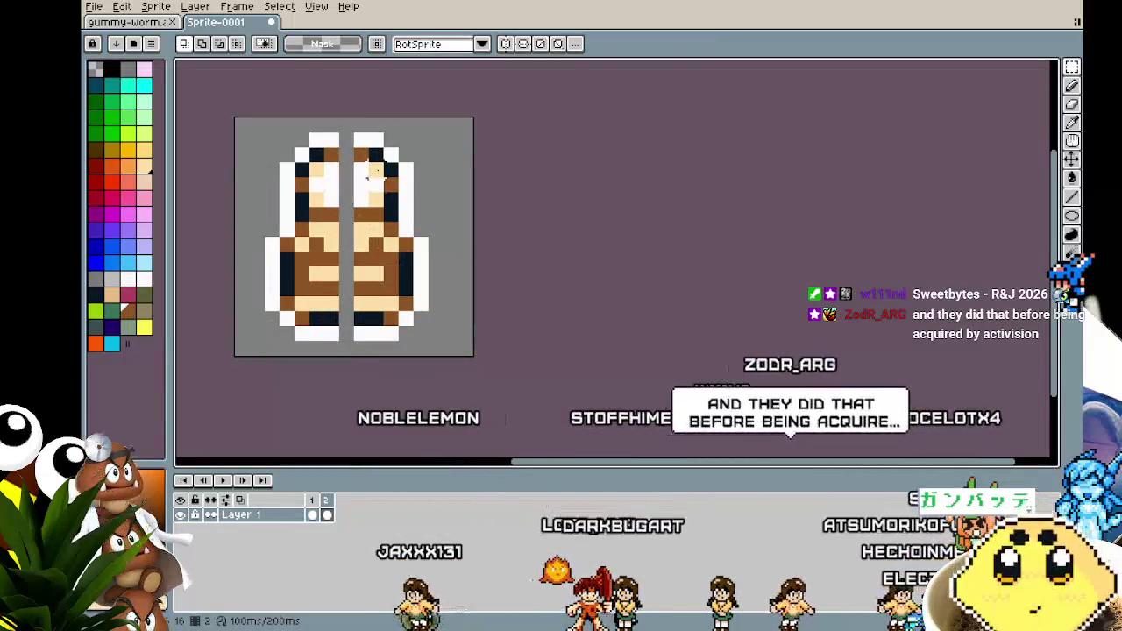
{"action": "scroll", "coordinate": [376, 174], "scroll_direction": "up", "scroll_amount": 2}
{"action": "mouse_move", "coordinate": [406, 136]}
{"action": "left_mouse_down"}
{"action": "mouse_move", "coordinate": [394, 456]}
{"action": "mouse_move", "coordinate": [394, 353]}
{"action": "left_mouse_up"}
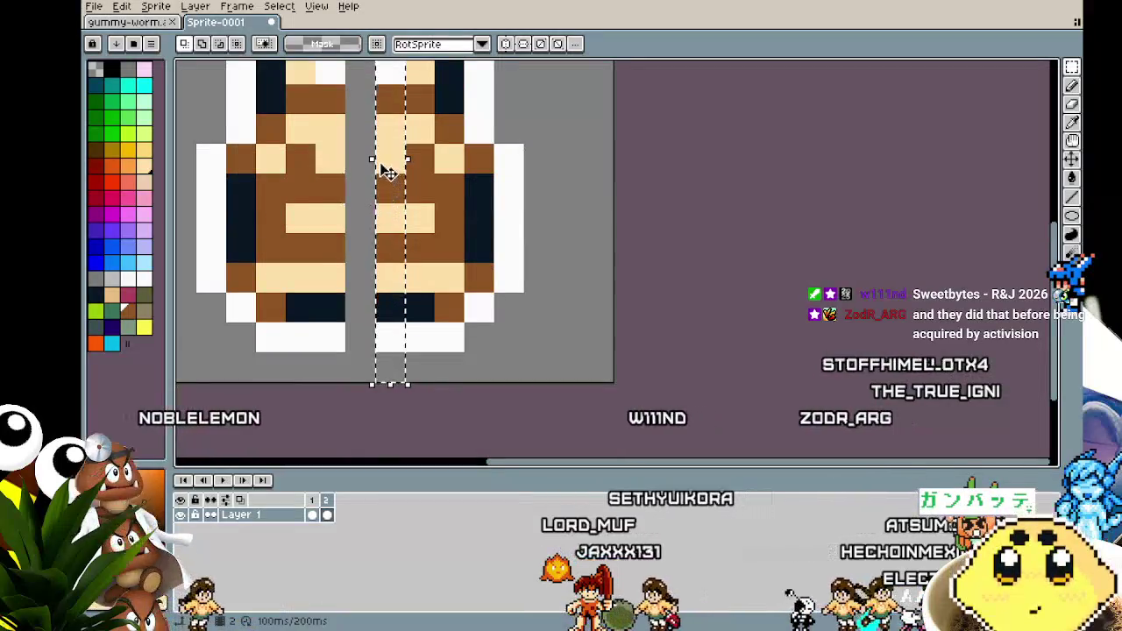
{"action": "left_click_drag", "start_coordinate": [368, 159], "coordinate": [342, 161]}
{"action": "scroll", "coordinate": [632, 245], "scroll_direction": "down", "scroll_amount": 2}
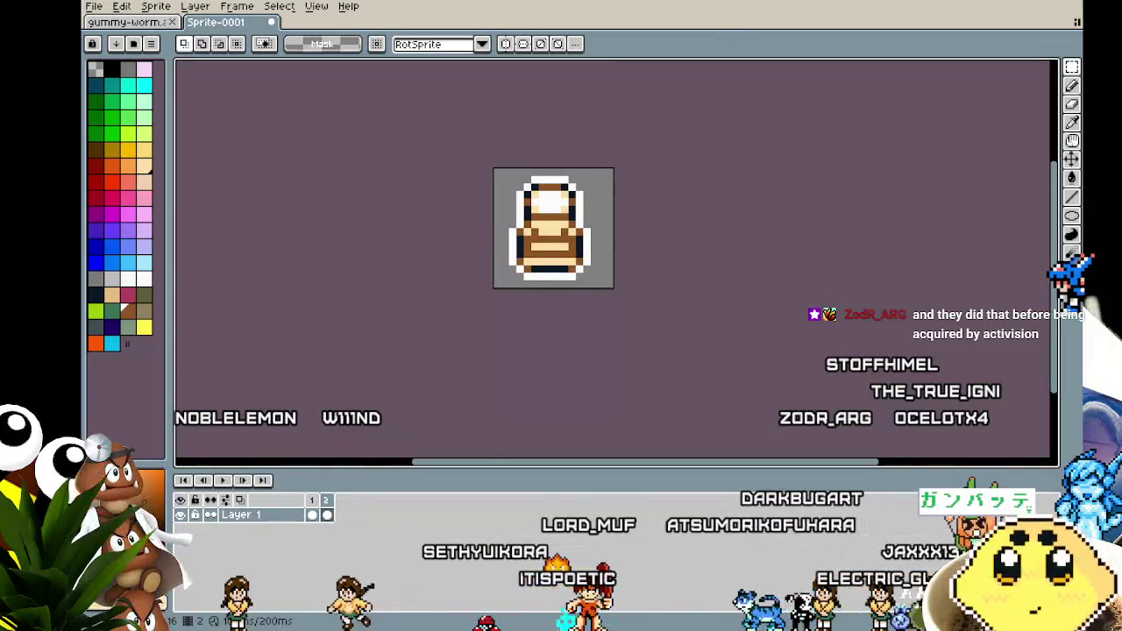
{"action": "scroll", "coordinate": [677, 328], "scroll_direction": "right", "scroll_amount": 2}
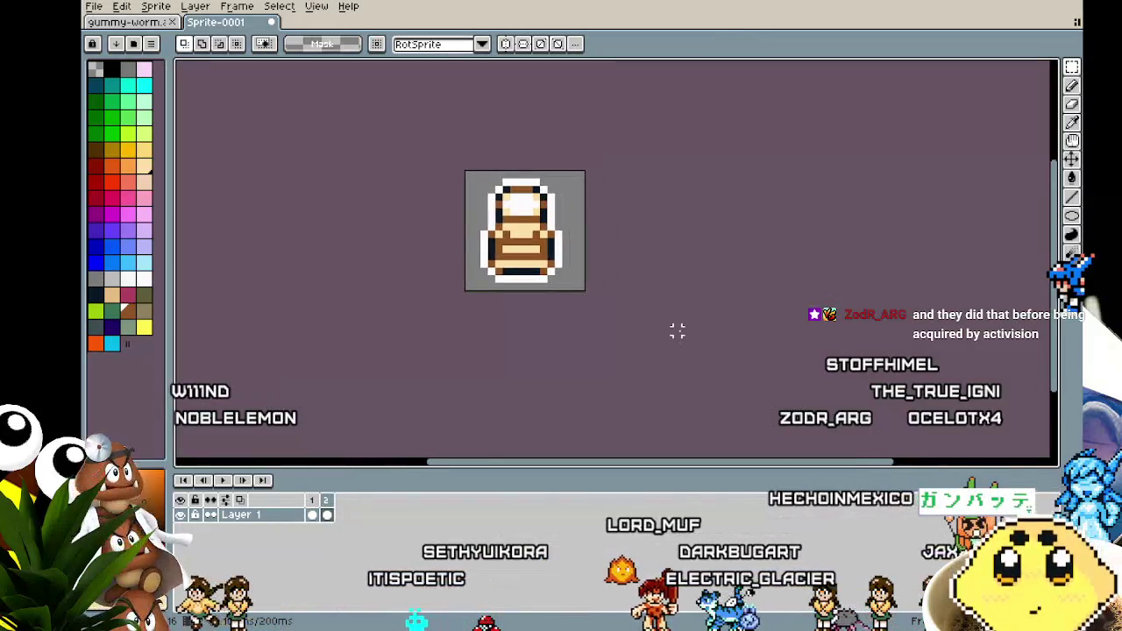
Step: Play the two-frame squash bounce from the first frame, then stop it
{"action": "key", "text": "Left"}
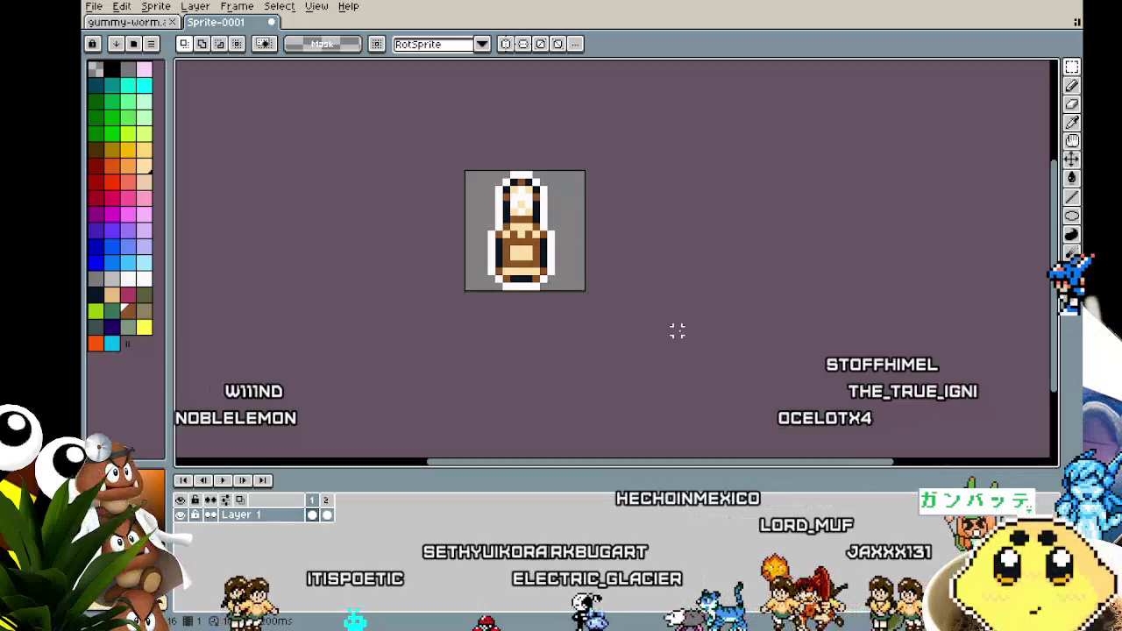
{"action": "key", "text": "Return"}
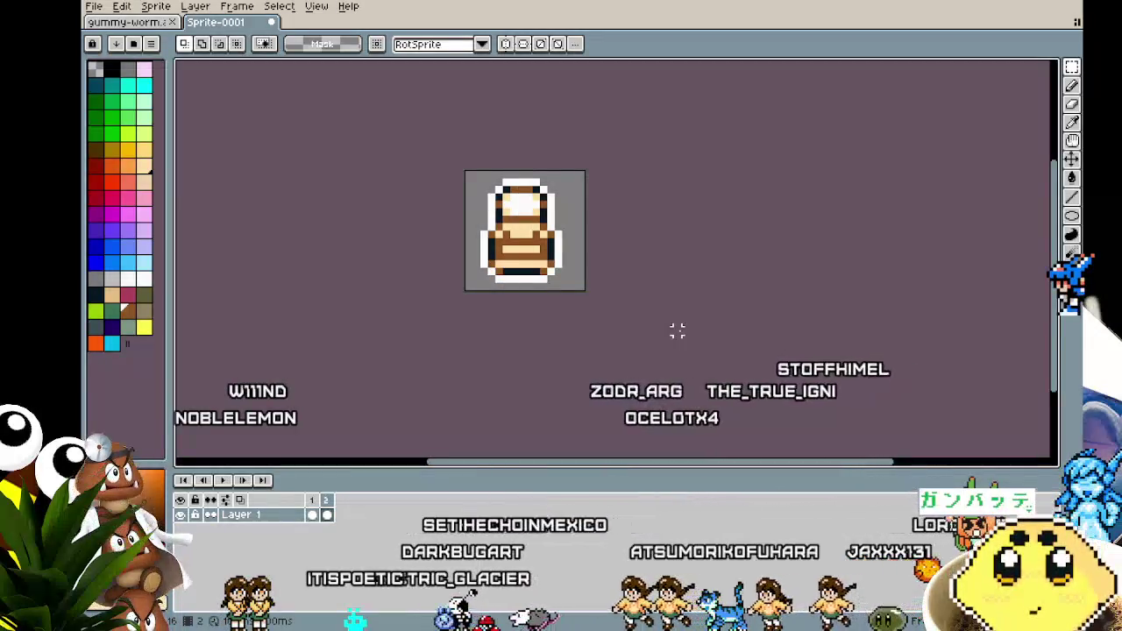
{"action": "mouse_move", "coordinate": [678, 330]}
{"action": "left_mouse_down"}
{"action": "mouse_move", "coordinate": [623, 406]}
{"action": "mouse_move", "coordinate": [582, 428]}
{"action": "left_mouse_up"}
{"action": "key", "text": "Return"}
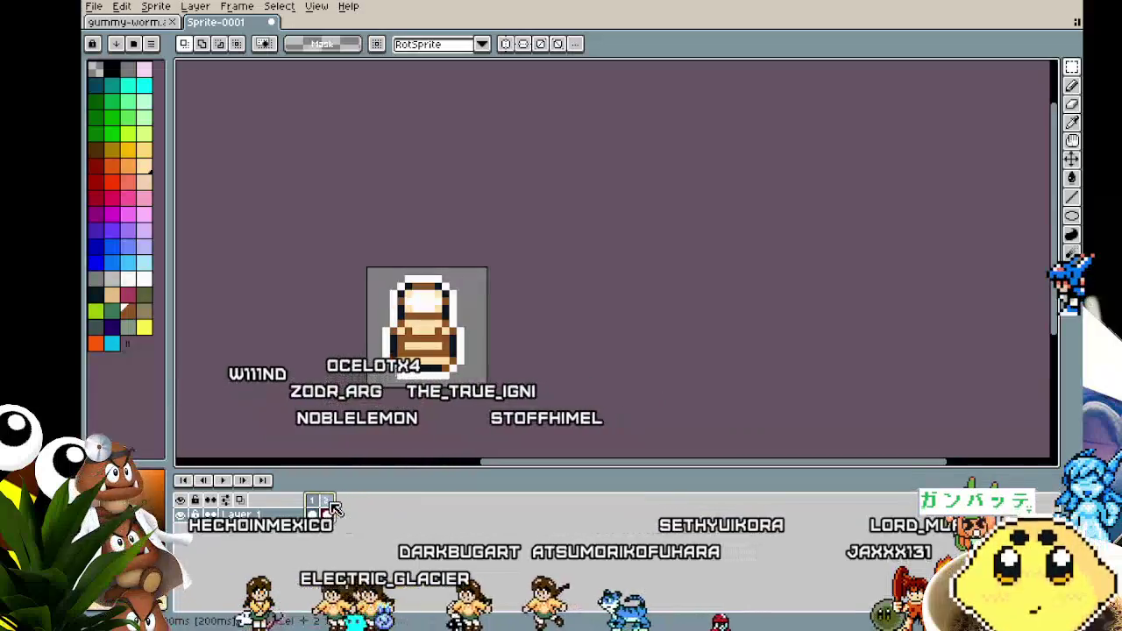
{"action": "left_click", "coordinate": [127, 22]}
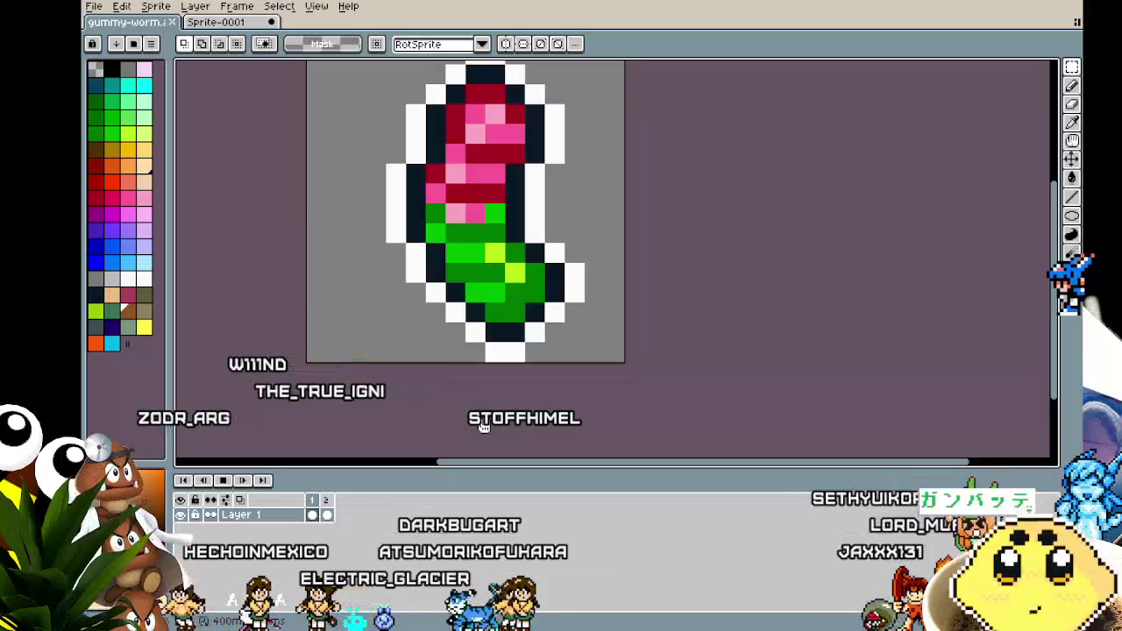
{"action": "scroll", "coordinate": [445, 454], "scroll_direction": "down", "scroll_amount": 1}
{"action": "left_click_drag", "start_coordinate": [445, 453], "coordinate": [438, 456]}
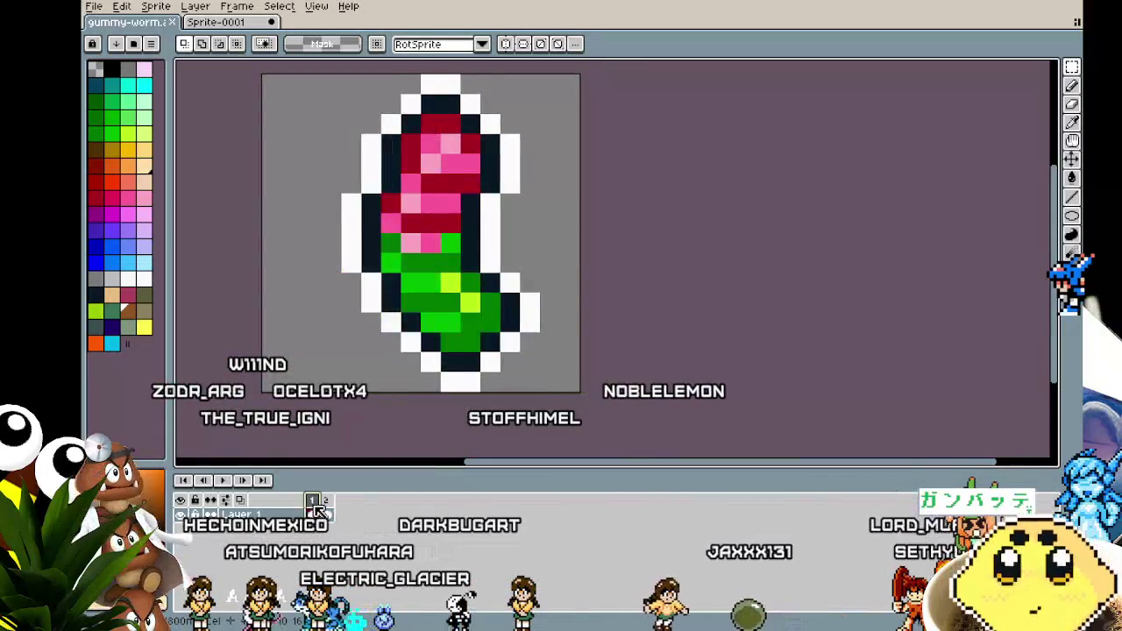
{"action": "left_click_drag", "start_coordinate": [315, 507], "coordinate": [326, 507]}
{"action": "double_click", "coordinate": [328, 508]}
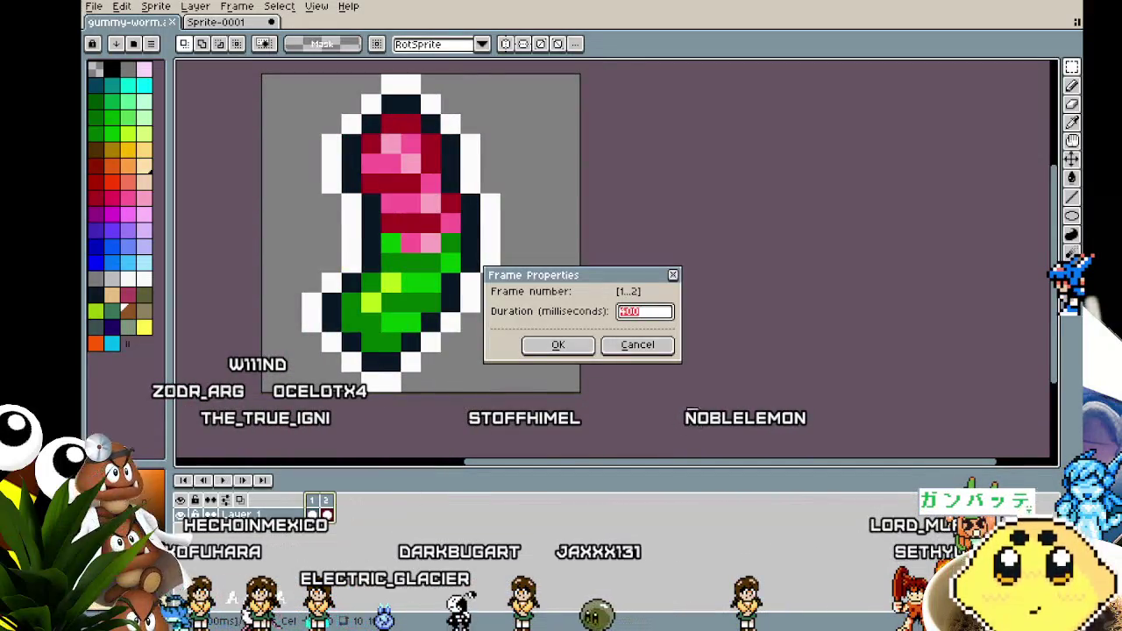
{"action": "left_click", "coordinate": [649, 344]}
{"action": "left_click", "coordinate": [205, 24]}
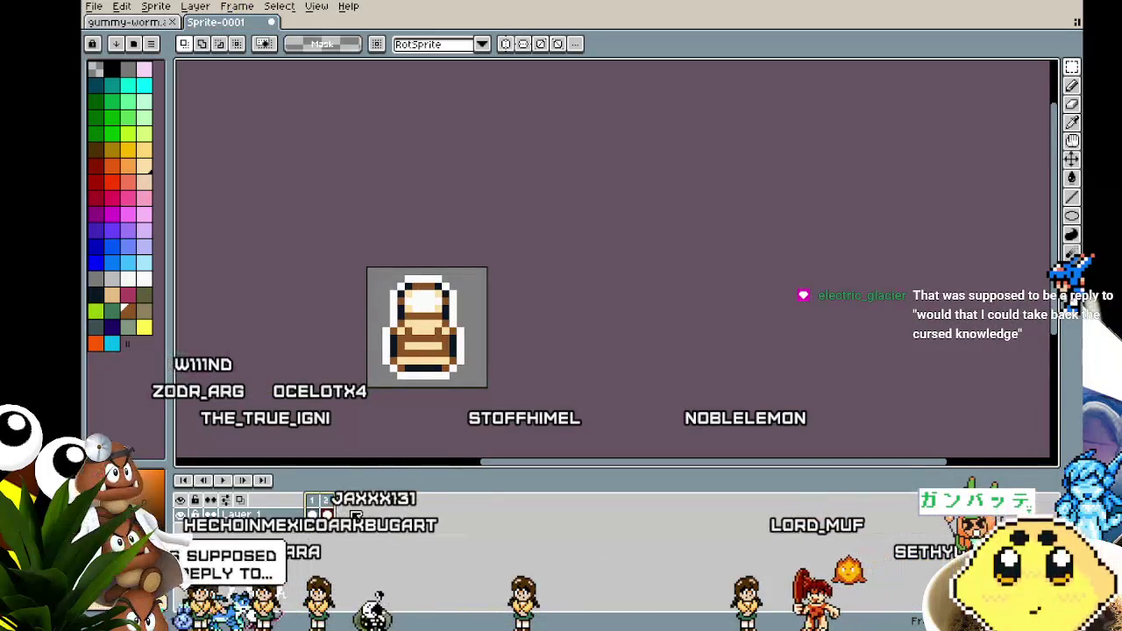
Step: Set the bottle frames to 400 ms each and play the bounce
{"action": "key", "text": "p"}
{"action": "key", "text": "Return"}
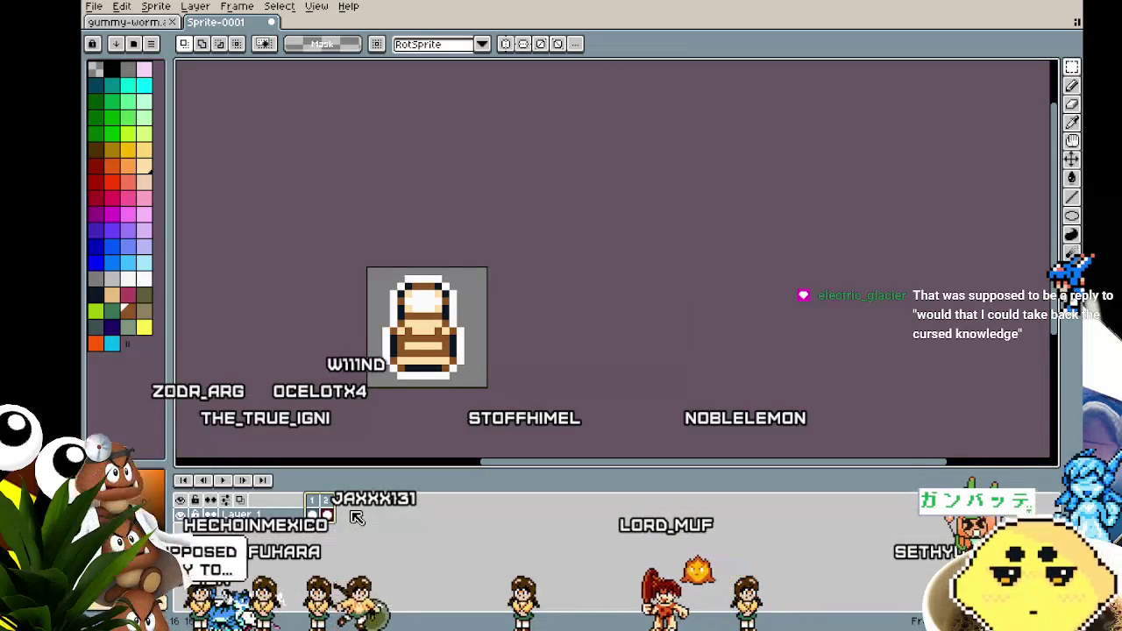
{"action": "scroll", "coordinate": [482, 351], "scroll_direction": "up", "scroll_amount": 1}
{"action": "mouse_move", "coordinate": [481, 351]}
{"action": "left_mouse_down"}
{"action": "mouse_move", "coordinate": [547, 320]}
{"action": "mouse_move", "coordinate": [570, 327]}
{"action": "mouse_move", "coordinate": [563, 308]}
{"action": "mouse_move", "coordinate": [556, 299]}
{"action": "mouse_move", "coordinate": [502, 340]}
{"action": "mouse_move", "coordinate": [481, 333]}
{"action": "mouse_move", "coordinate": [489, 306]}
{"action": "mouse_move", "coordinate": [541, 316]}
{"action": "mouse_move", "coordinate": [557, 338]}
{"action": "mouse_move", "coordinate": [551, 357]}
{"action": "mouse_move", "coordinate": [514, 348]}
{"action": "mouse_move", "coordinate": [484, 304]}
{"action": "mouse_move", "coordinate": [445, 306]}
{"action": "left_mouse_up"}
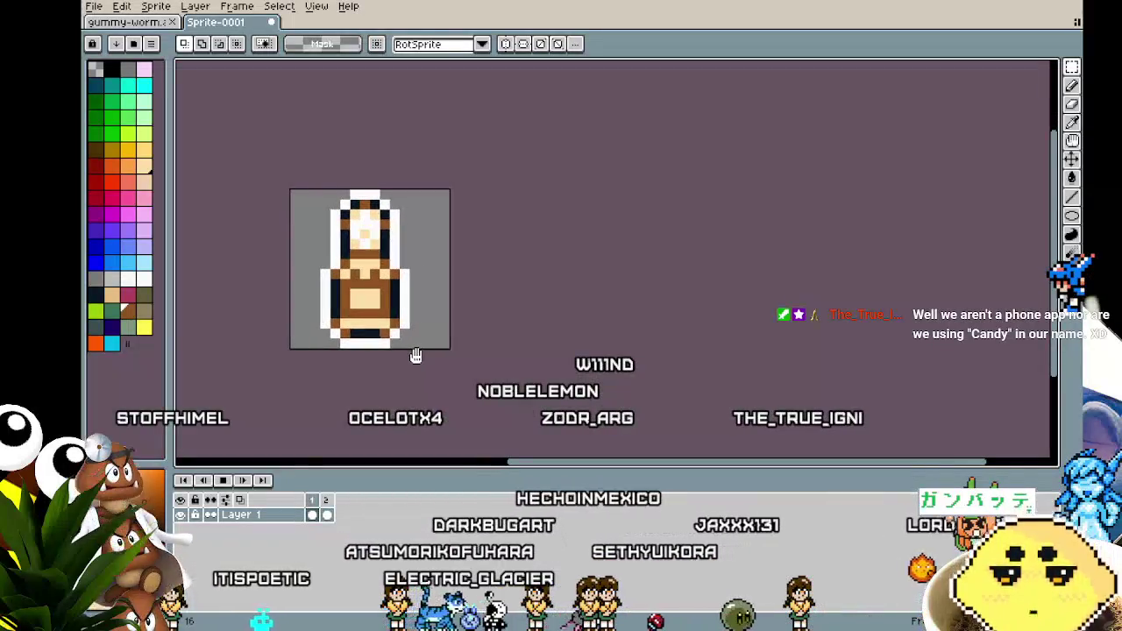
{"action": "mouse_move", "coordinate": [416, 355]}
{"action": "left_mouse_down"}
{"action": "mouse_move", "coordinate": [477, 384]}
{"action": "mouse_move", "coordinate": [627, 405]}
{"action": "mouse_move", "coordinate": [688, 335]}
{"action": "mouse_move", "coordinate": [665, 369]}
{"action": "mouse_move", "coordinate": [471, 371]}
{"action": "mouse_move", "coordinate": [490, 376]}
{"action": "left_mouse_up"}
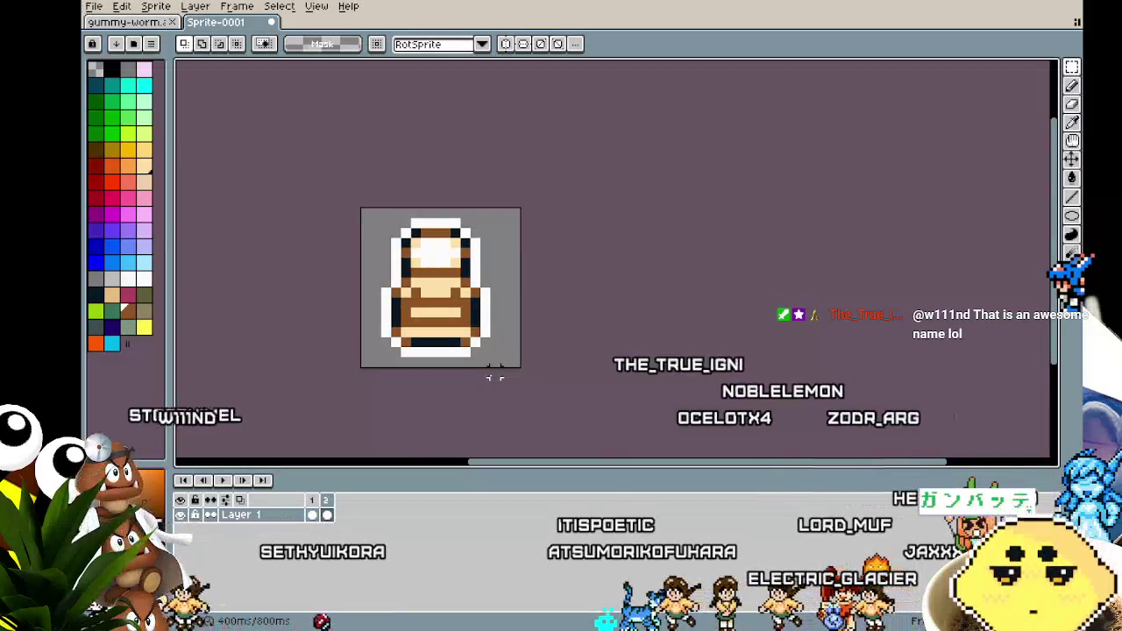
{"action": "key", "text": "Return"}
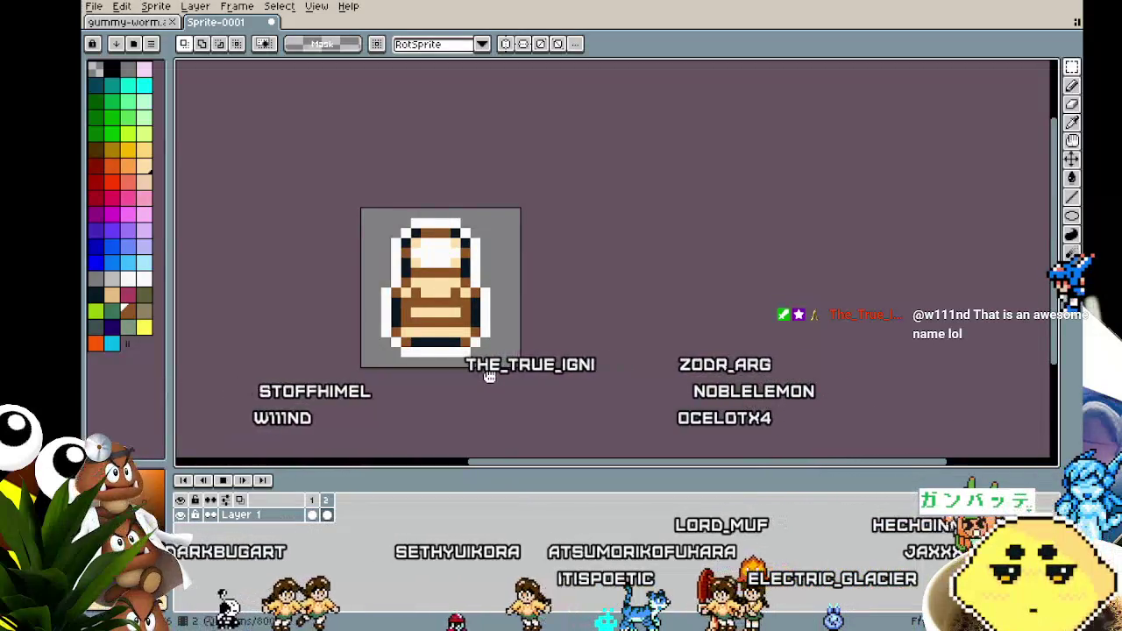
{"action": "mouse_move", "coordinate": [489, 377]}
{"action": "left_mouse_down"}
{"action": "mouse_move", "coordinate": [484, 406]}
{"action": "mouse_move", "coordinate": [607, 407]}
{"action": "mouse_move", "coordinate": [597, 296]}
{"action": "mouse_move", "coordinate": [573, 394]}
{"action": "mouse_move", "coordinate": [497, 379]}
{"action": "left_mouse_up"}
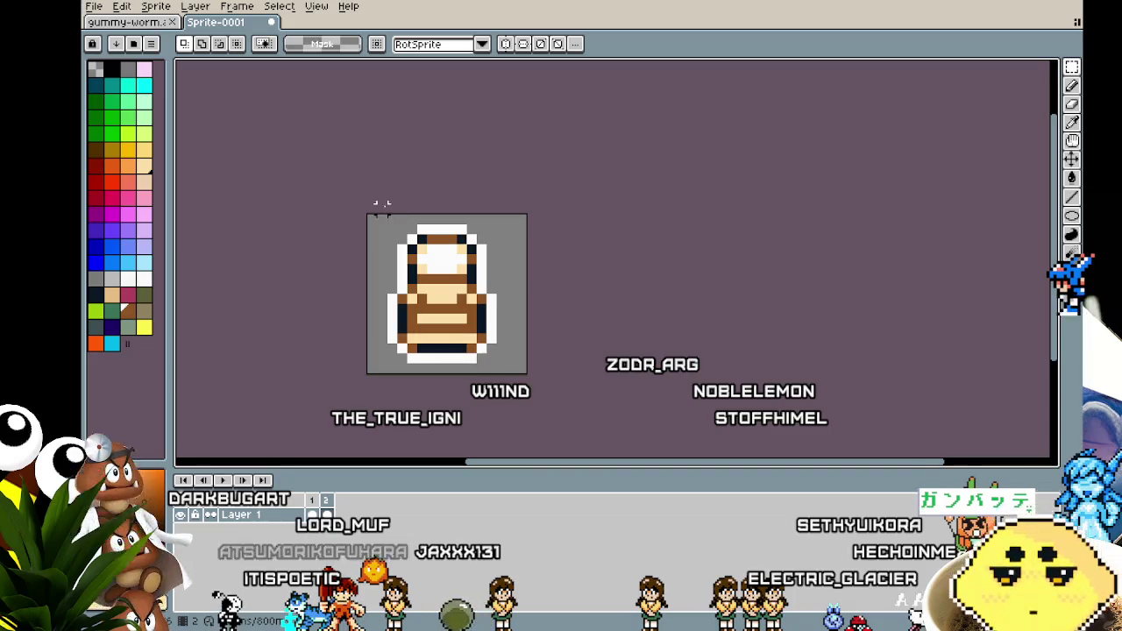
Step: Shift the squashed frame's top rows down one pixel, then replay the bounce to check it
{"action": "left_click_drag", "start_coordinate": [515, 258], "coordinate": [517, 261]}
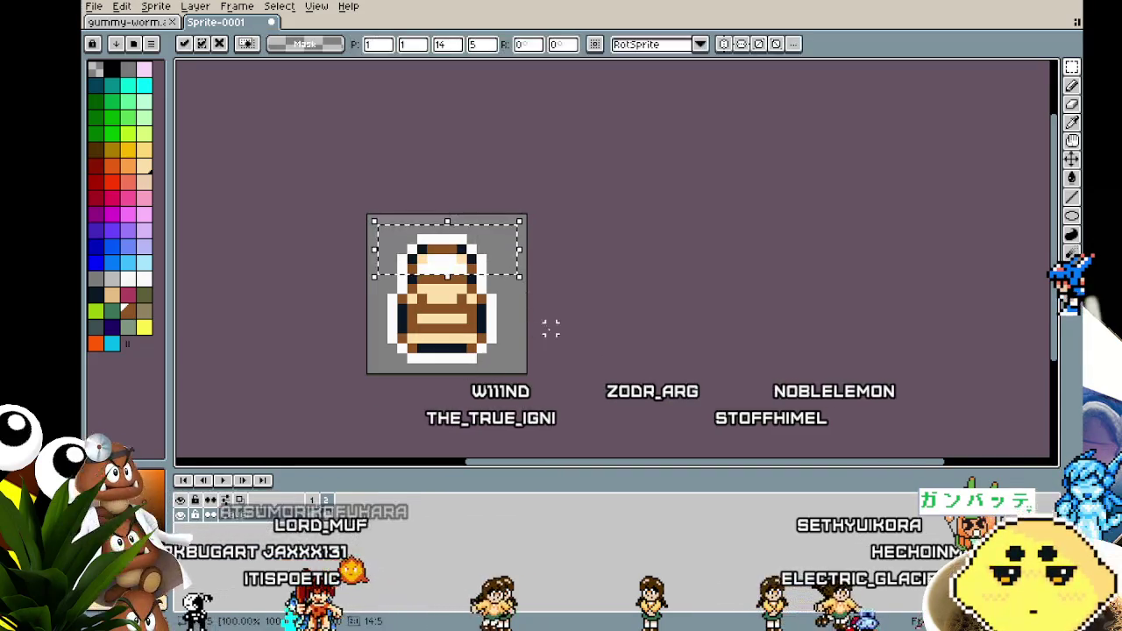
{"action": "left_click", "coordinate": [551, 328]}
{"action": "left_click_drag", "start_coordinate": [389, 220], "coordinate": [536, 275]}
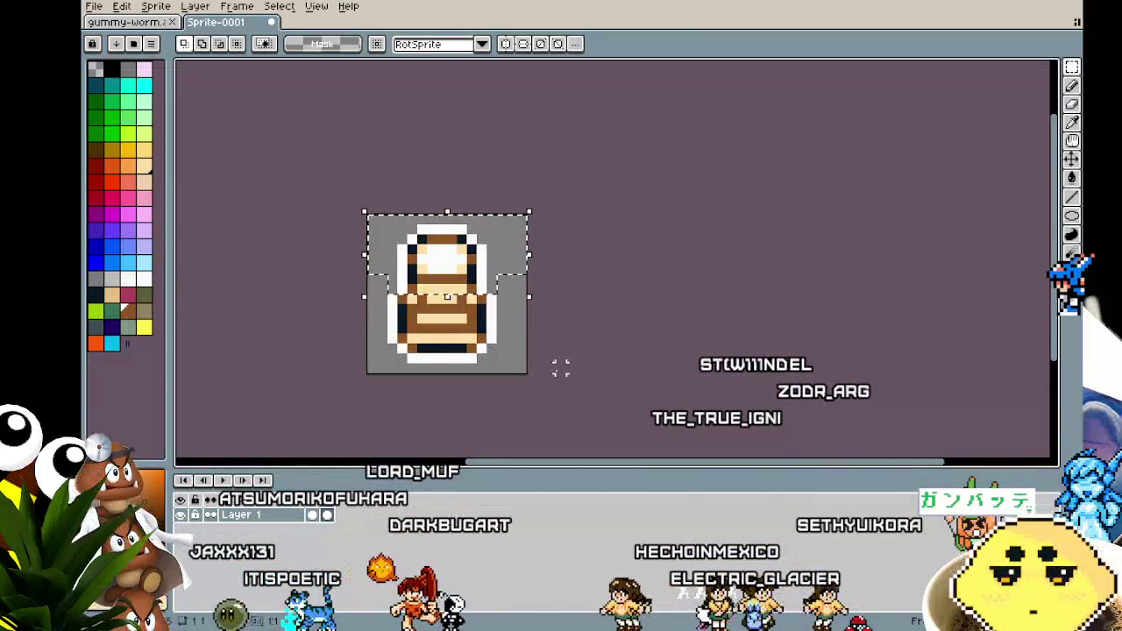
{"action": "left_click_drag", "start_coordinate": [377, 214], "coordinate": [529, 277]}
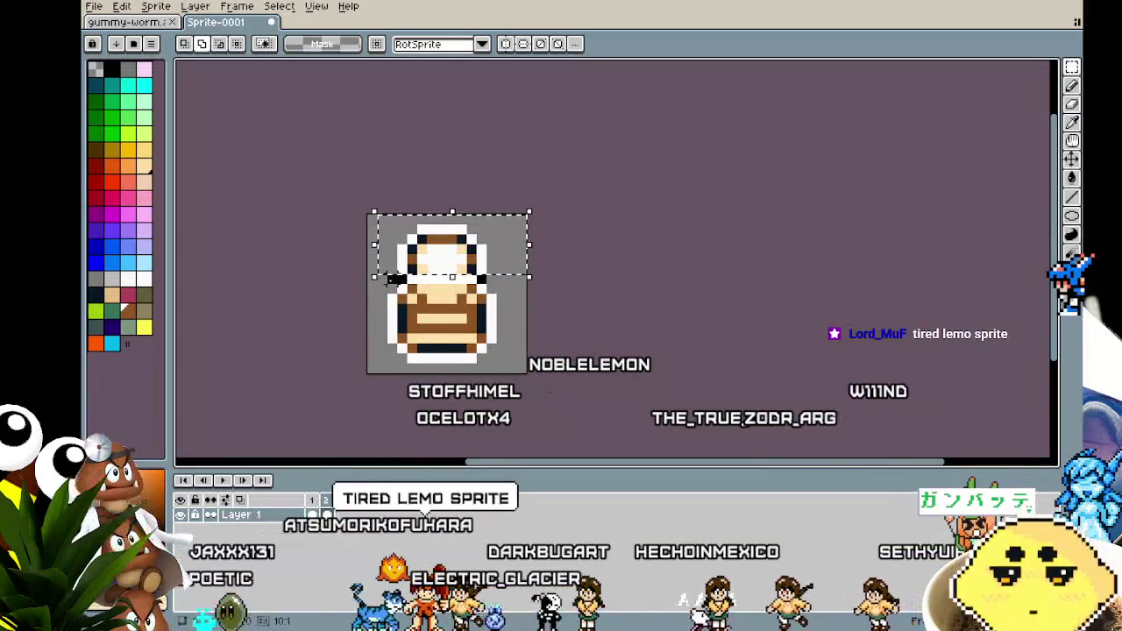
{"action": "key", "text": "Down"}
{"action": "key", "text": "ctrl+d"}
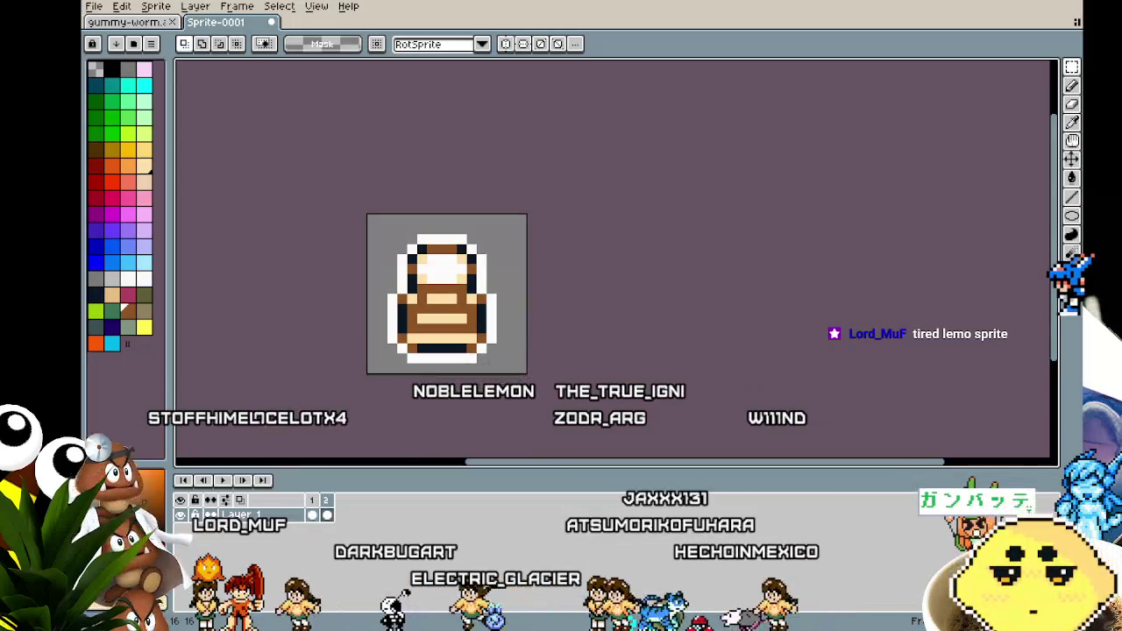
{"action": "key", "text": "Return"}
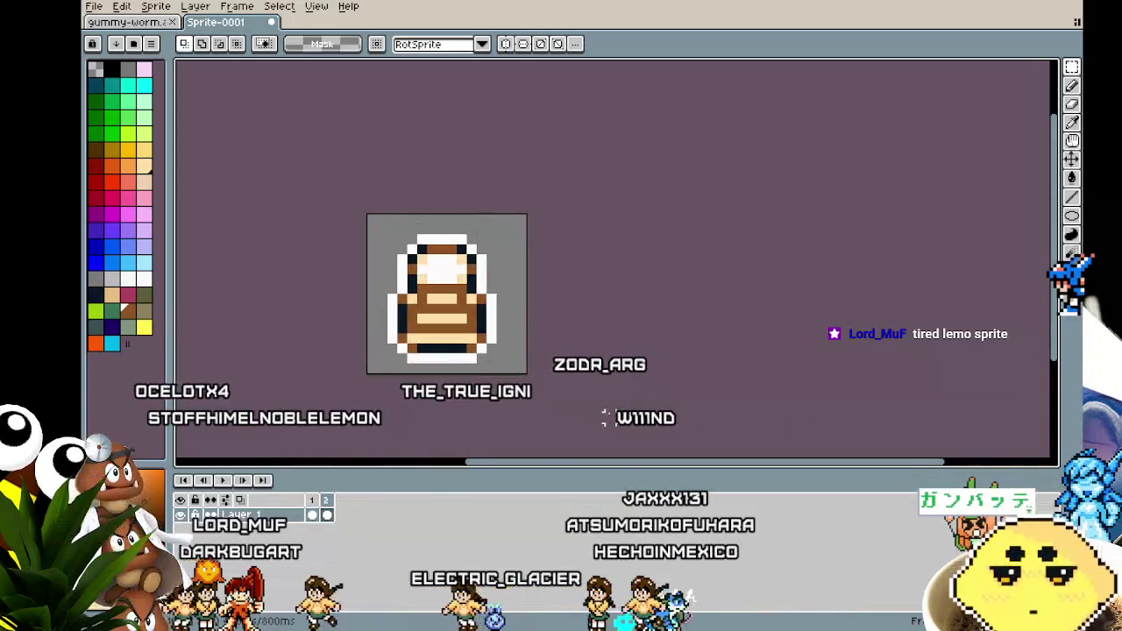
{"action": "mouse_move", "coordinate": [605, 414]}
{"action": "left_mouse_down"}
{"action": "mouse_move", "coordinate": [792, 377]}
{"action": "mouse_move", "coordinate": [801, 358]}
{"action": "mouse_move", "coordinate": [684, 396]}
{"action": "mouse_move", "coordinate": [596, 378]}
{"action": "mouse_move", "coordinate": [596, 348]}
{"action": "mouse_move", "coordinate": [672, 333]}
{"action": "mouse_move", "coordinate": [745, 400]}
{"action": "mouse_move", "coordinate": [668, 454]}
{"action": "mouse_move", "coordinate": [589, 391]}
{"action": "mouse_move", "coordinate": [643, 321]}
{"action": "mouse_move", "coordinate": [689, 353]}
{"action": "mouse_move", "coordinate": [692, 399]}
{"action": "mouse_move", "coordinate": [646, 421]}
{"action": "mouse_move", "coordinate": [602, 403]}
{"action": "mouse_move", "coordinate": [658, 419]}
{"action": "mouse_move", "coordinate": [808, 420]}
{"action": "mouse_move", "coordinate": [647, 421]}
{"action": "mouse_move", "coordinate": [619, 403]}
{"action": "mouse_move", "coordinate": [638, 346]}
{"action": "mouse_move", "coordinate": [682, 332]}
{"action": "mouse_move", "coordinate": [698, 343]}
{"action": "mouse_move", "coordinate": [613, 377]}
{"action": "mouse_move", "coordinate": [673, 387]}
{"action": "left_mouse_up"}
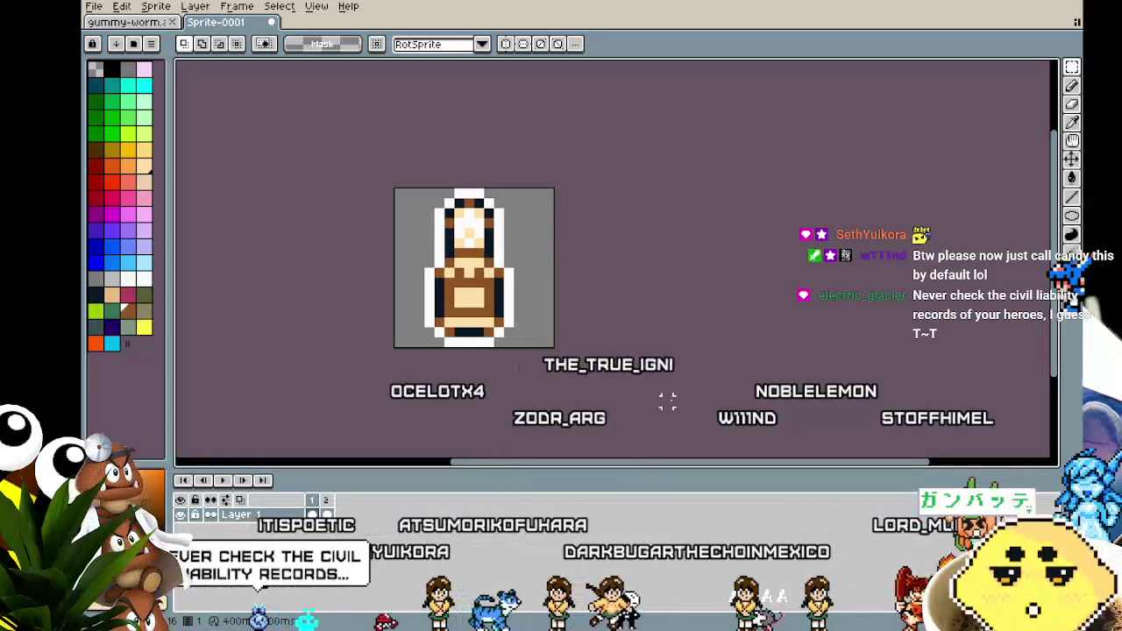
{"action": "key", "text": "Return"}
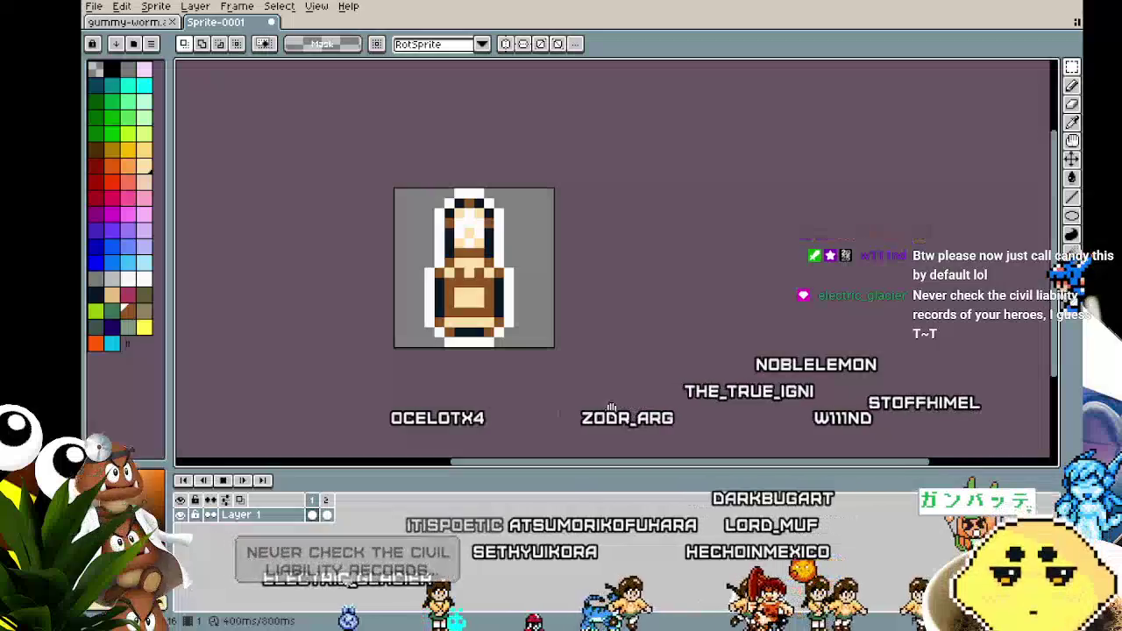
{"action": "mouse_move", "coordinate": [599, 406]}
{"action": "left_mouse_down"}
{"action": "mouse_move", "coordinate": [523, 444]}
{"action": "mouse_move", "coordinate": [685, 448]}
{"action": "mouse_move", "coordinate": [789, 423]}
{"action": "mouse_move", "coordinate": [628, 431]}
{"action": "left_mouse_up"}
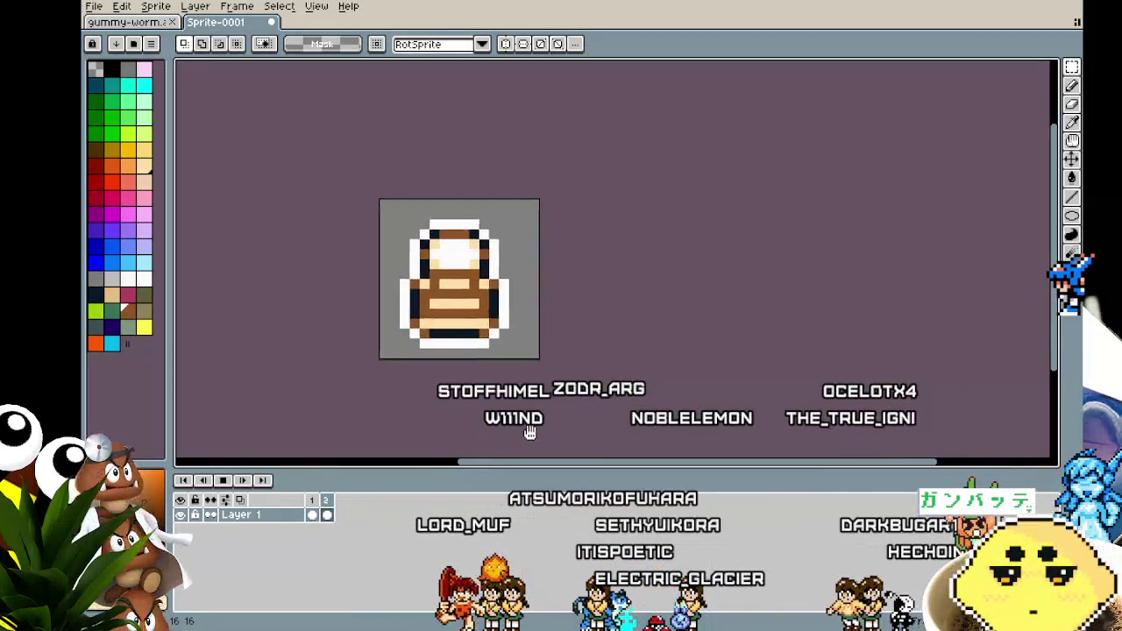
{"action": "mouse_move", "coordinate": [495, 426]}
{"action": "left_mouse_down"}
{"action": "mouse_move", "coordinate": [618, 443]}
{"action": "mouse_move", "coordinate": [529, 421]}
{"action": "mouse_move", "coordinate": [544, 430]}
{"action": "left_mouse_up"}
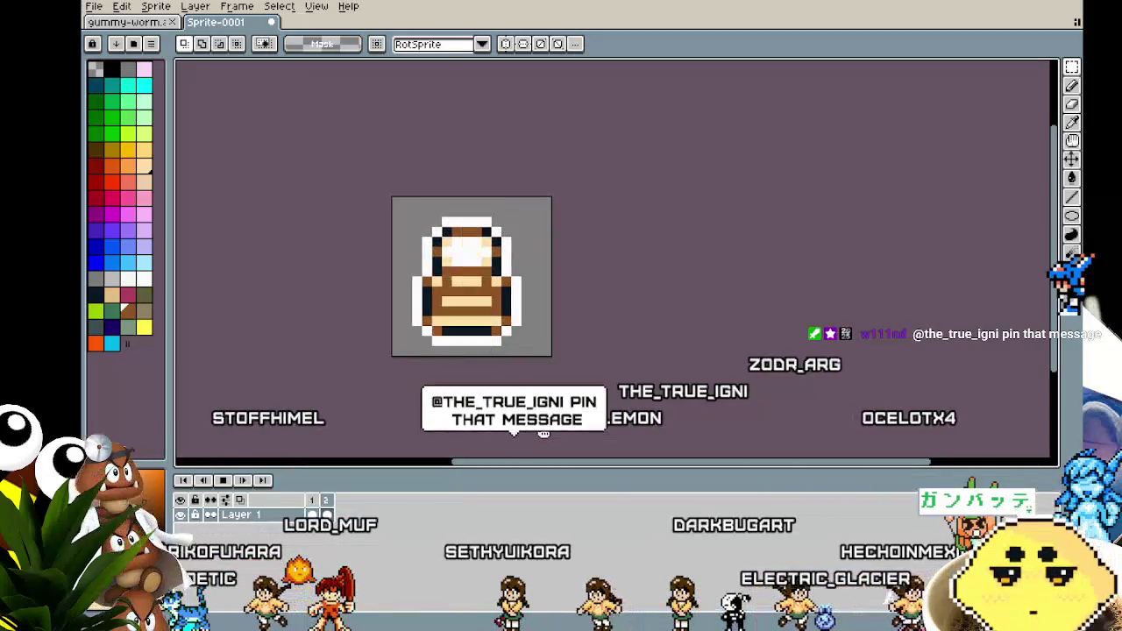
{"action": "key", "text": "Return"}
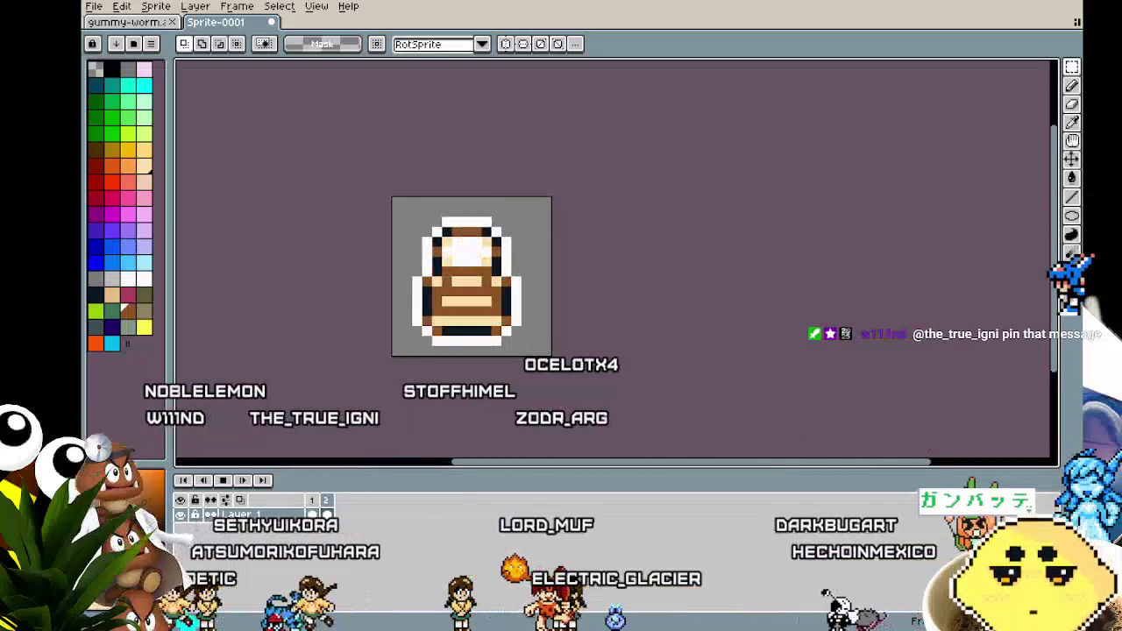
{"action": "mouse_move", "coordinate": [456, 328]}
{"action": "left_mouse_down"}
{"action": "mouse_move", "coordinate": [574, 355]}
{"action": "mouse_move", "coordinate": [513, 356]}
{"action": "left_mouse_up"}
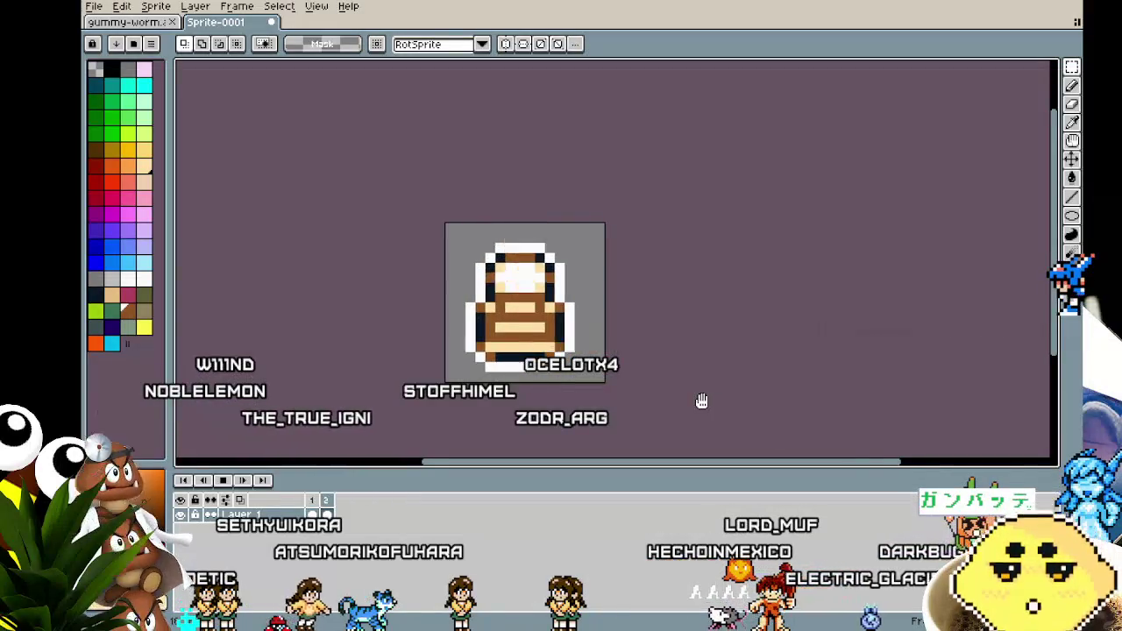
{"action": "left_click_drag", "start_coordinate": [702, 400], "coordinate": [626, 386]}
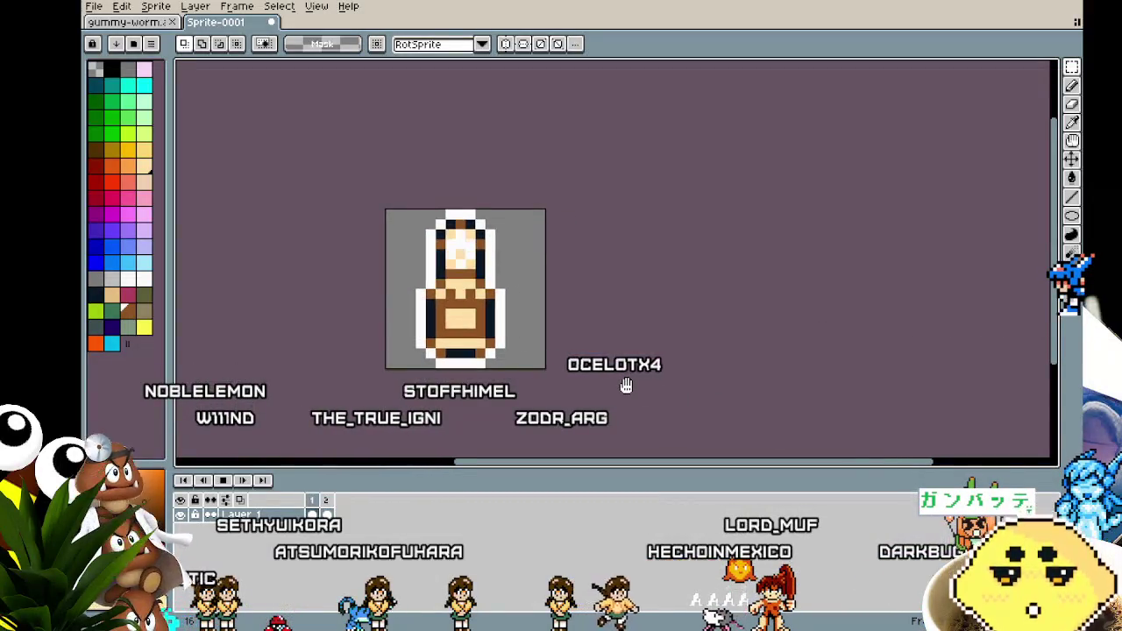
{"action": "key", "text": "b"}
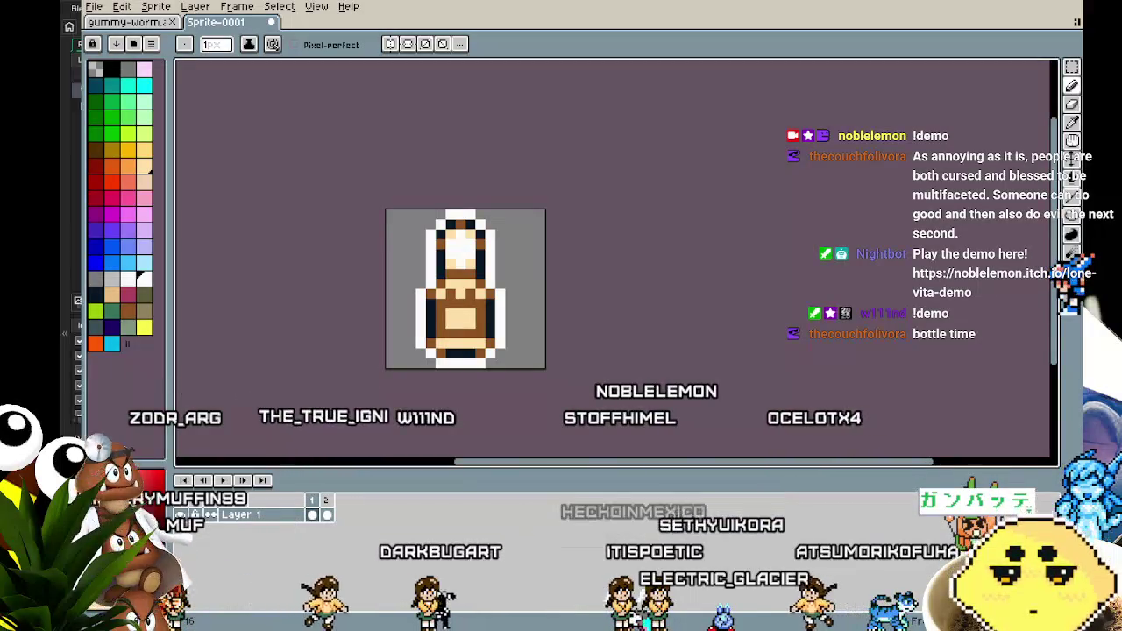
{"action": "mouse_move", "coordinate": [544, 381]}
{"action": "left_mouse_down"}
{"action": "mouse_move", "coordinate": [487, 367]}
{"action": "mouse_move", "coordinate": [556, 401]}
{"action": "mouse_move", "coordinate": [570, 390]}
{"action": "mouse_move", "coordinate": [567, 423]}
{"action": "mouse_move", "coordinate": [503, 418]}
{"action": "mouse_move", "coordinate": [576, 426]}
{"action": "mouse_move", "coordinate": [433, 420]}
{"action": "mouse_move", "coordinate": [604, 430]}
{"action": "mouse_move", "coordinate": [468, 424]}
{"action": "left_mouse_up"}
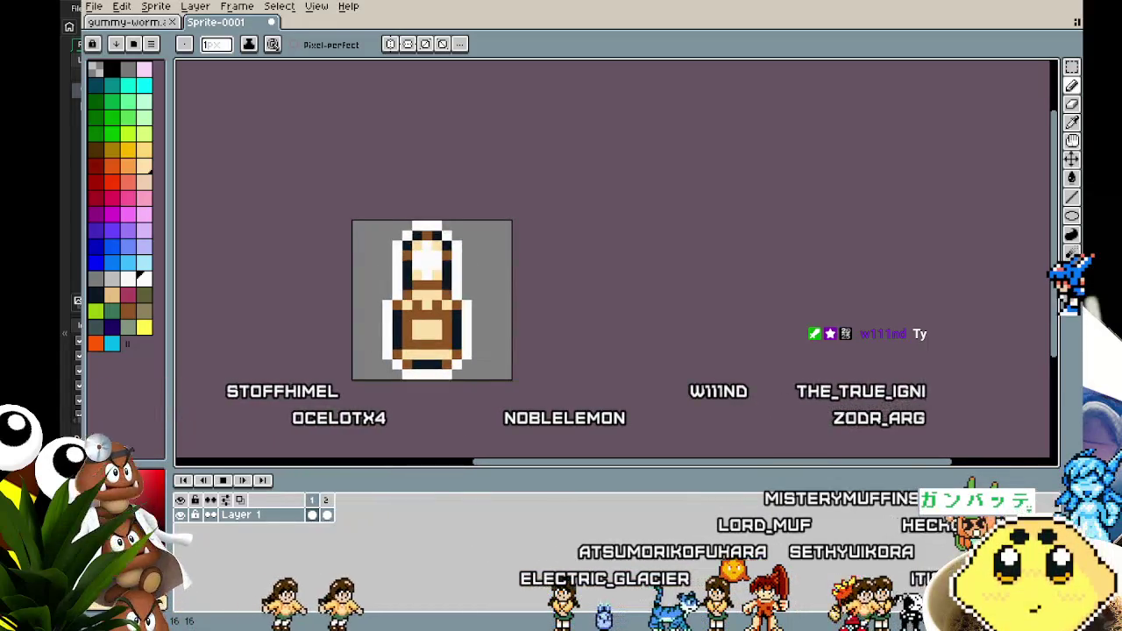
{"action": "mouse_move", "coordinate": [487, 421]}
{"action": "left_mouse_down"}
{"action": "mouse_move", "coordinate": [589, 421]}
{"action": "mouse_move", "coordinate": [546, 424]}
{"action": "mouse_move", "coordinate": [494, 405]}
{"action": "mouse_move", "coordinate": [526, 429]}
{"action": "mouse_move", "coordinate": [659, 441]}
{"action": "left_mouse_up"}
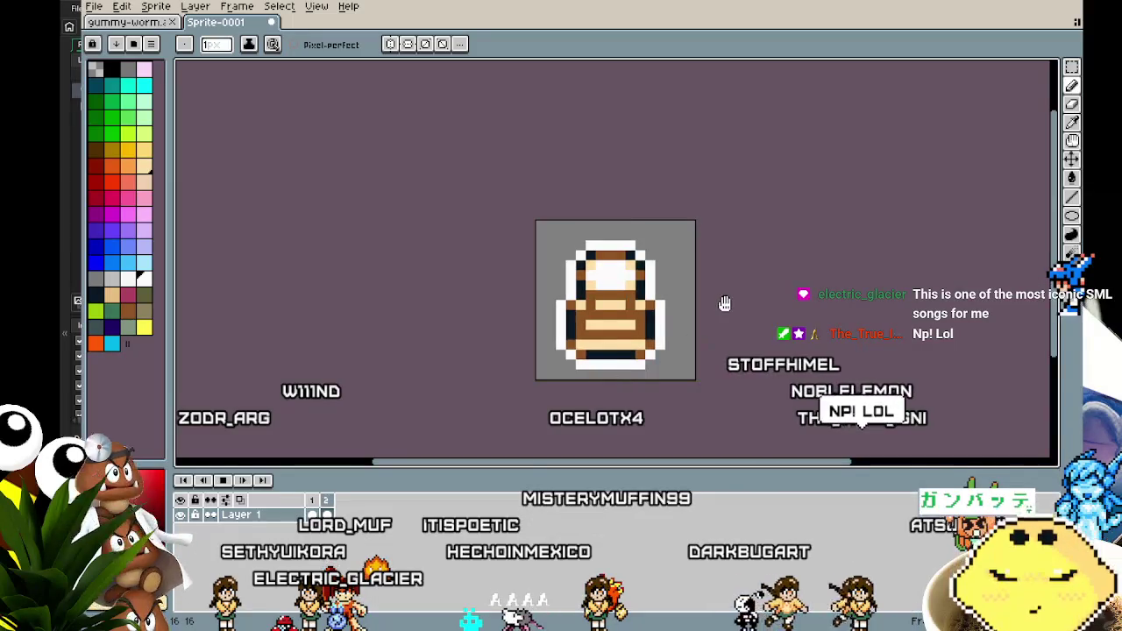
{"action": "left_click_drag", "start_coordinate": [724, 303], "coordinate": [636, 318]}
{"action": "scroll", "coordinate": [459, 388], "scroll_direction": "up", "scroll_amount": 3}
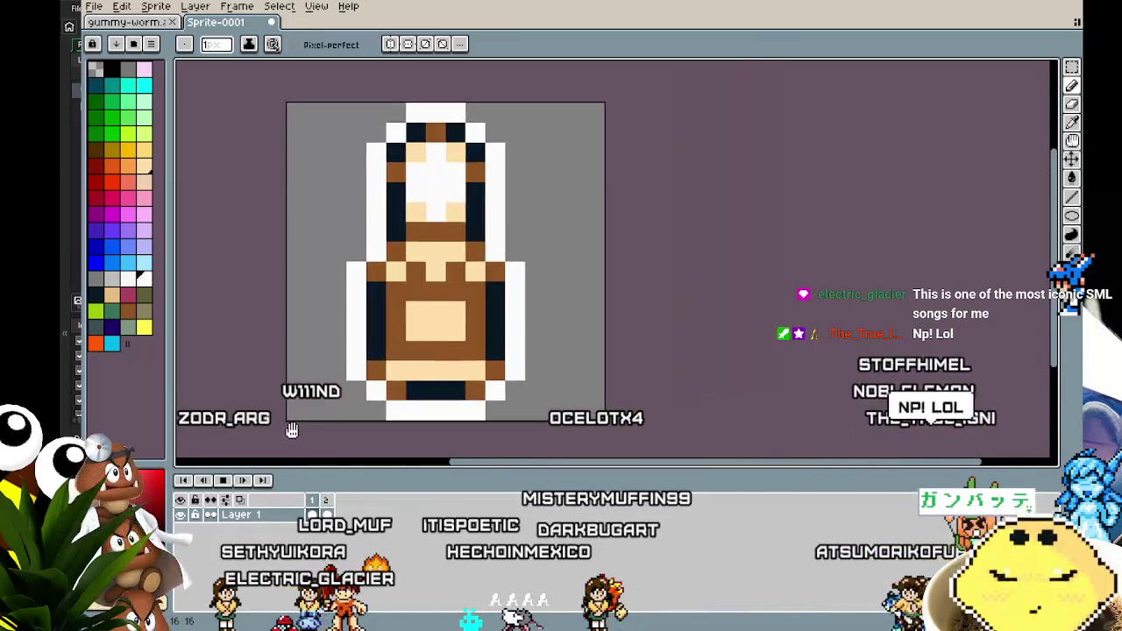
{"action": "scroll", "coordinate": [292, 429], "scroll_direction": "down", "scroll_amount": 1}
{"action": "left_click_drag", "start_coordinate": [295, 430], "coordinate": [394, 421]}
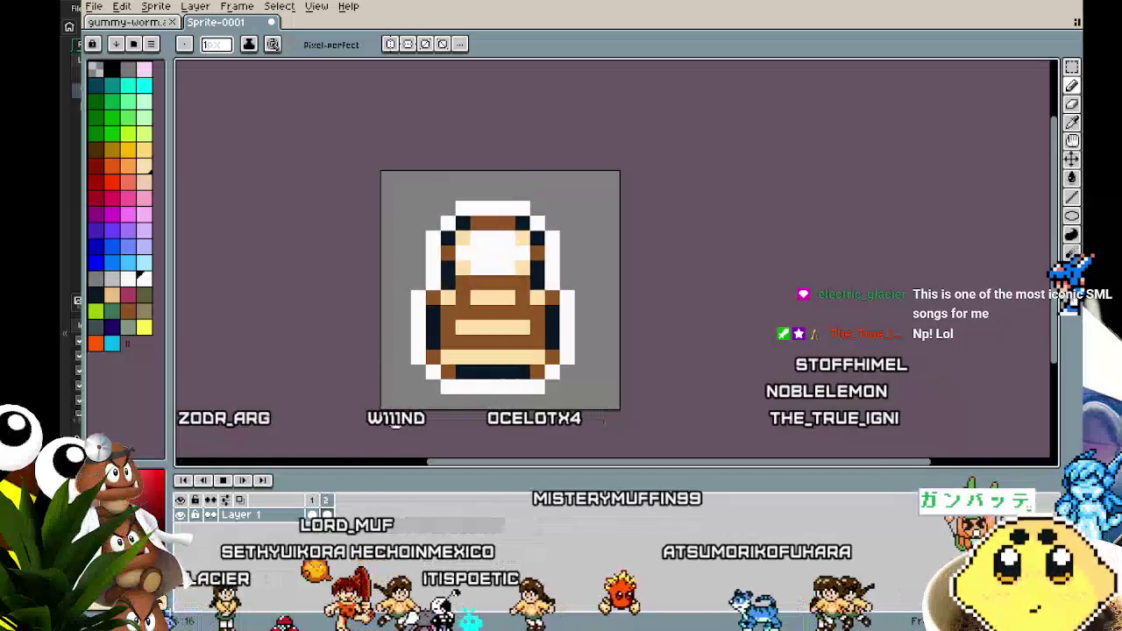
{"action": "scroll", "coordinate": [395, 423], "scroll_direction": "down", "scroll_amount": 2}
{"action": "mouse_move", "coordinate": [395, 421]}
{"action": "left_mouse_down"}
{"action": "mouse_move", "coordinate": [465, 426]}
{"action": "mouse_move", "coordinate": [572, 360]}
{"action": "mouse_move", "coordinate": [498, 319]}
{"action": "left_mouse_up"}
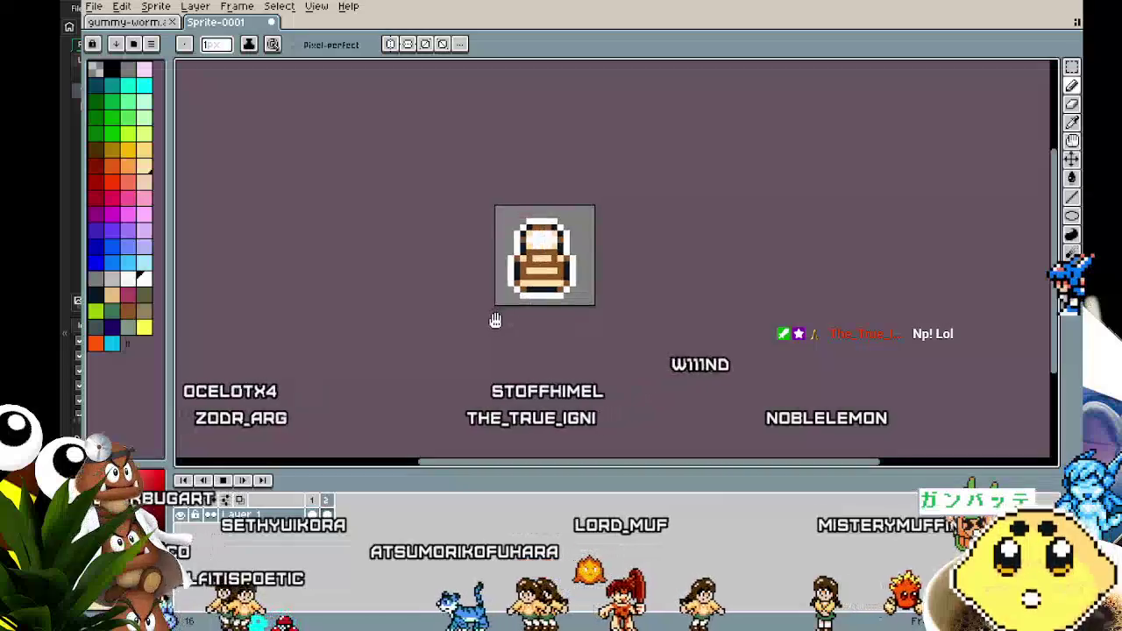
{"action": "scroll", "coordinate": [526, 290], "scroll_direction": "up", "scroll_amount": 3}
{"action": "key", "text": "i"}
{"action": "key", "text": "b"}
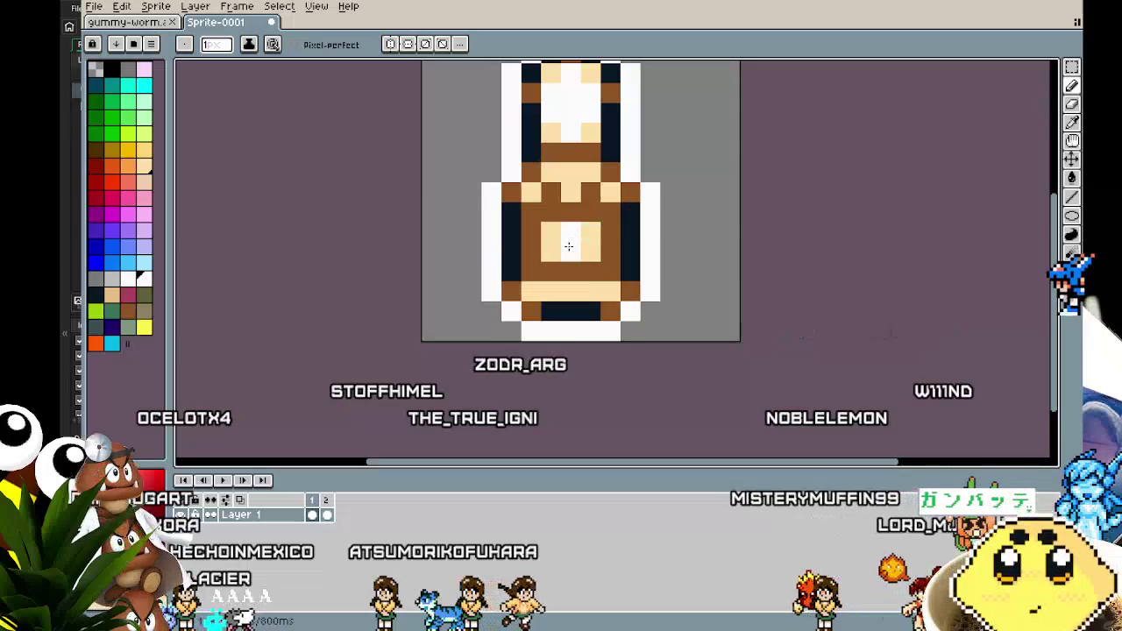
{"action": "key", "text": "Right"}
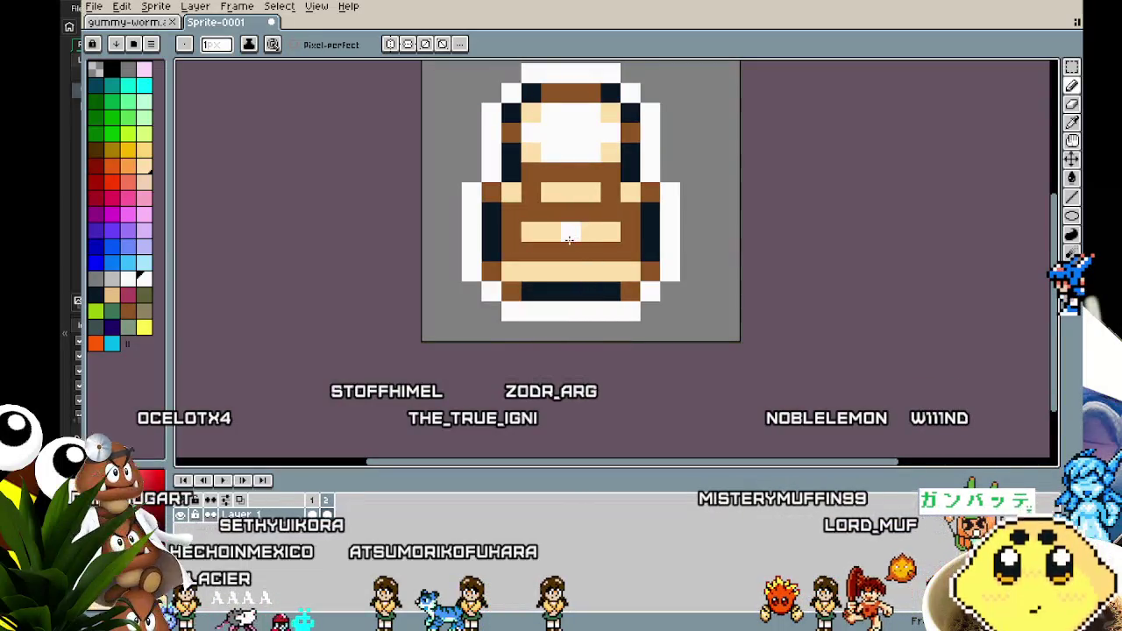
{"action": "scroll", "coordinate": [565, 327], "scroll_direction": "down", "scroll_amount": 3}
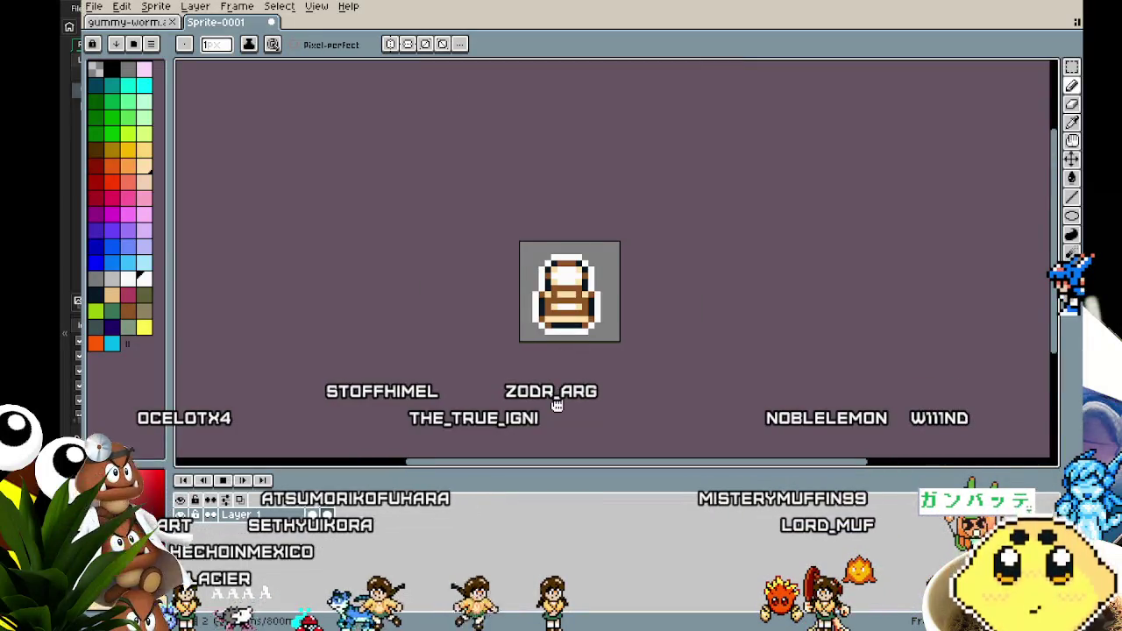
{"action": "mouse_move", "coordinate": [556, 405]}
{"action": "left_mouse_down"}
{"action": "mouse_move", "coordinate": [437, 415]}
{"action": "mouse_move", "coordinate": [596, 430]}
{"action": "mouse_move", "coordinate": [571, 431]}
{"action": "mouse_move", "coordinate": [459, 378]}
{"action": "left_mouse_up"}
Step: Begin saving the sprite as a new file and enter its file name
{"action": "key", "text": "v"}
{"action": "key", "text": "ctrl+s"}
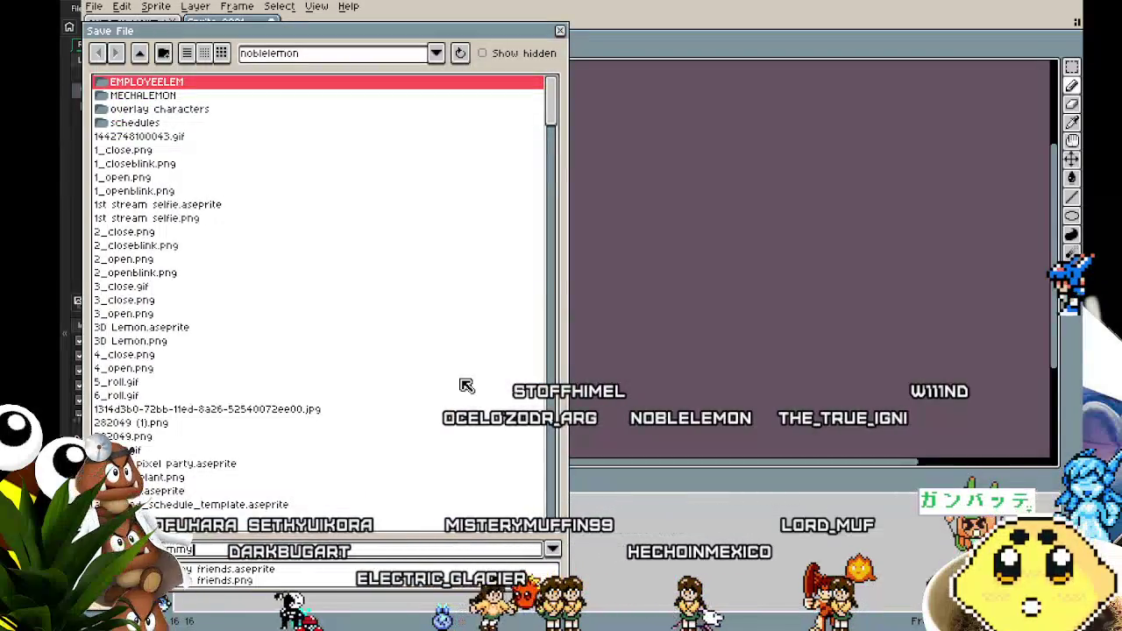
{"action": "type", "text": "water-bottle"}
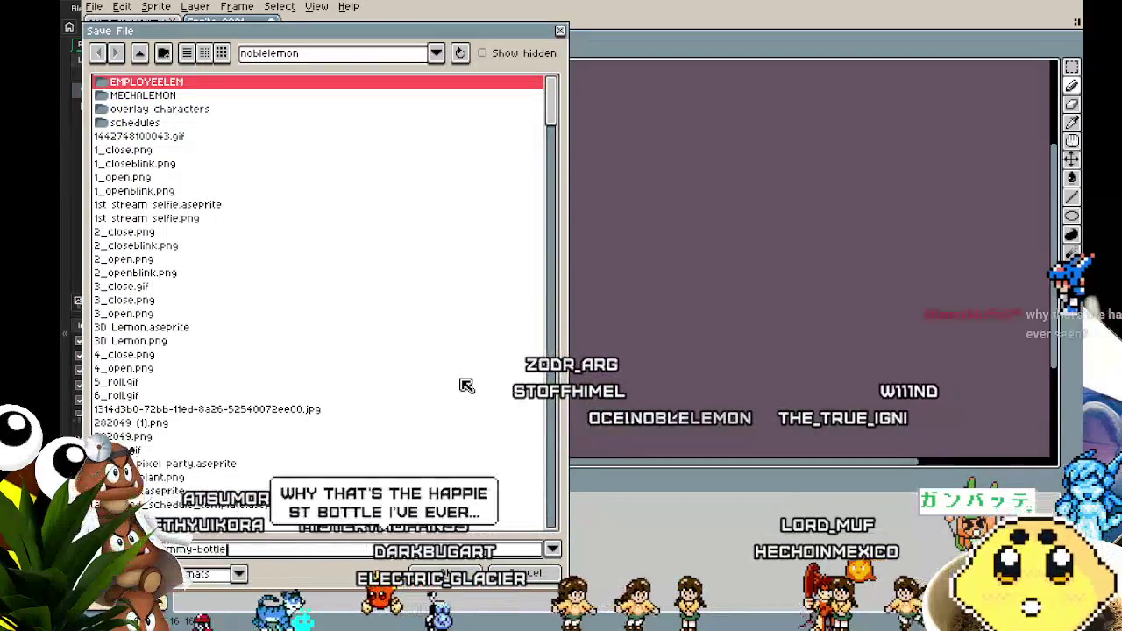
Step: Browse from aseprite work into the fast fish game folder and save gummy-bottle there
{"action": "left_click", "coordinate": [140, 53]}
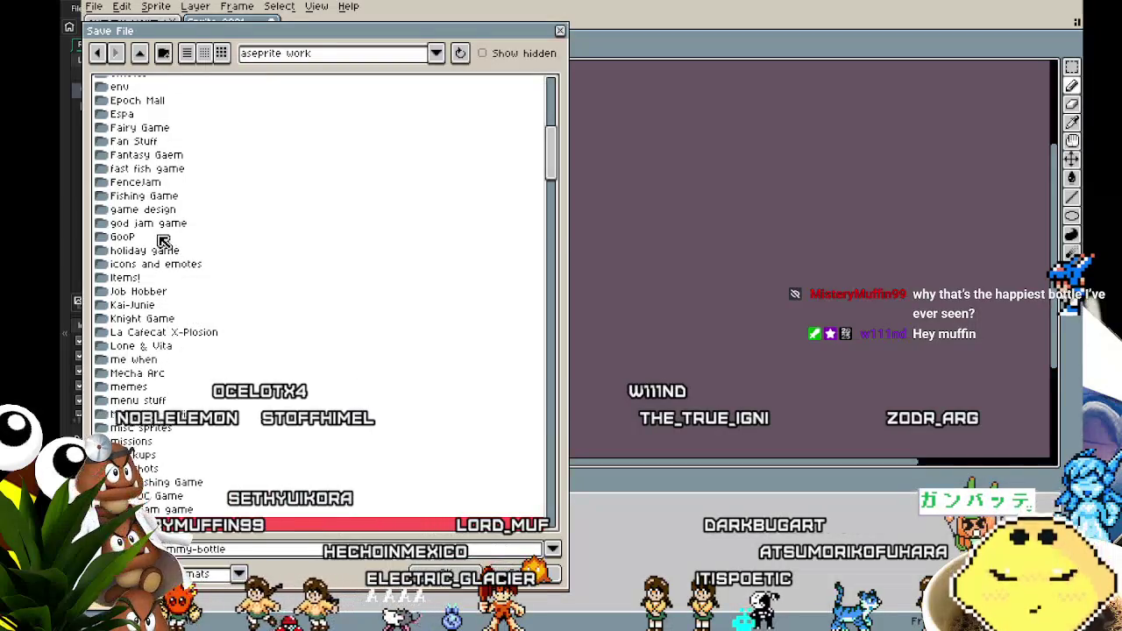
{"action": "scroll", "coordinate": [165, 224], "scroll_direction": "up", "scroll_amount": 3}
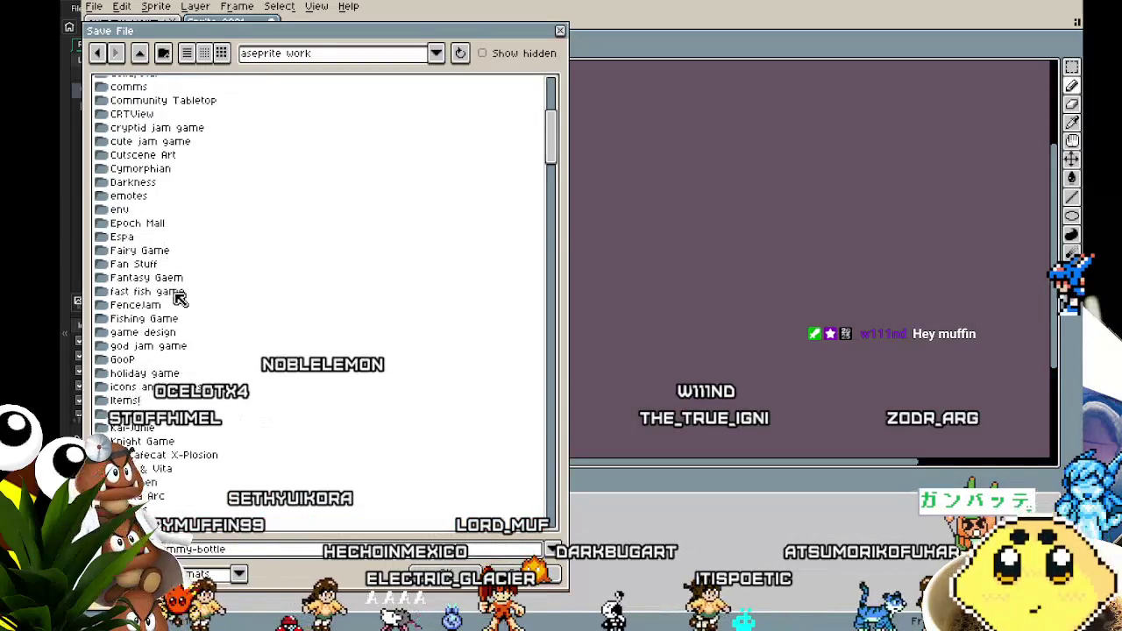
{"action": "double_click", "coordinate": [176, 325]}
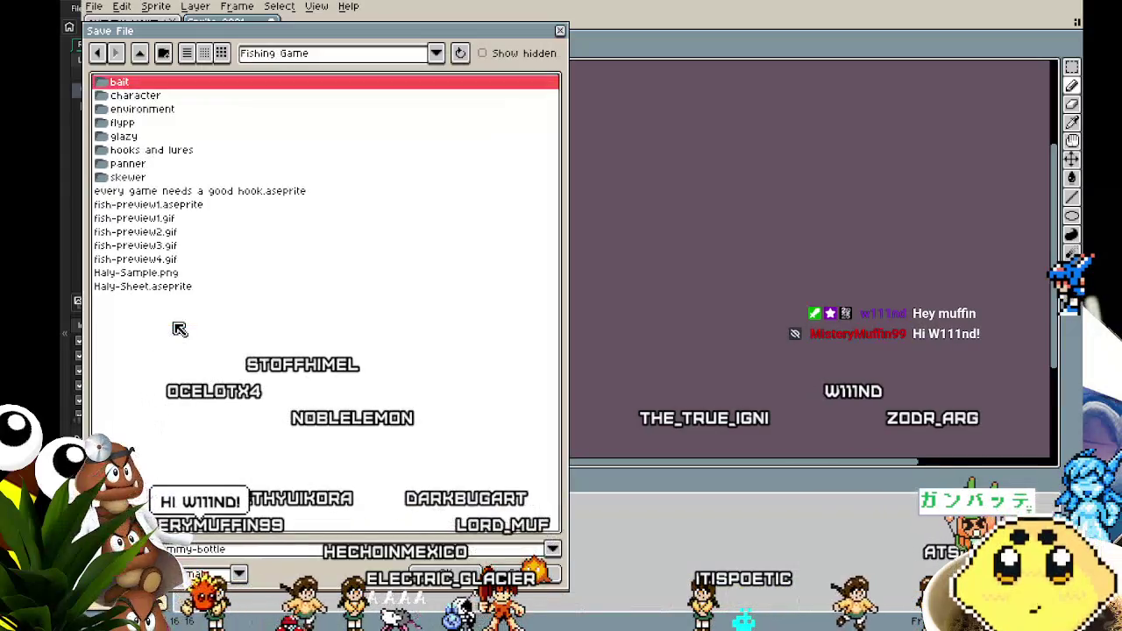
{"action": "left_click", "coordinate": [142, 55]}
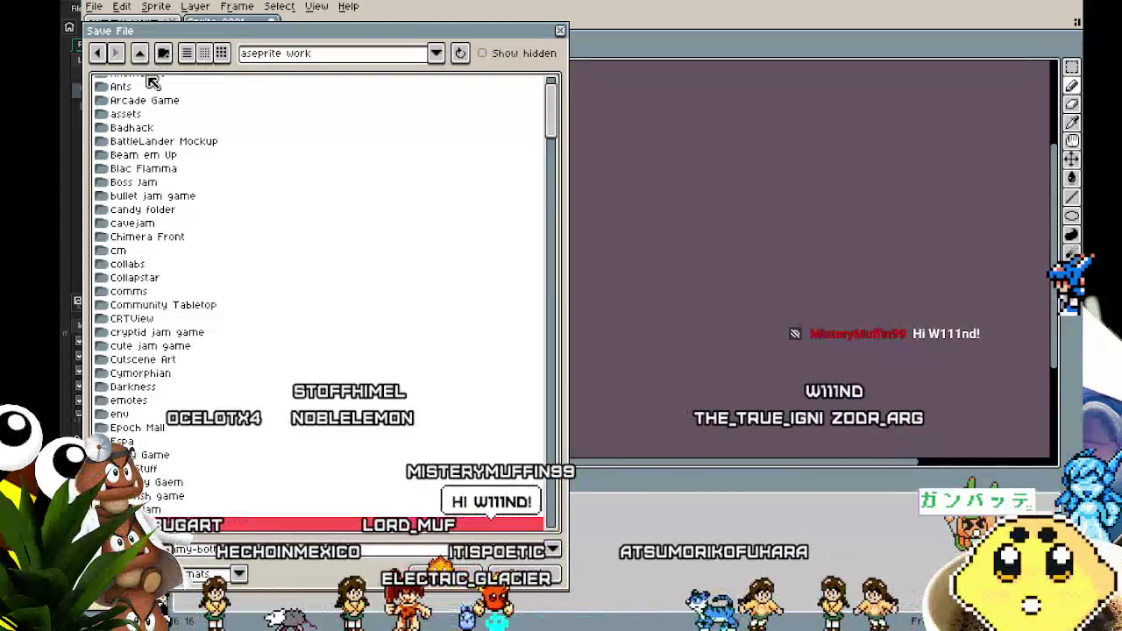
{"action": "scroll", "coordinate": [176, 257], "scroll_direction": "up", "scroll_amount": 2}
{"action": "scroll", "coordinate": [172, 262], "scroll_direction": "down", "scroll_amount": 3}
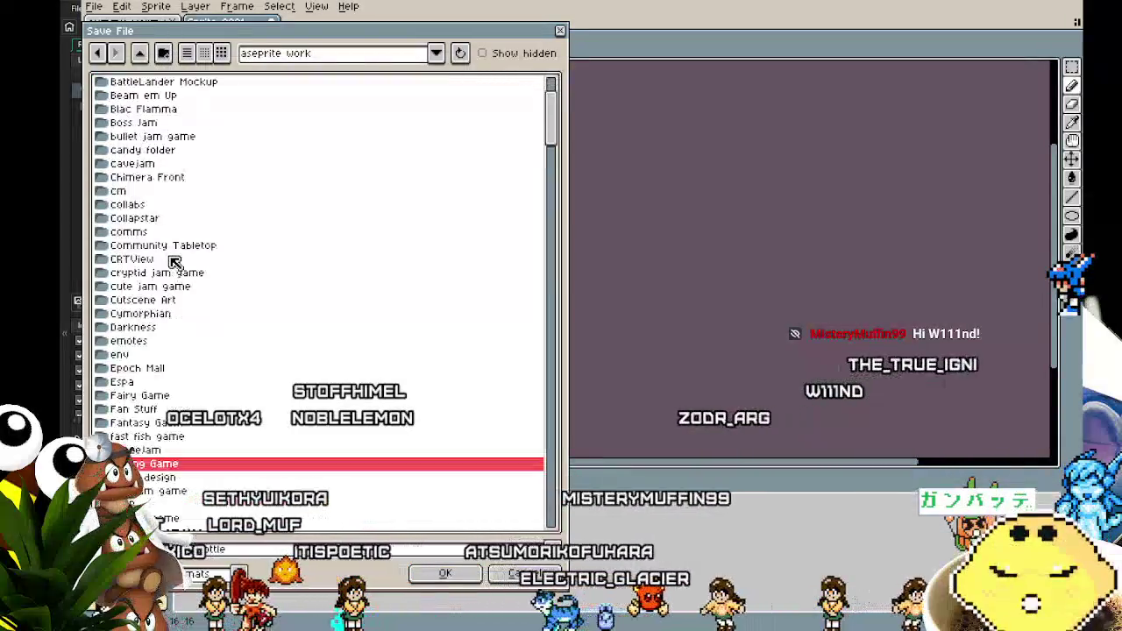
{"action": "scroll", "coordinate": [172, 262], "scroll_direction": "down", "scroll_amount": 3}
{"action": "scroll", "coordinate": [173, 263], "scroll_direction": "down", "scroll_amount": 3}
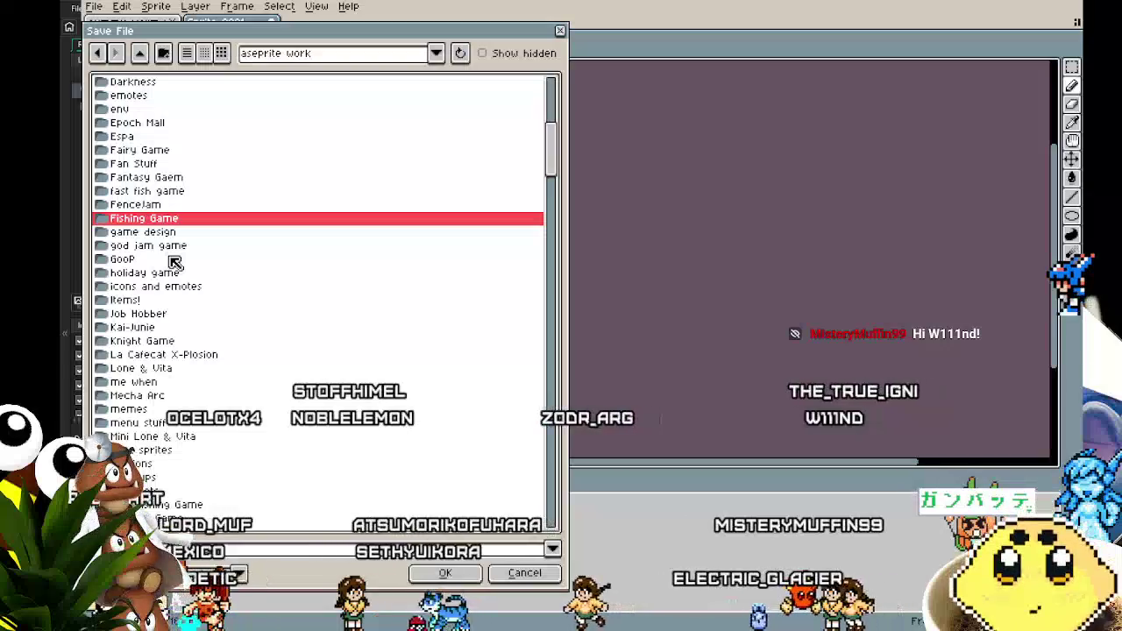
{"action": "scroll", "coordinate": [175, 262], "scroll_direction": "down", "scroll_amount": 3}
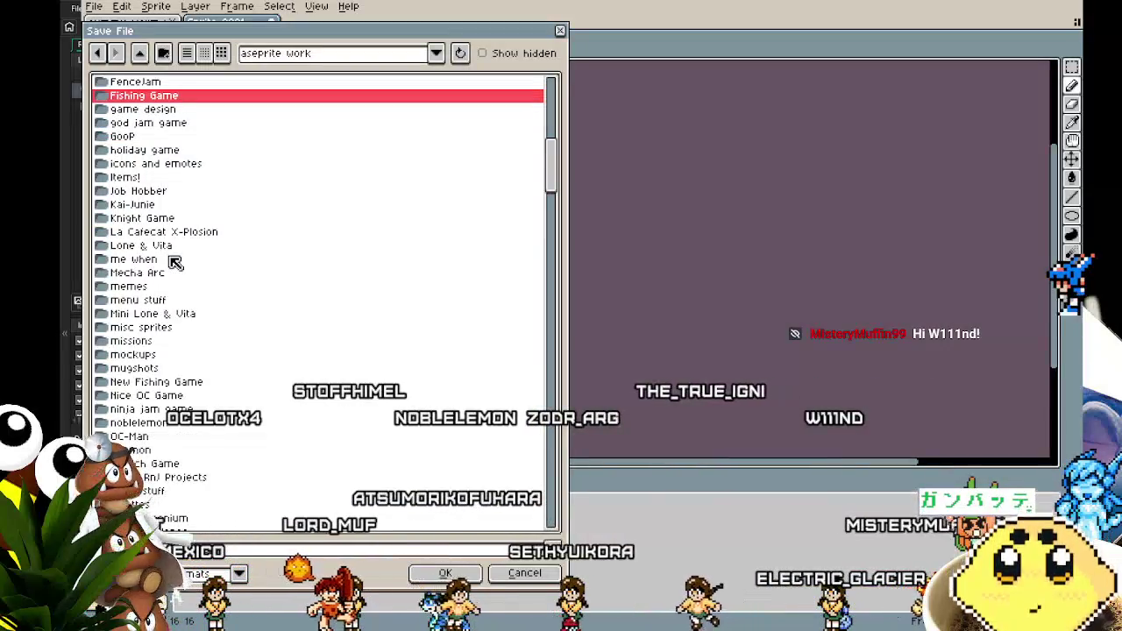
{"action": "scroll", "coordinate": [165, 290], "scroll_direction": "down", "scroll_amount": 2}
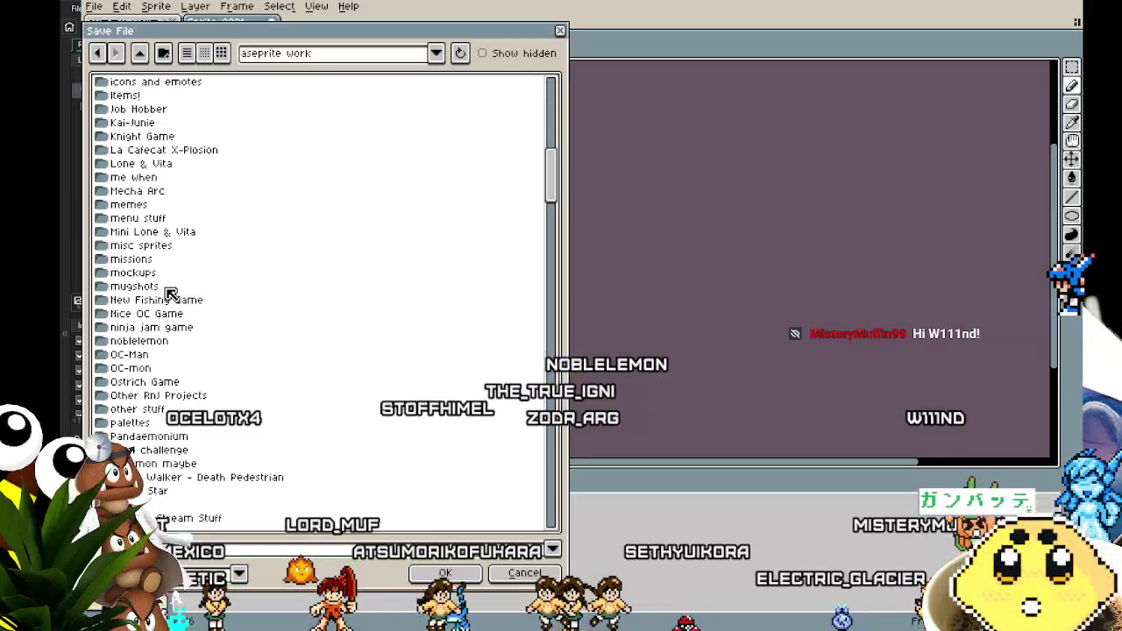
{"action": "scroll", "coordinate": [171, 294], "scroll_direction": "up", "scroll_amount": 3}
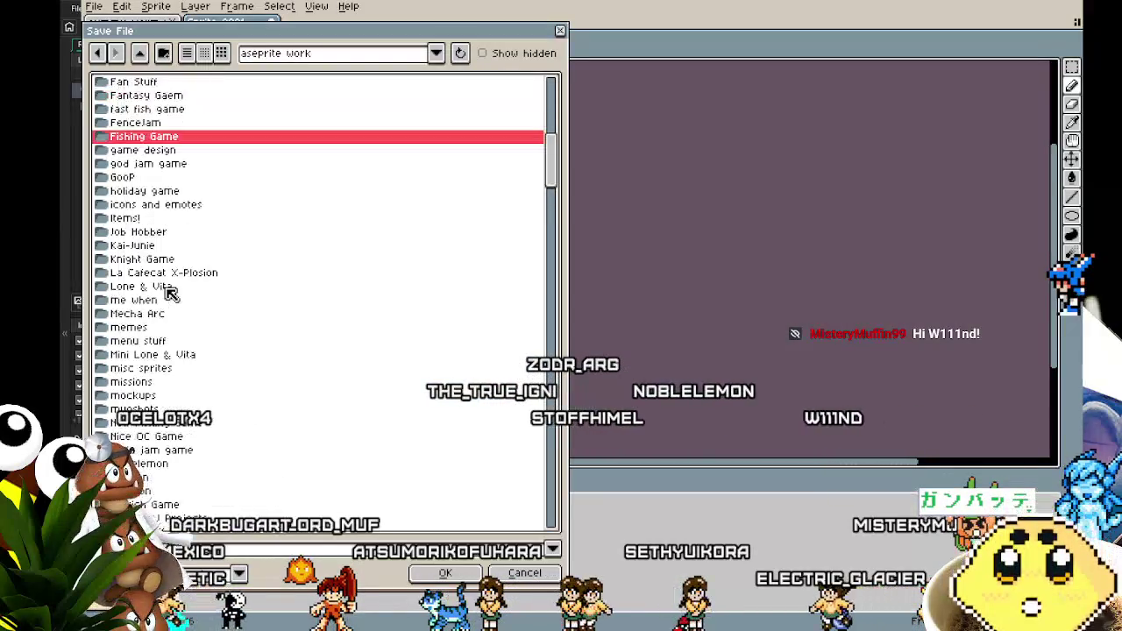
{"action": "scroll", "coordinate": [171, 294], "scroll_direction": "up", "scroll_amount": 2}
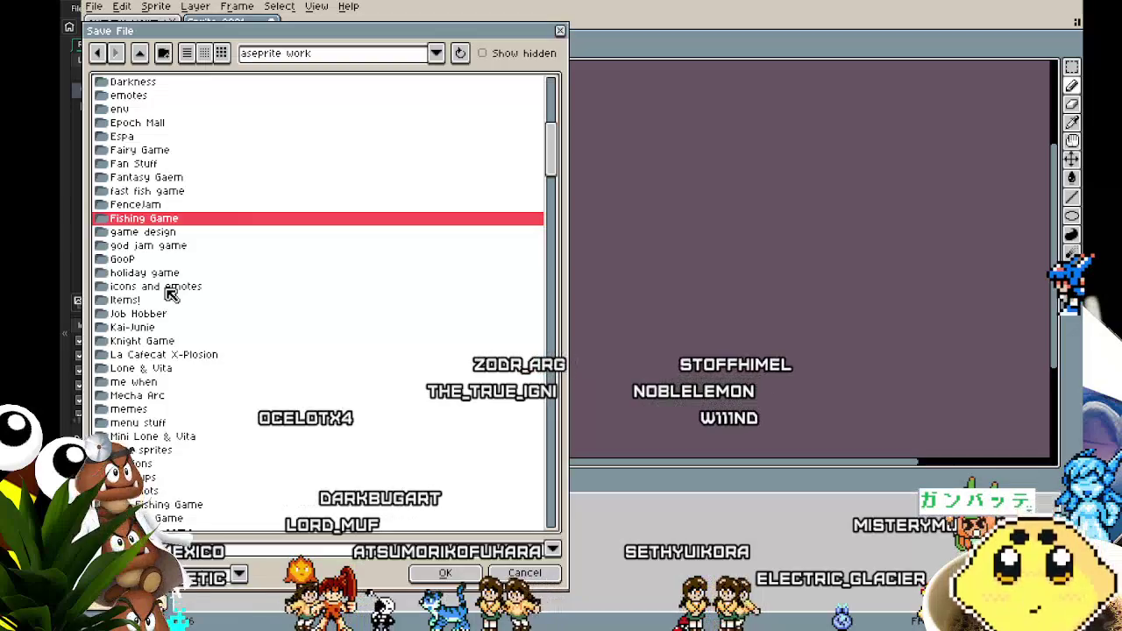
{"action": "scroll", "coordinate": [171, 294], "scroll_direction": "up", "scroll_amount": 4}
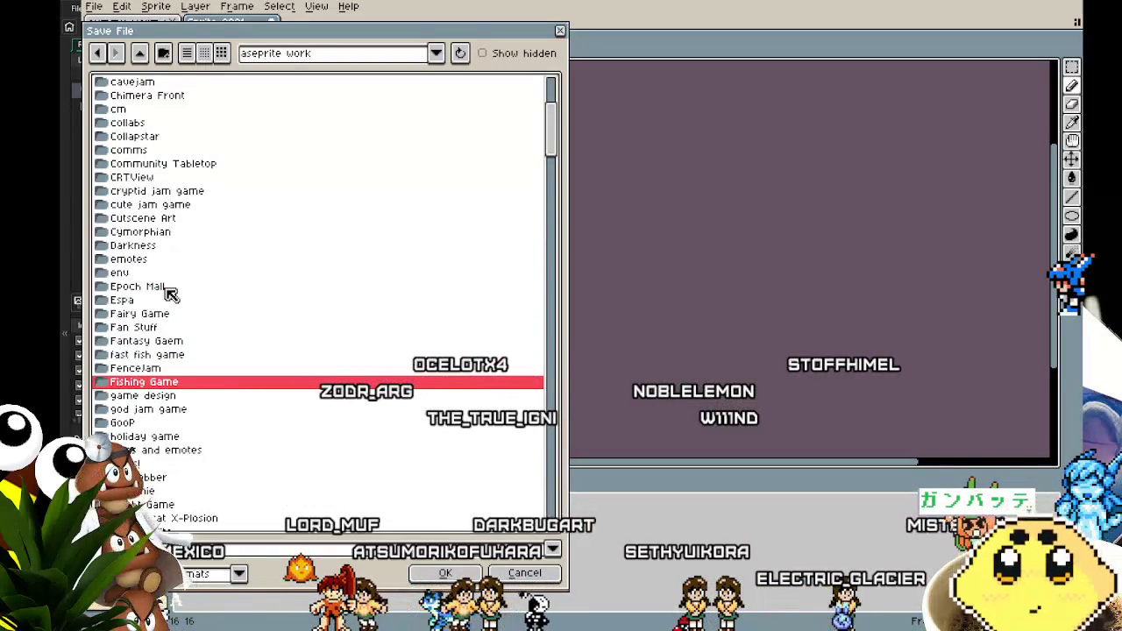
{"action": "scroll", "coordinate": [171, 294], "scroll_direction": "down", "scroll_amount": 3}
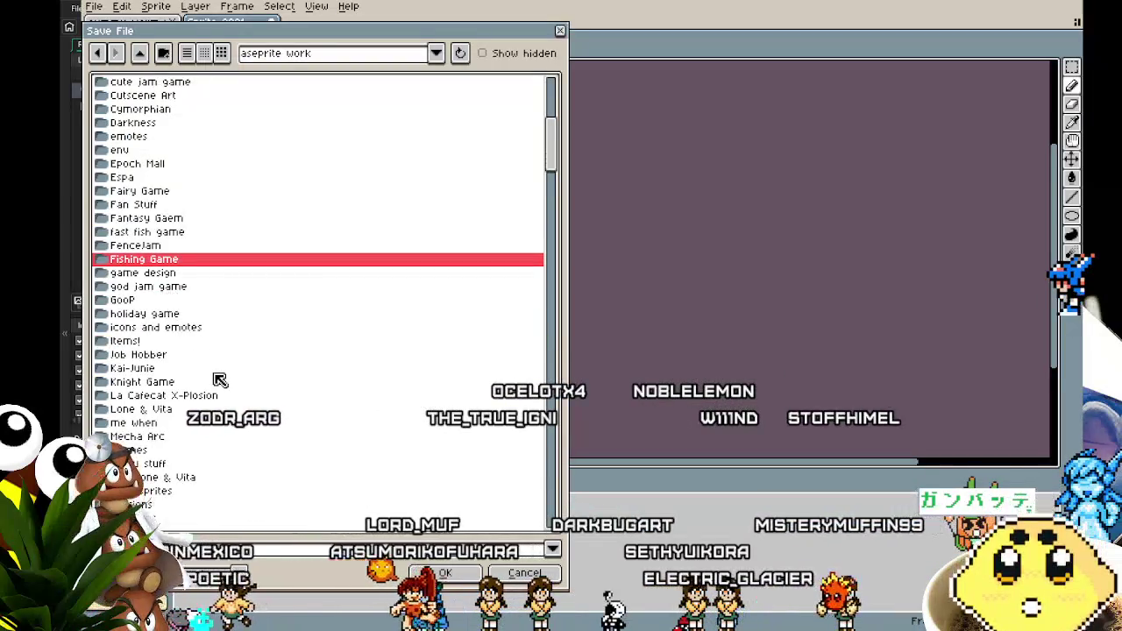
{"action": "scroll", "coordinate": [220, 379], "scroll_direction": "up", "scroll_amount": 8}
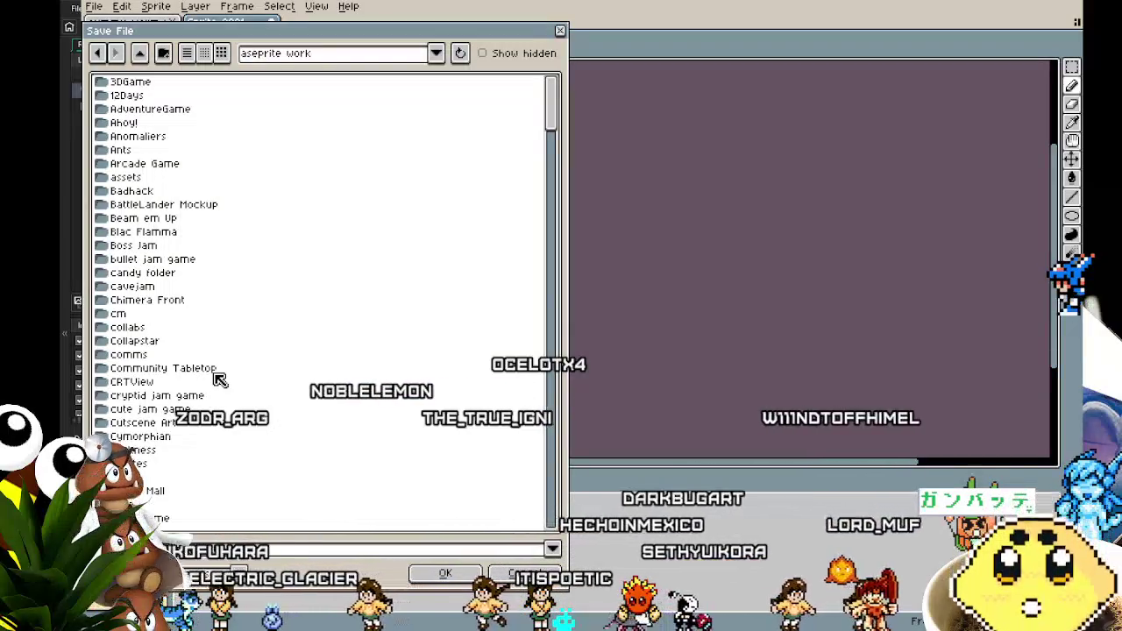
{"action": "scroll", "coordinate": [219, 380], "scroll_direction": "down", "scroll_amount": 4}
{"action": "scroll", "coordinate": [219, 380], "scroll_direction": "down", "scroll_amount": 3}
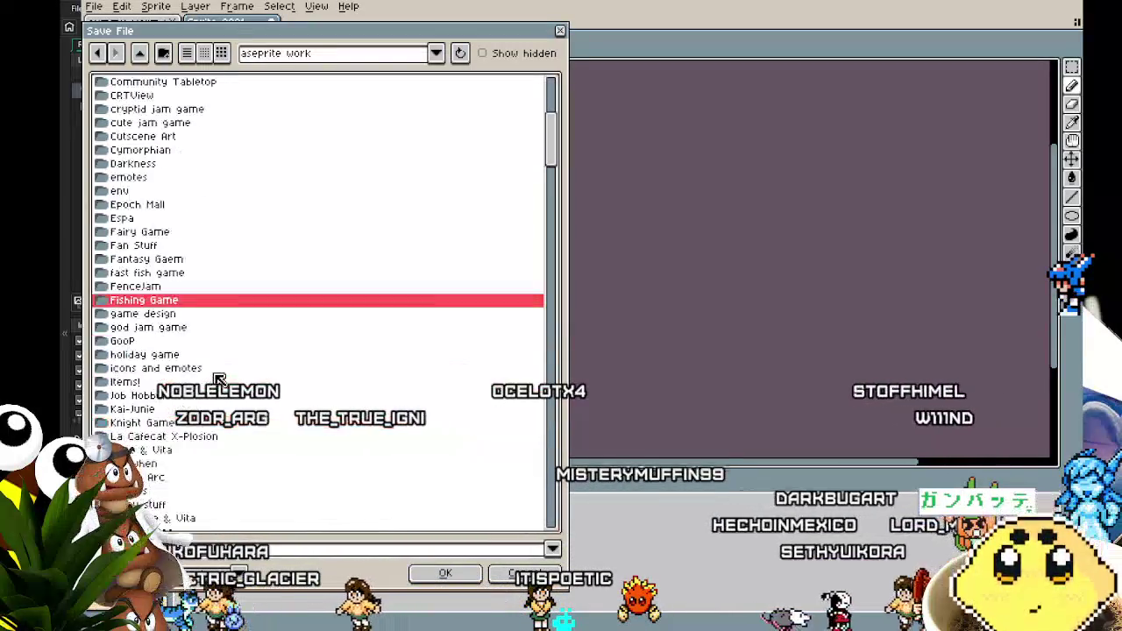
{"action": "scroll", "coordinate": [219, 379], "scroll_direction": "down", "scroll_amount": 3}
{"action": "scroll", "coordinate": [219, 380], "scroll_direction": "down", "scroll_amount": 3}
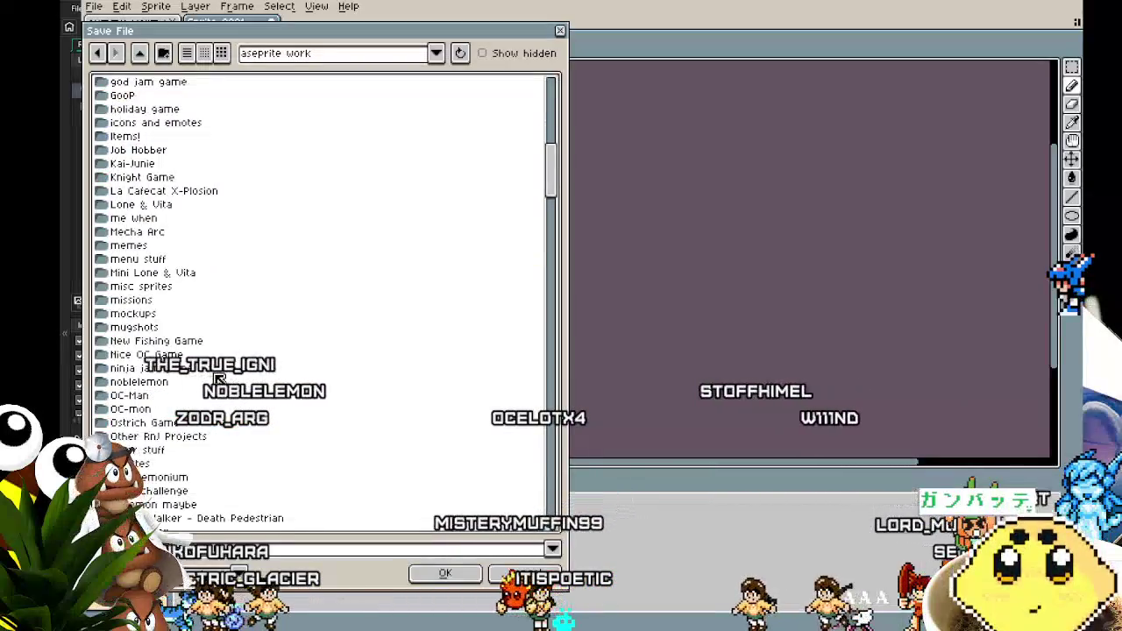
{"action": "scroll", "coordinate": [219, 380], "scroll_direction": "down", "scroll_amount": 2}
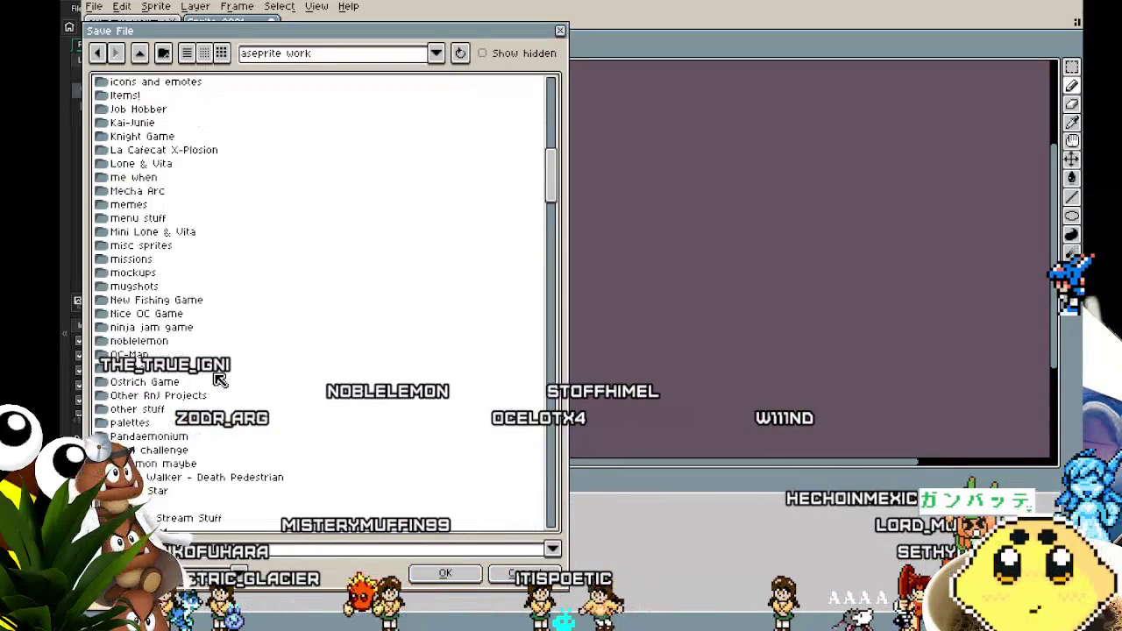
{"action": "scroll", "coordinate": [220, 379], "scroll_direction": "down", "scroll_amount": 1}
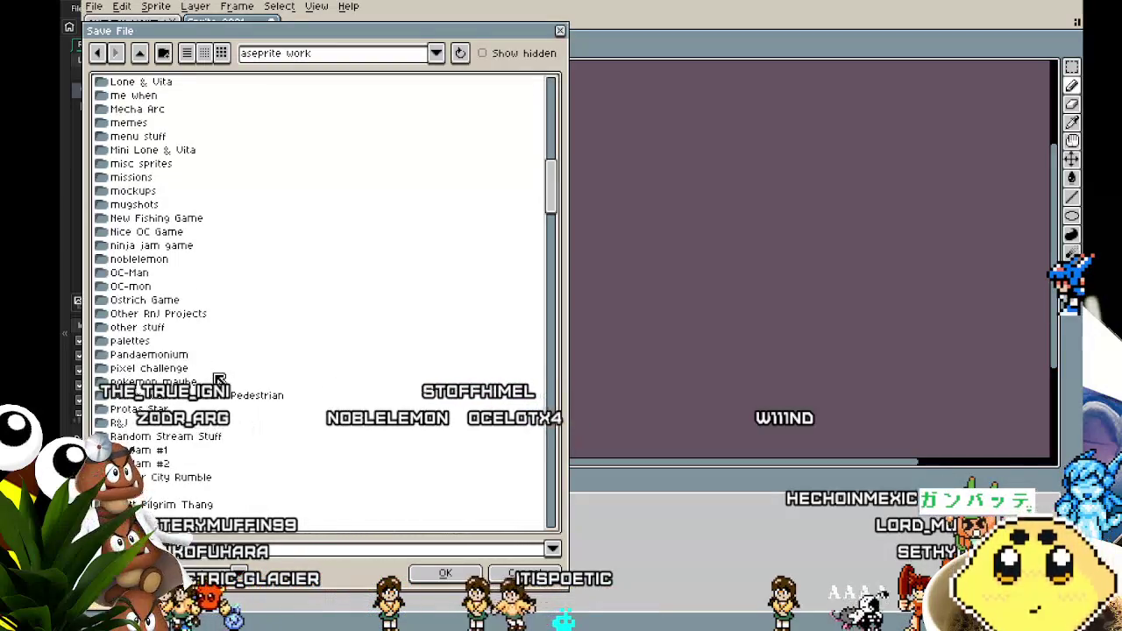
{"action": "scroll", "coordinate": [219, 380], "scroll_direction": "down", "scroll_amount": 4}
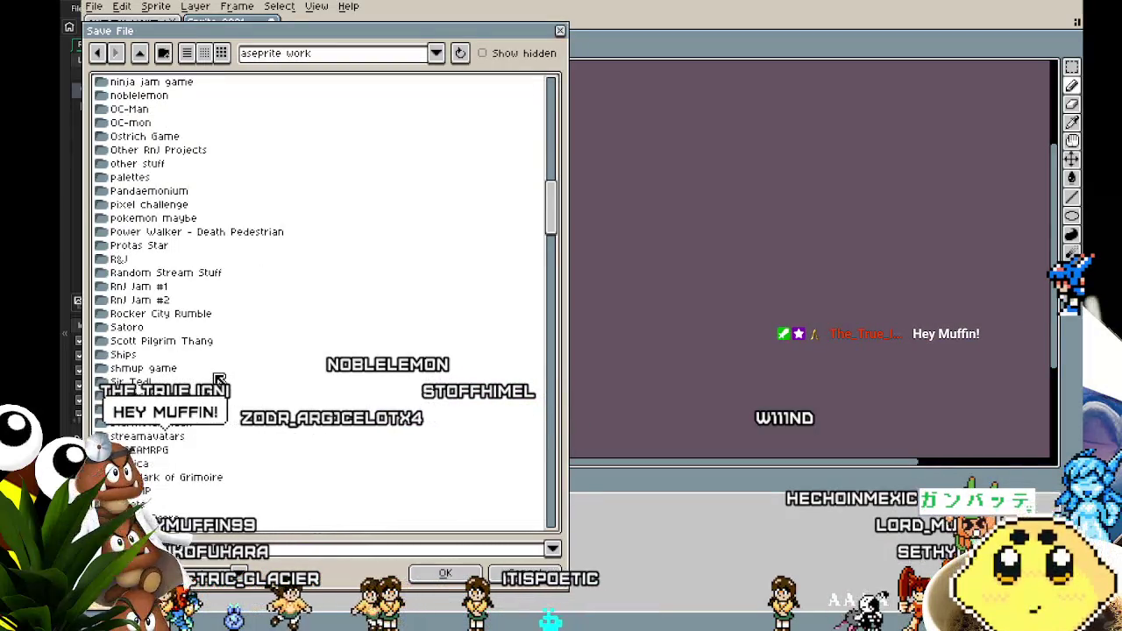
{"action": "scroll", "coordinate": [219, 379], "scroll_direction": "down", "scroll_amount": 3}
{"action": "scroll", "coordinate": [219, 380], "scroll_direction": "up", "scroll_amount": 8}
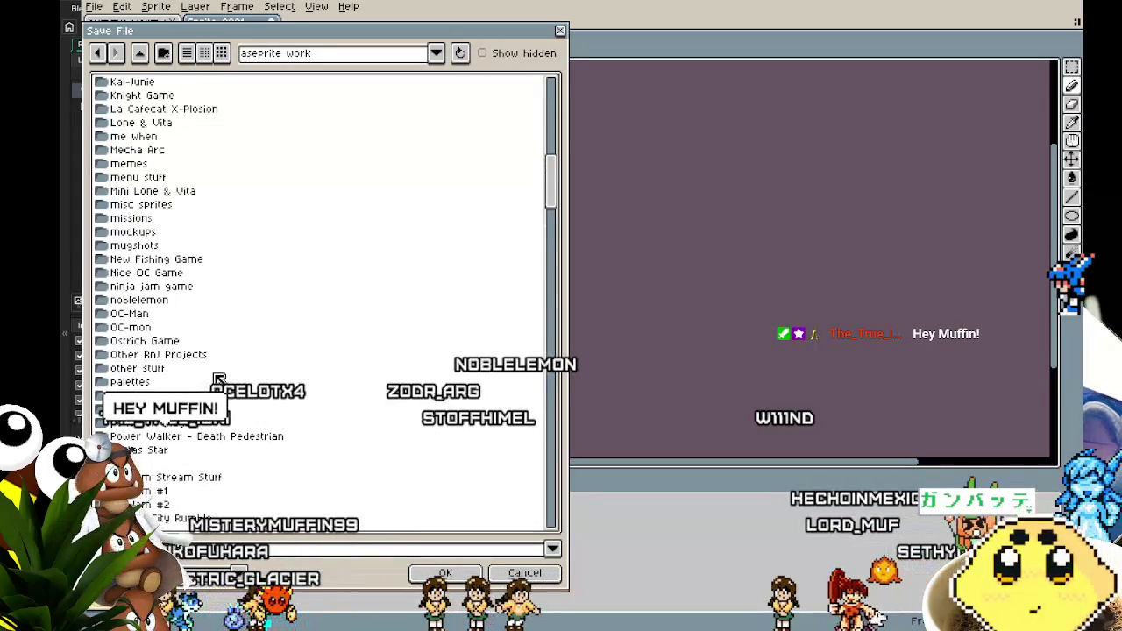
{"action": "scroll", "coordinate": [219, 380], "scroll_direction": "up", "scroll_amount": 2}
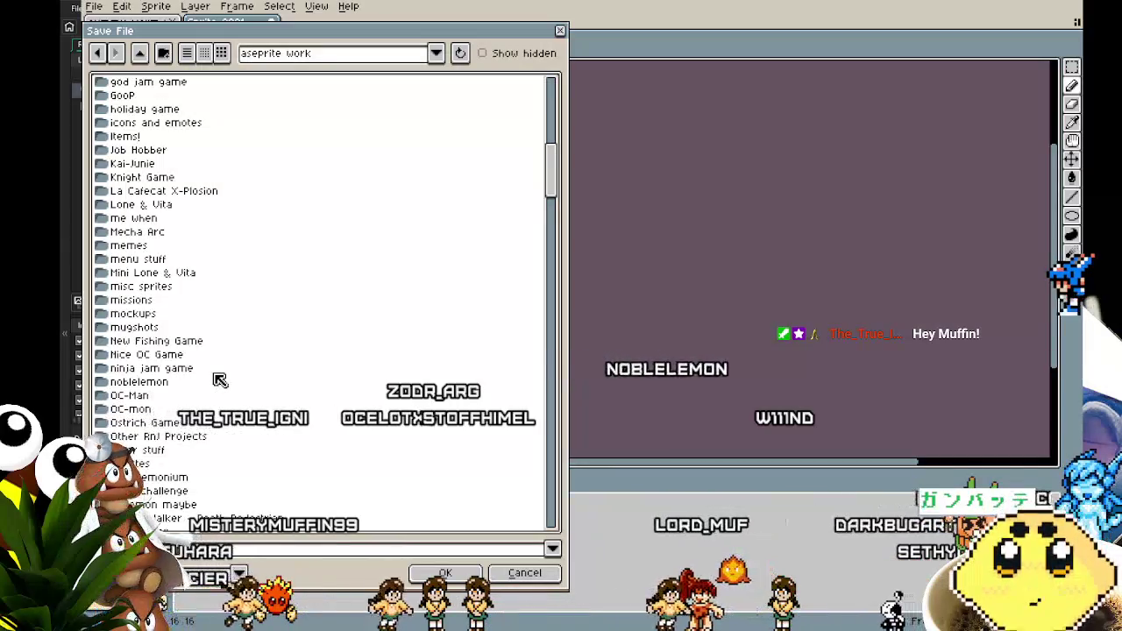
{"action": "scroll", "coordinate": [220, 379], "scroll_direction": "up", "scroll_amount": 4}
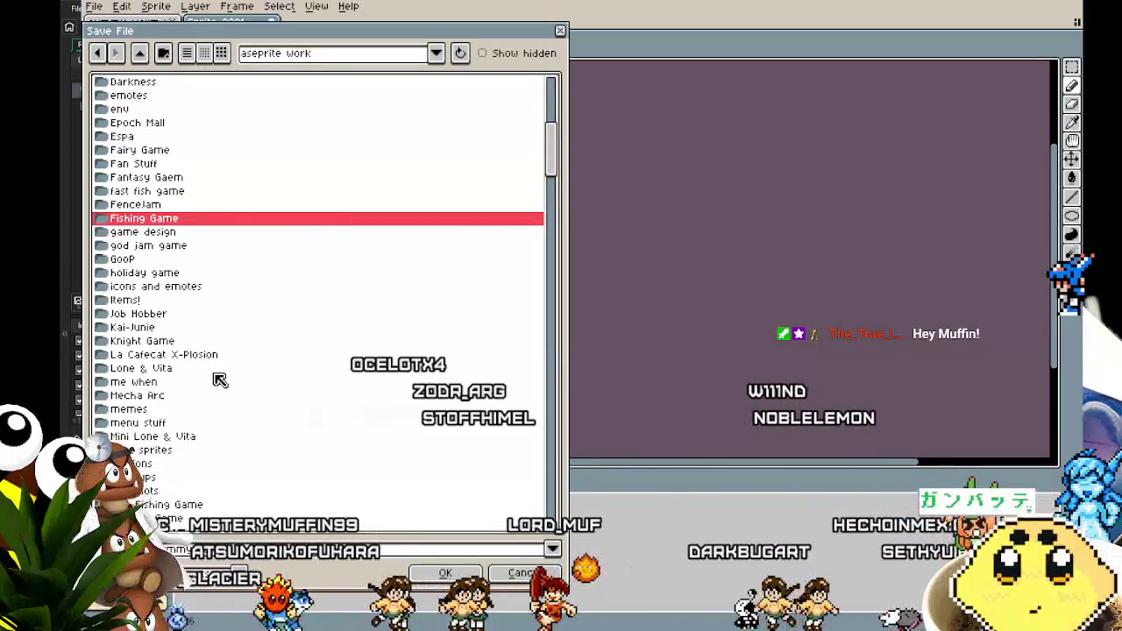
{"action": "scroll", "coordinate": [219, 379], "scroll_direction": "up", "scroll_amount": 2}
{"action": "scroll", "coordinate": [219, 379], "scroll_direction": "up", "scroll_amount": 3}
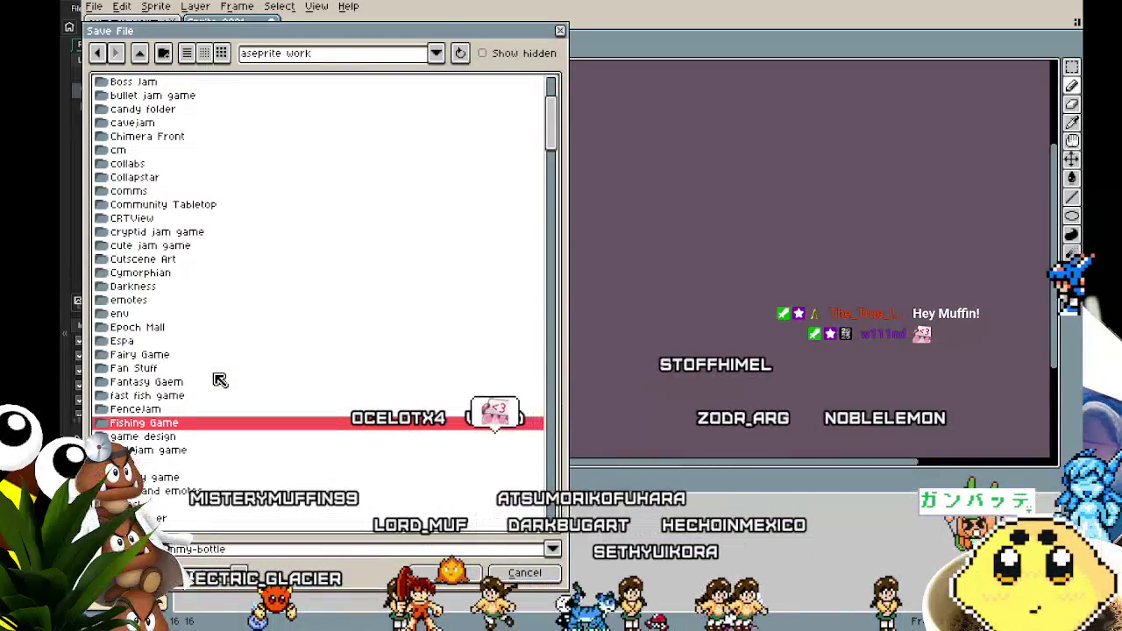
{"action": "scroll", "coordinate": [219, 380], "scroll_direction": "down", "scroll_amount": 3}
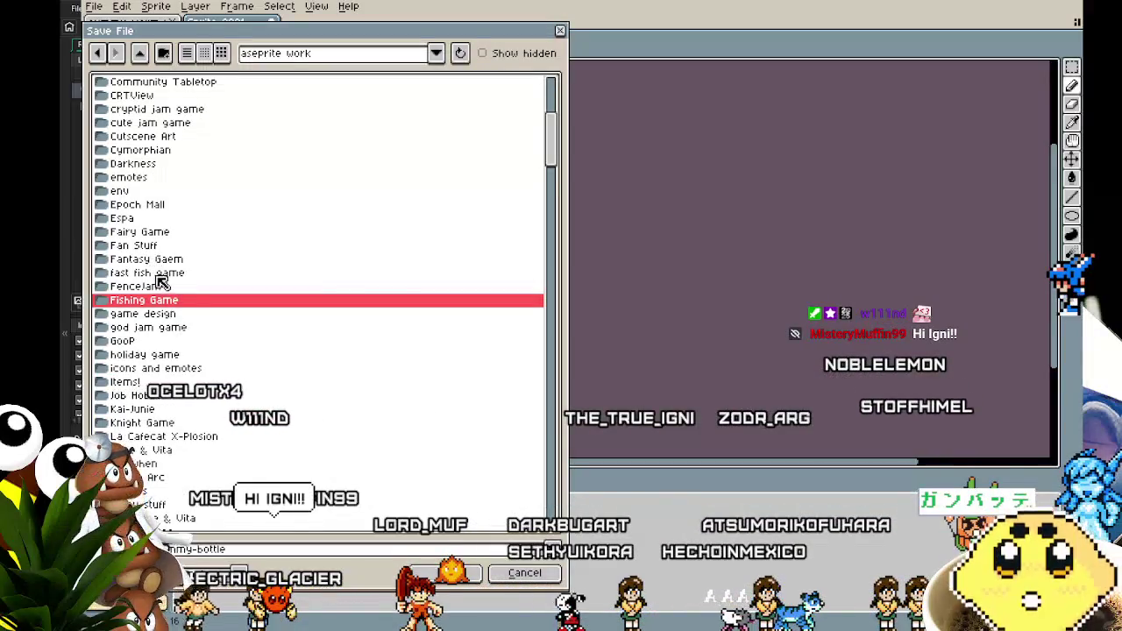
{"action": "double_click", "coordinate": [131, 274]}
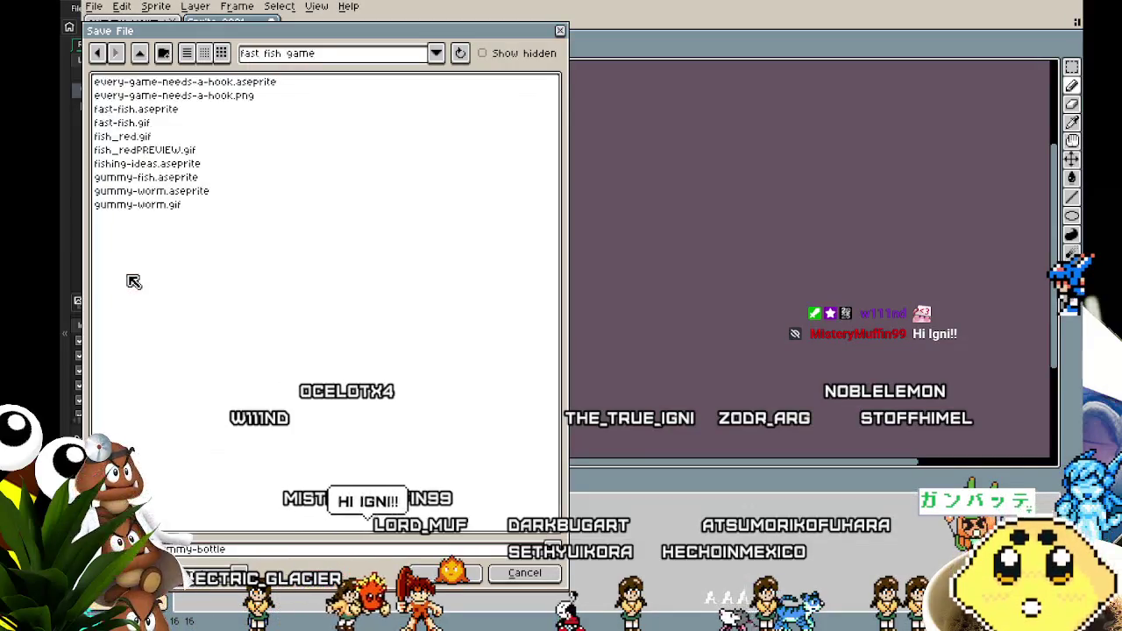
{"action": "left_click", "coordinate": [467, 580]}
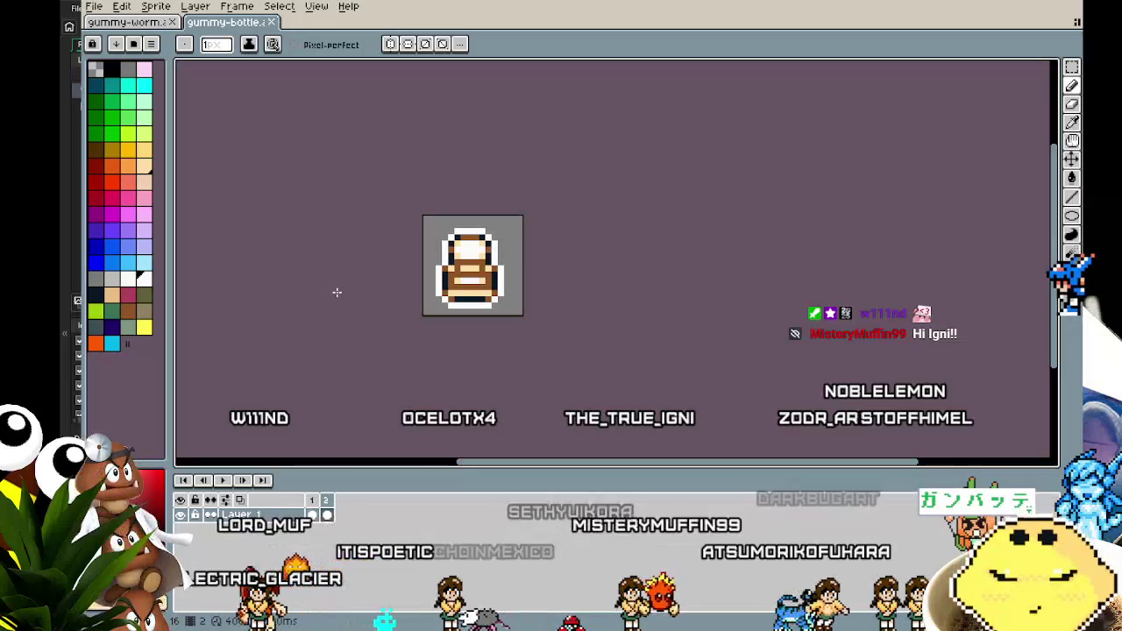
Step: Export gummy-bottle.gif with all frames and Animation Loop enabled
{"action": "left_click_drag", "start_coordinate": [323, 251], "coordinate": [294, 244]}
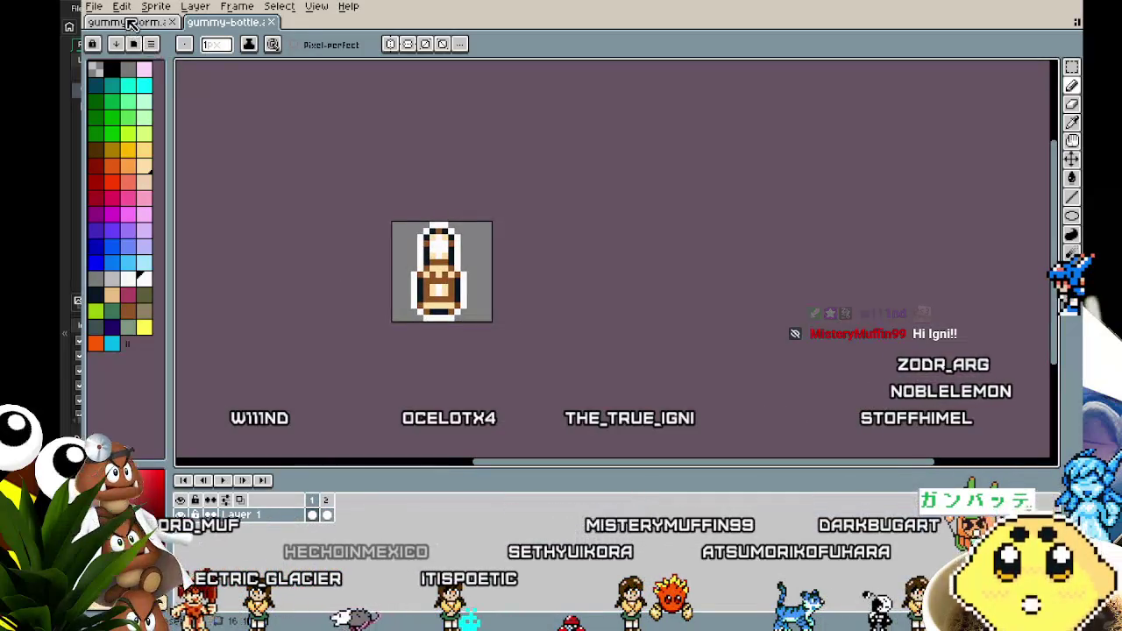
{"action": "left_click", "coordinate": [93, 6]}
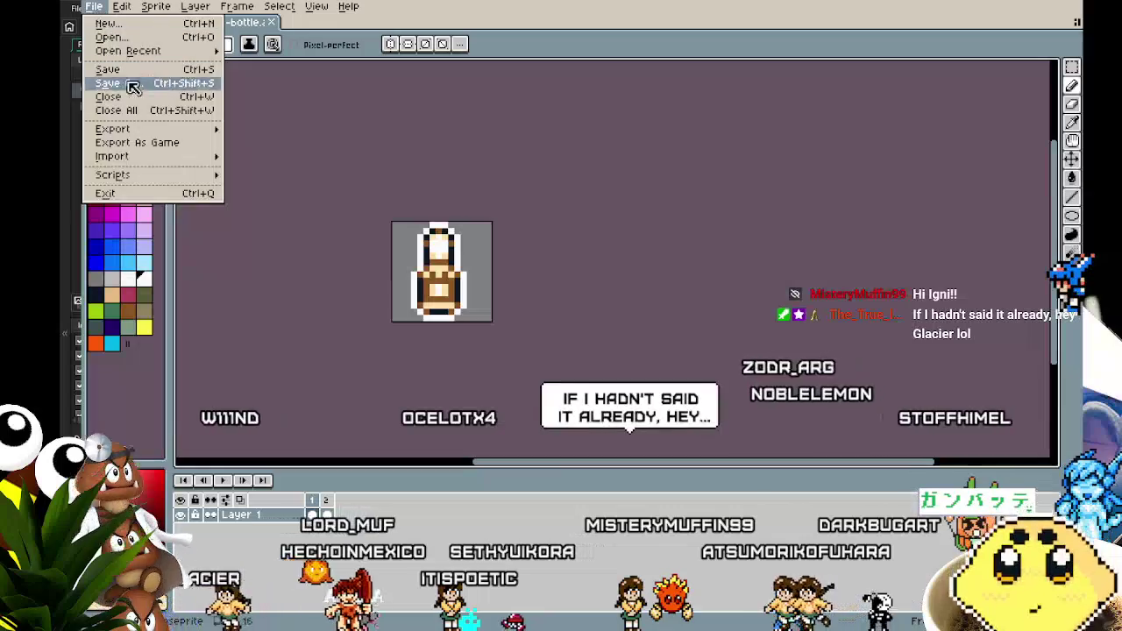
{"action": "mouse_move", "coordinate": [113, 129]}
{"action": "left_click", "coordinate": [254, 129]}
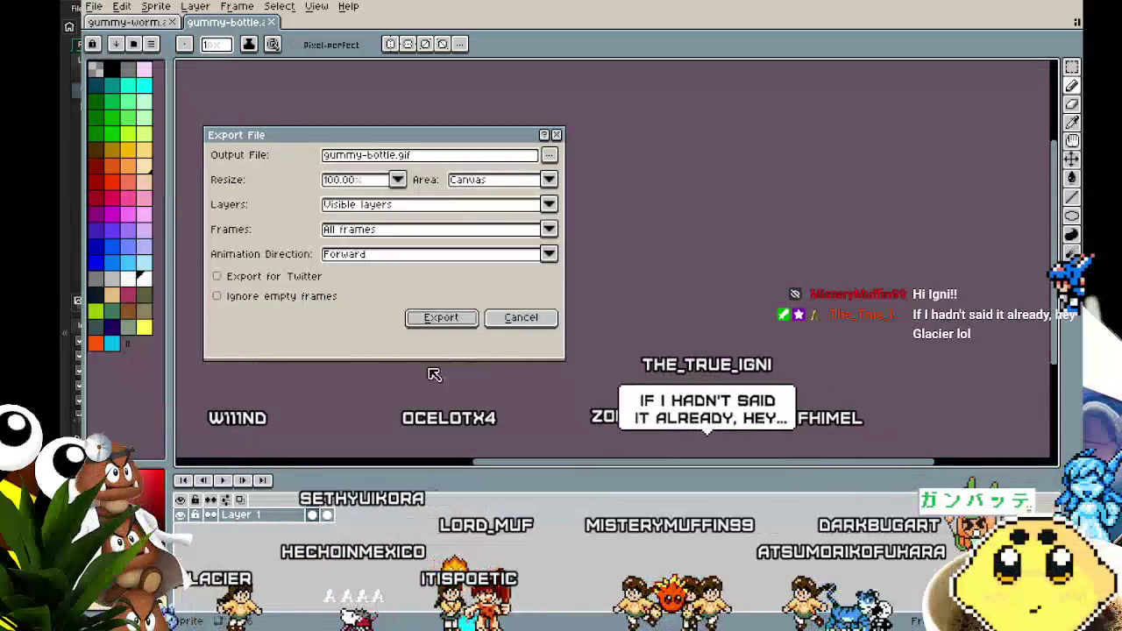
{"action": "left_click", "coordinate": [439, 317]}
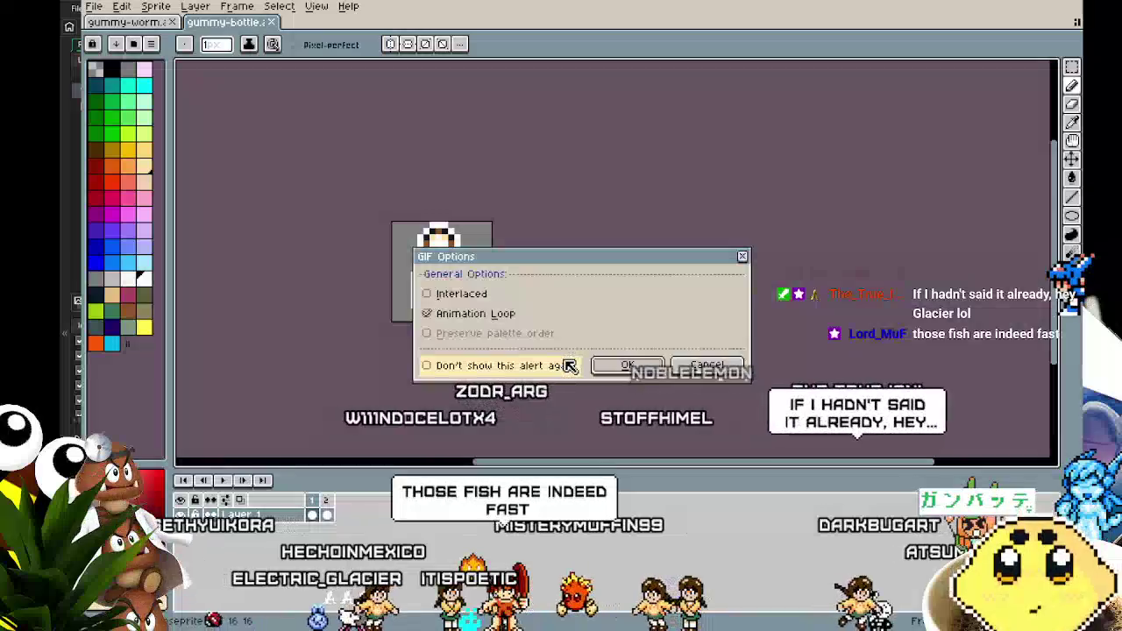
{"action": "left_click", "coordinate": [627, 365]}
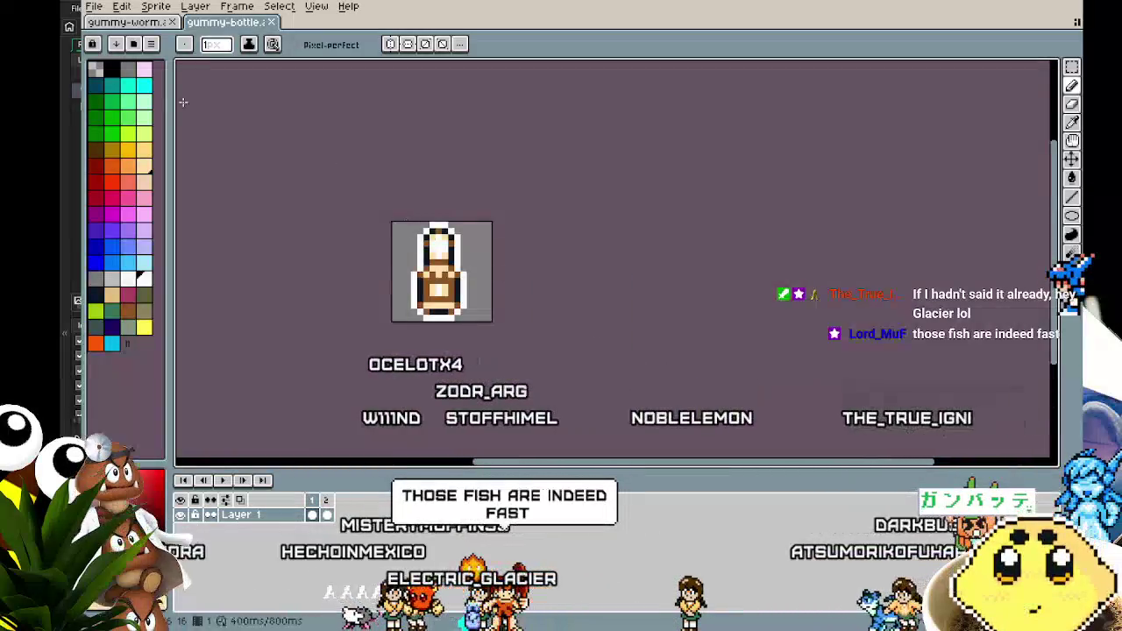
{"action": "left_click", "coordinate": [95, 9]}
{"action": "left_click", "coordinate": [114, 33]}
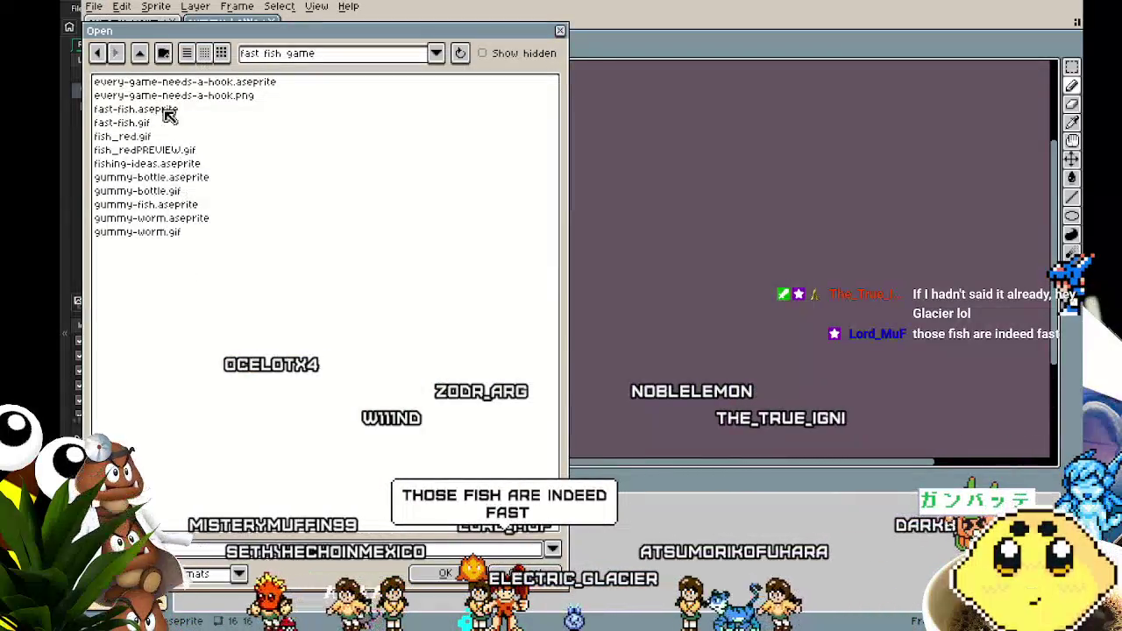
Step: Open the 'every game needs a good hook' sprite from the Fishing Game folder
{"action": "left_click", "coordinate": [140, 56]}
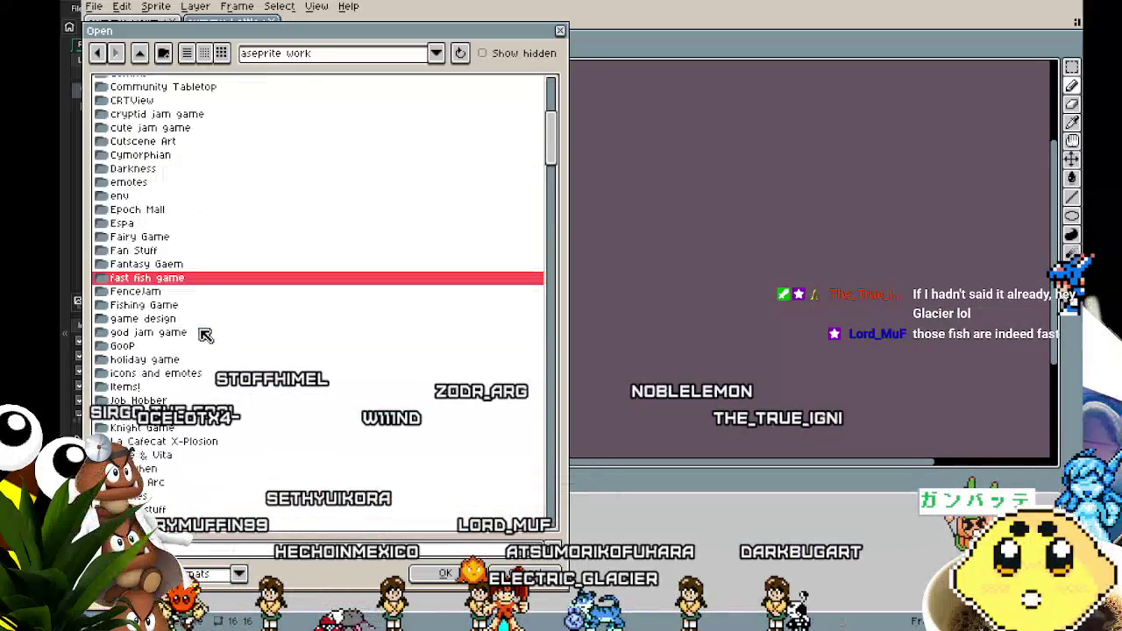
{"action": "double_click", "coordinate": [134, 307]}
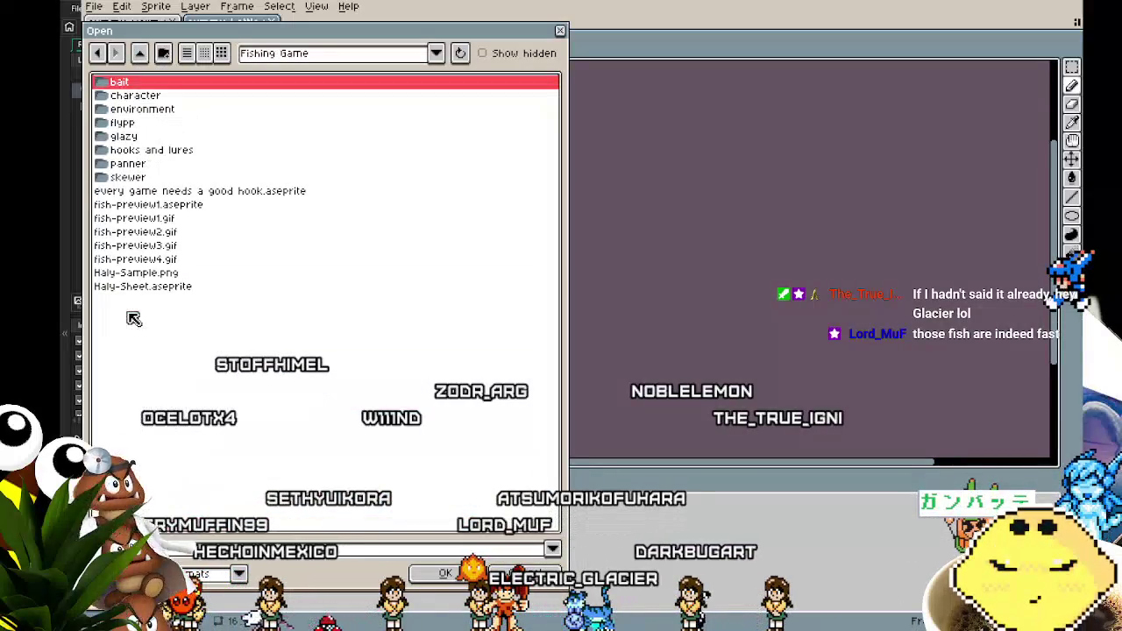
{"action": "left_click", "coordinate": [228, 191]}
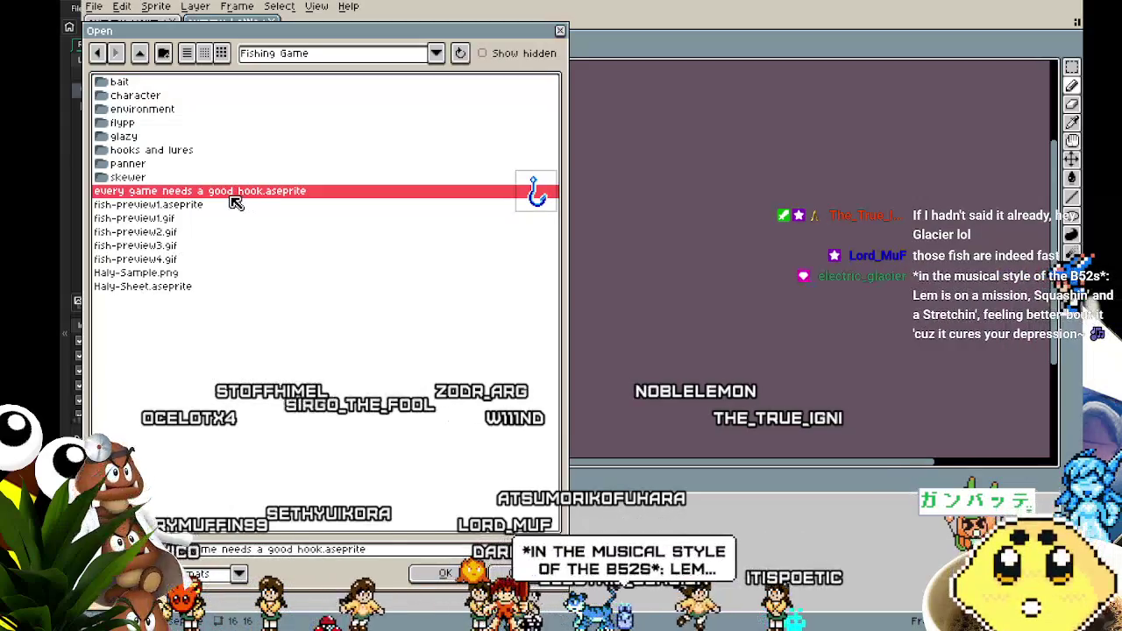
{"action": "double_click", "coordinate": [223, 195]}
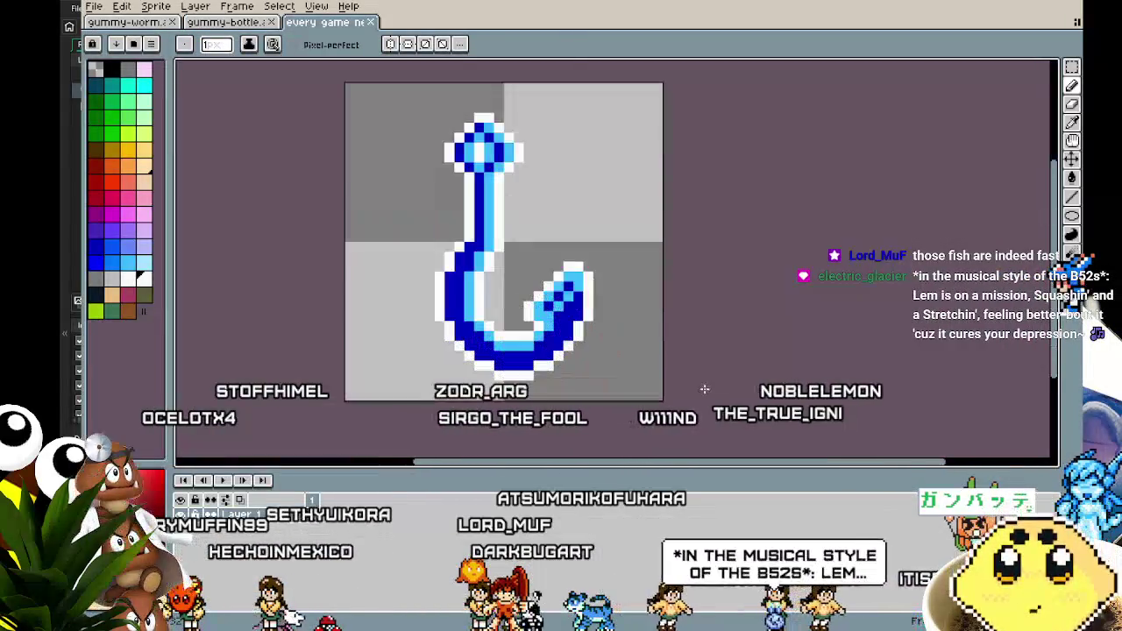
{"action": "mouse_move", "coordinate": [704, 389]}
{"action": "left_mouse_down"}
{"action": "mouse_move", "coordinate": [570, 392]}
{"action": "mouse_move", "coordinate": [608, 395]}
{"action": "left_mouse_up"}
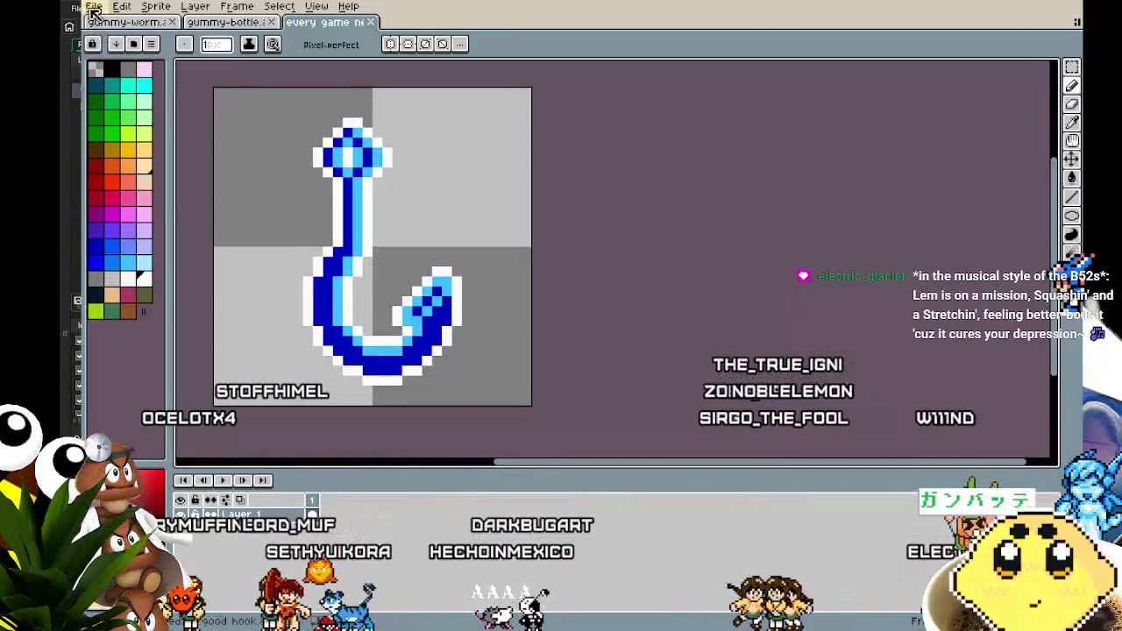
Step: Open fish-preview1.aseprite in its own tab and centre the fish in view
{"action": "left_click", "coordinate": [93, 9]}
{"action": "left_click", "coordinate": [107, 41]}
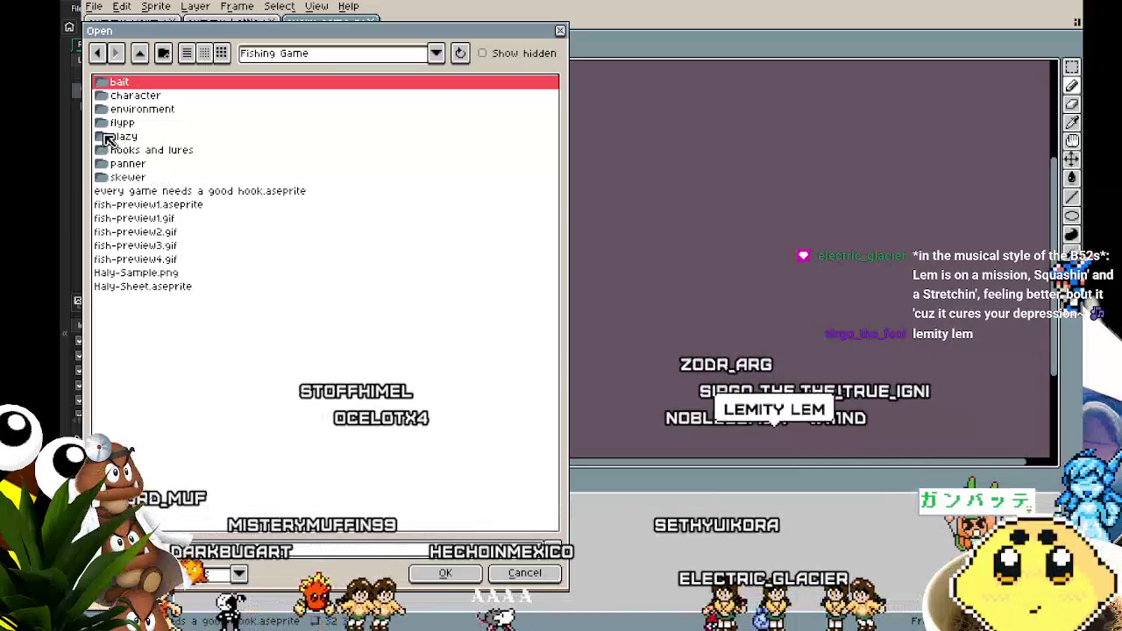
{"action": "left_click", "coordinate": [138, 205]}
{"action": "double_click", "coordinate": [139, 214]}
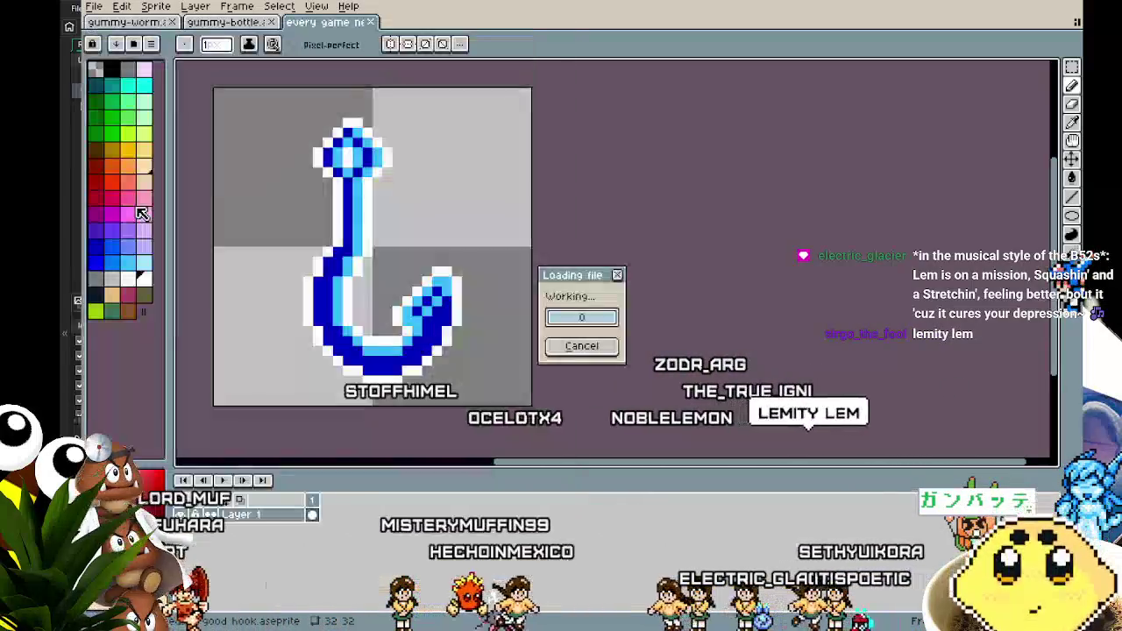
{"action": "scroll", "coordinate": [551, 295], "scroll_direction": "up", "scroll_amount": 3}
{"action": "mouse_move", "coordinate": [446, 333]}
{"action": "left_mouse_down"}
{"action": "mouse_move", "coordinate": [346, 367]}
{"action": "mouse_move", "coordinate": [240, 426]}
{"action": "mouse_move", "coordinate": [308, 338]}
{"action": "mouse_move", "coordinate": [531, 376]}
{"action": "mouse_move", "coordinate": [368, 397]}
{"action": "mouse_move", "coordinate": [311, 388]}
{"action": "left_mouse_up"}
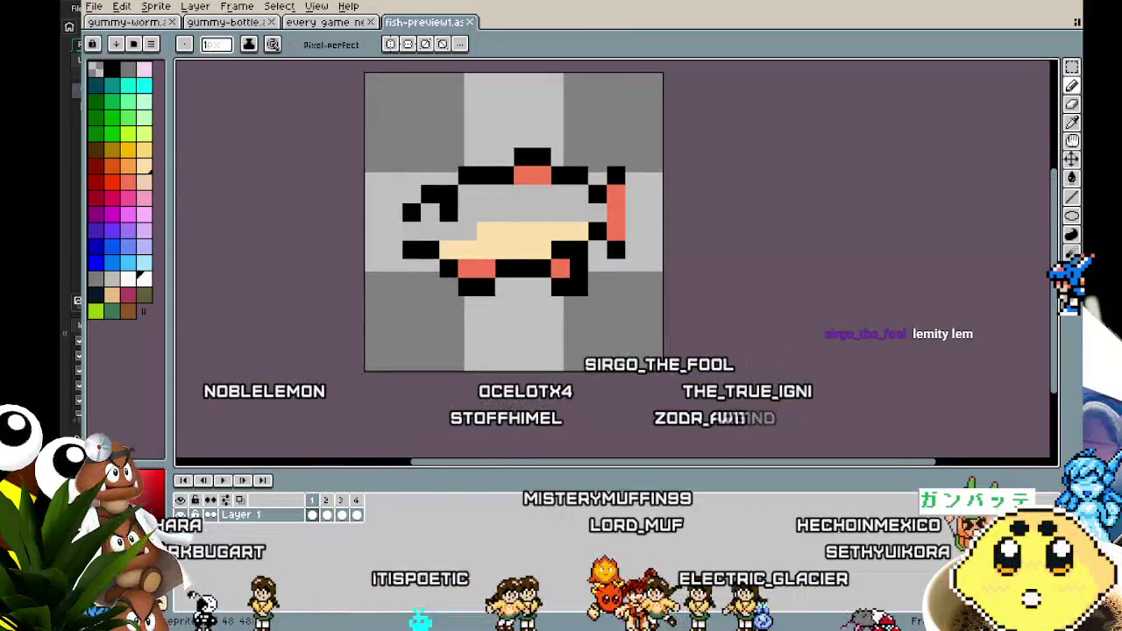
{"action": "left_click", "coordinate": [94, 19]}
{"action": "left_click", "coordinate": [394, 20]}
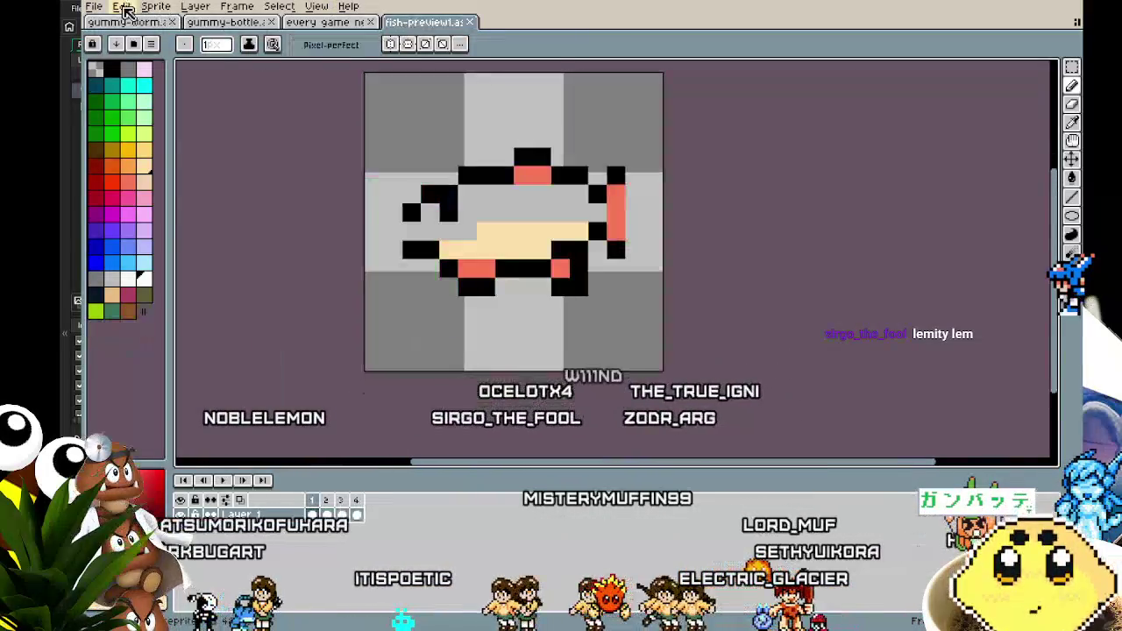
Step: Open glazy00.aseprite from the glazy folder and stop its animation on a frame
{"action": "left_click", "coordinate": [95, 9]}
{"action": "left_click", "coordinate": [110, 37]}
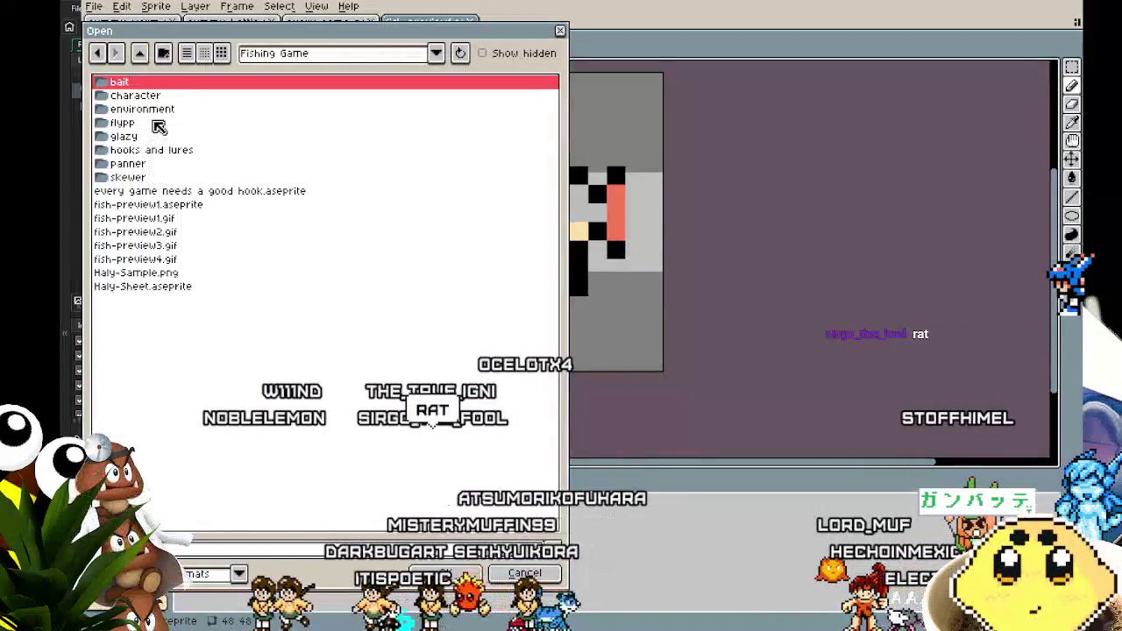
{"action": "double_click", "coordinate": [156, 124]}
{"action": "left_click", "coordinate": [136, 83]}
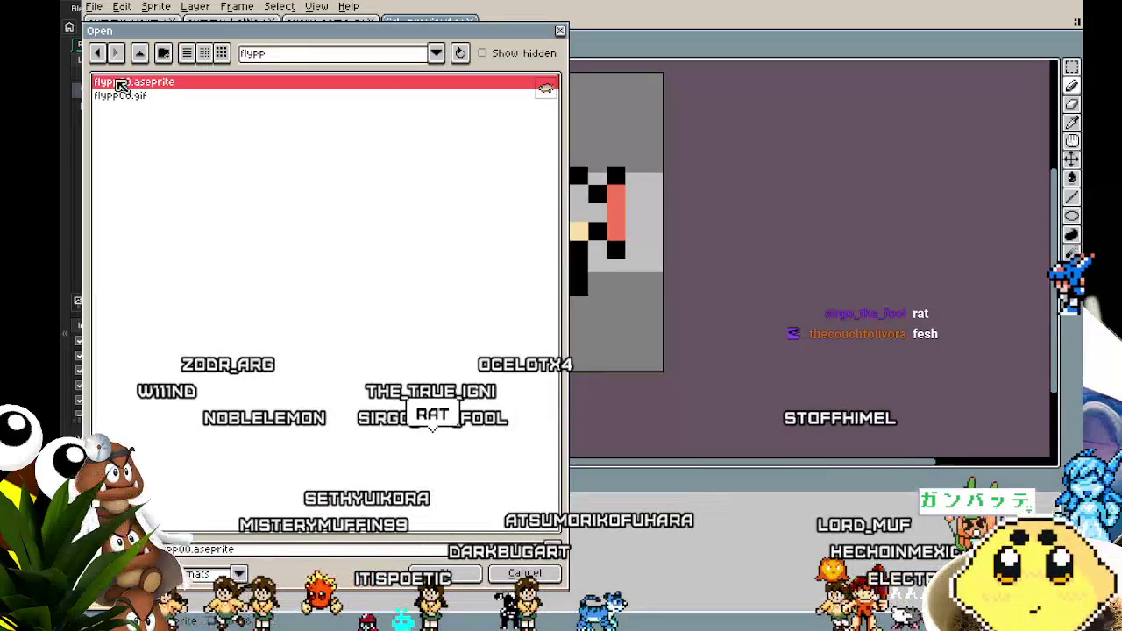
{"action": "left_click", "coordinate": [98, 53]}
{"action": "double_click", "coordinate": [123, 136]}
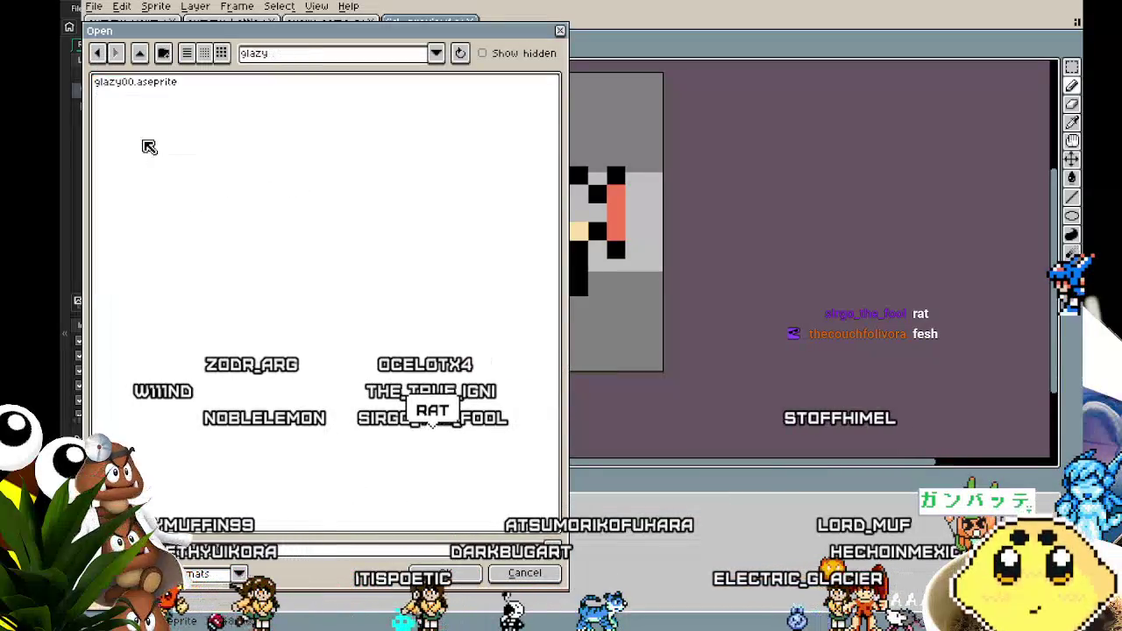
{"action": "double_click", "coordinate": [139, 84]}
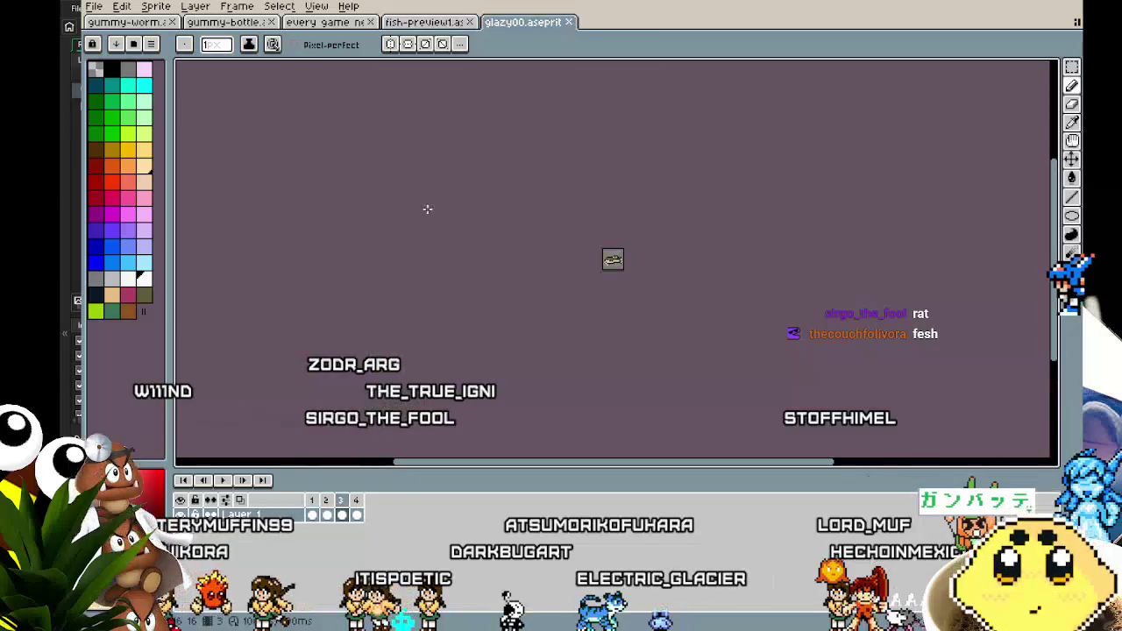
{"action": "scroll", "coordinate": [545, 265], "scroll_direction": "up", "scroll_amount": 2}
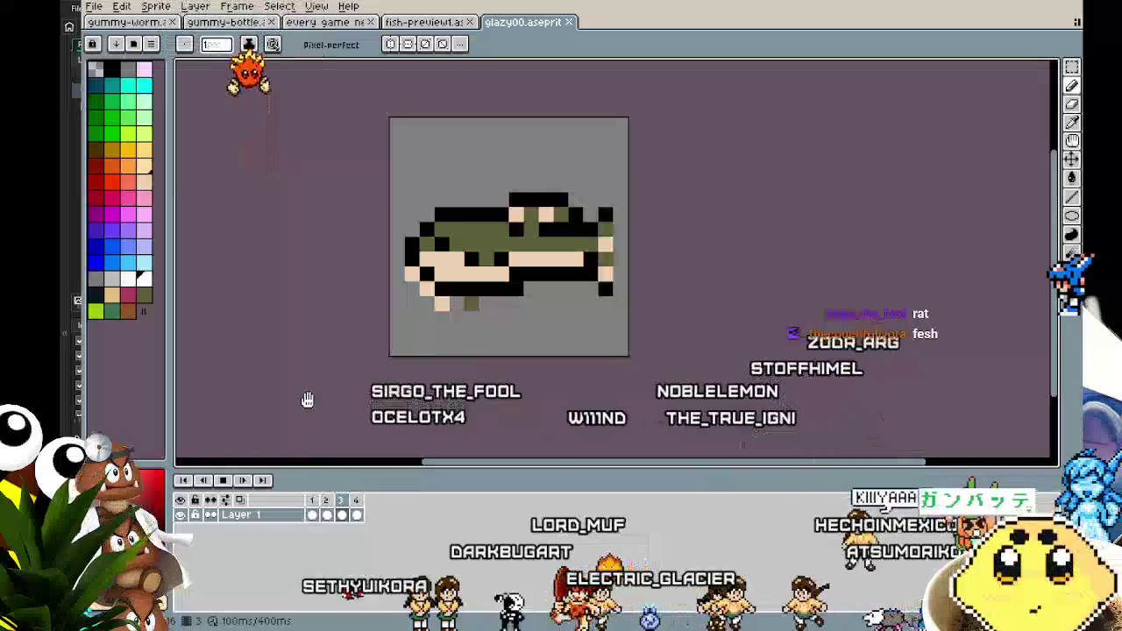
{"action": "mouse_move", "coordinate": [326, 378]}
{"action": "left_mouse_down"}
{"action": "mouse_move", "coordinate": [313, 380]}
{"action": "mouse_move", "coordinate": [340, 379]}
{"action": "mouse_move", "coordinate": [233, 389]}
{"action": "left_mouse_up"}
{"action": "key", "text": "Return"}
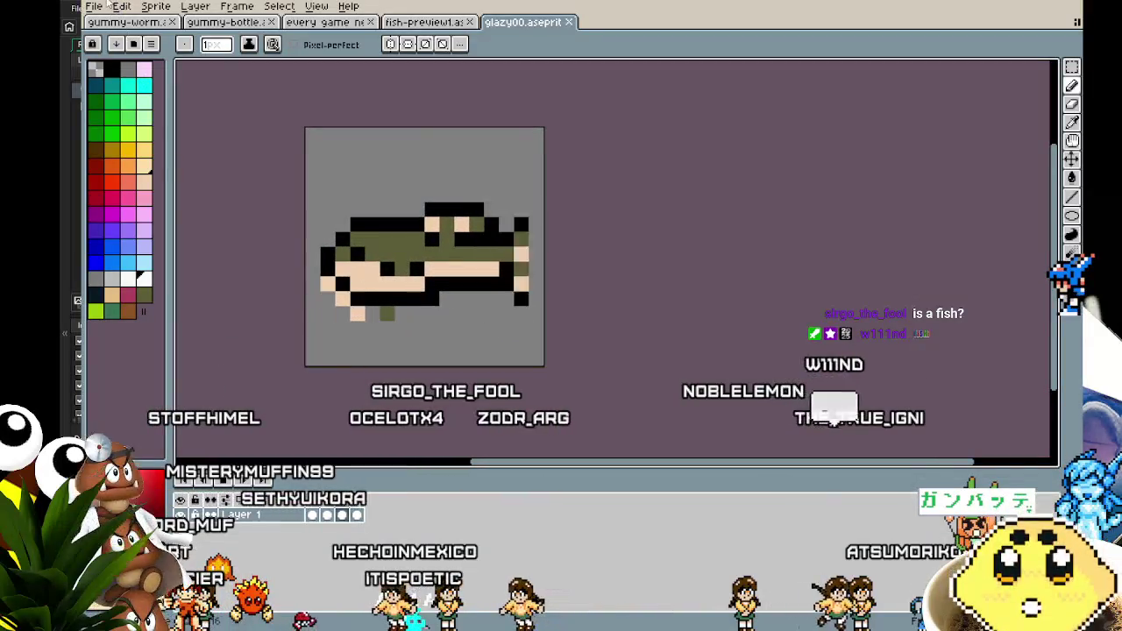
{"action": "left_click", "coordinate": [95, 8]}
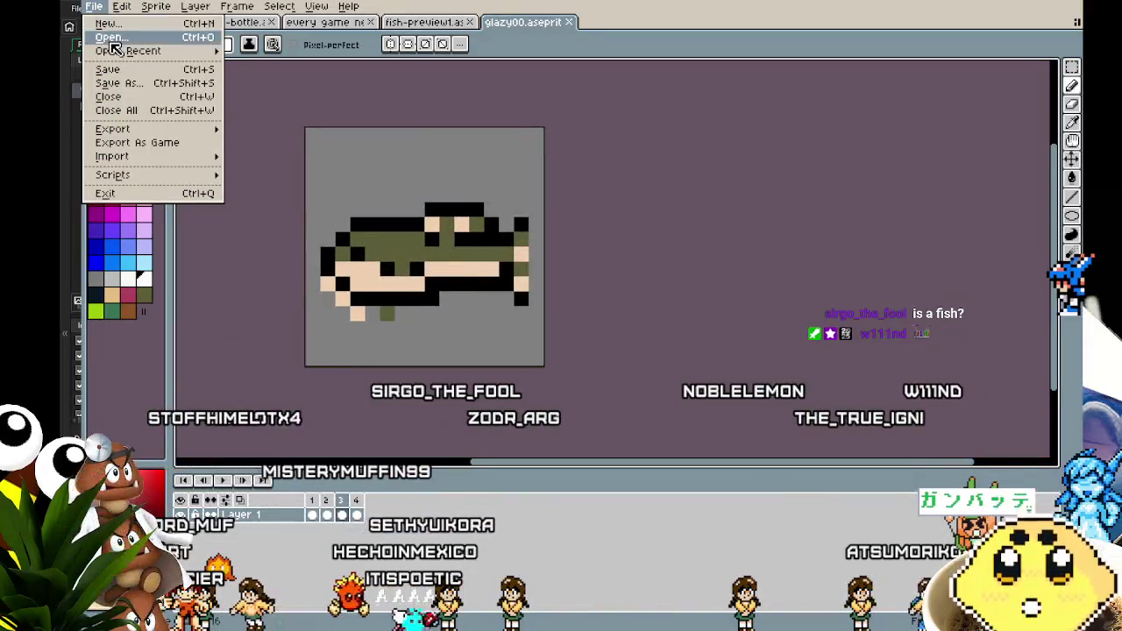
Step: Open hookfront.aseprite from the hooks and lures folder
{"action": "left_click", "coordinate": [113, 37]}
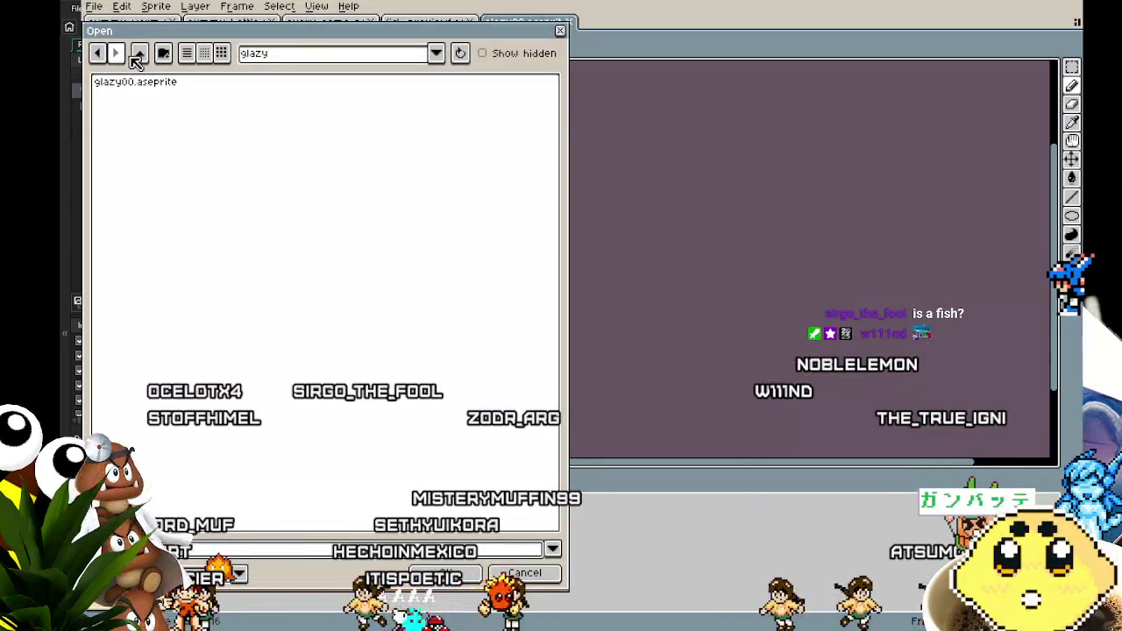
{"action": "left_click", "coordinate": [137, 54]}
{"action": "left_click", "coordinate": [160, 153]}
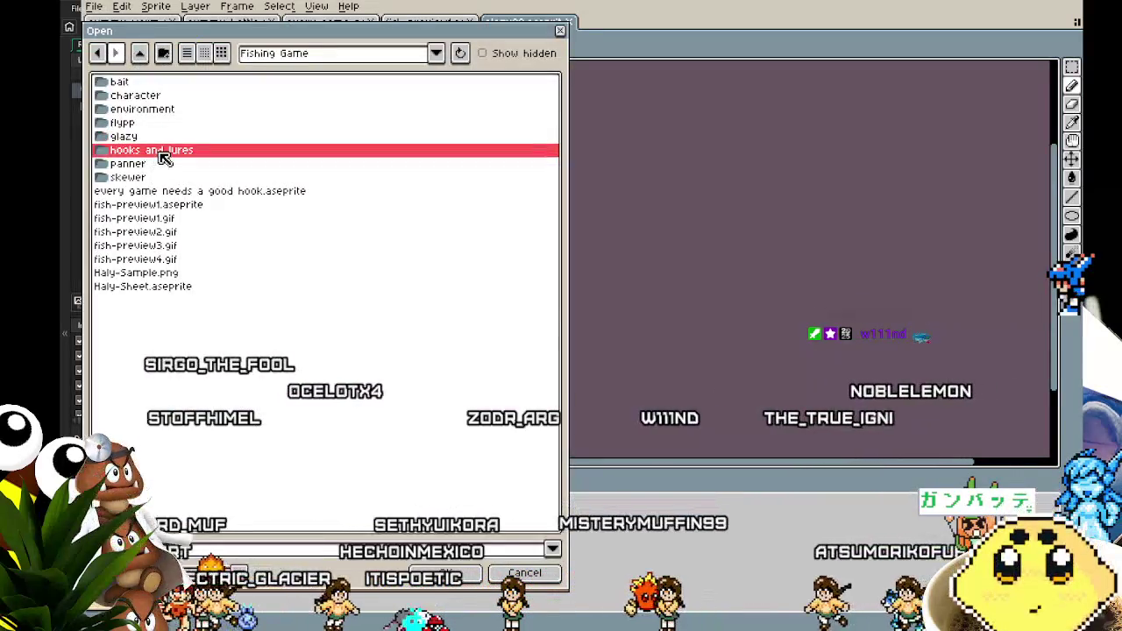
{"action": "double_click", "coordinate": [160, 153]}
{"action": "left_click", "coordinate": [155, 96]}
{"action": "left_click", "coordinate": [153, 109]}
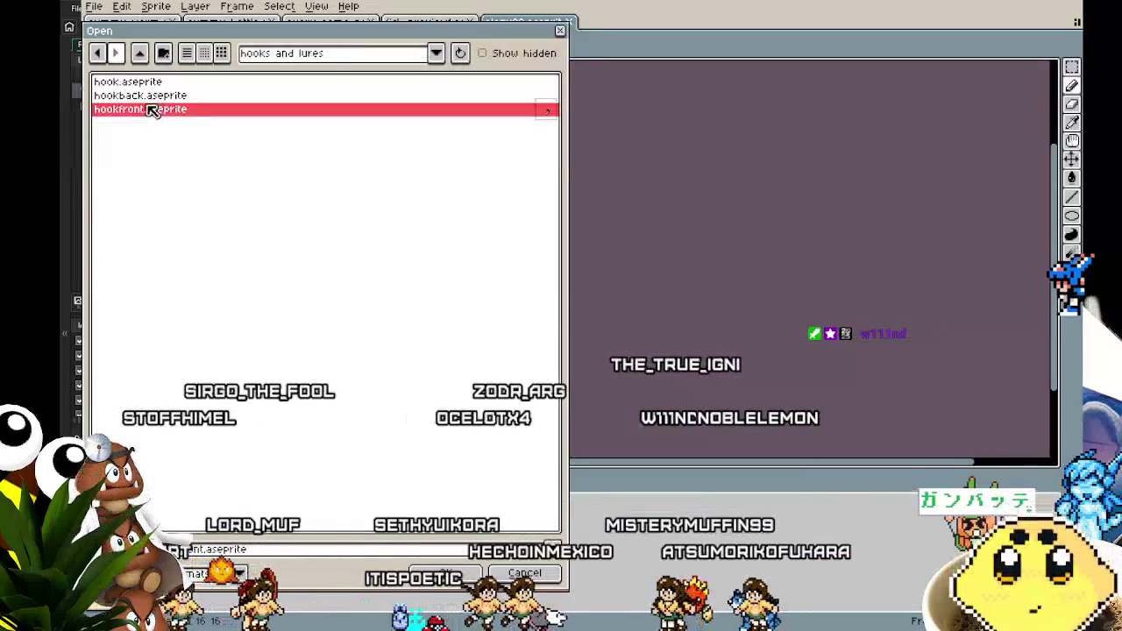
{"action": "left_click", "coordinate": [119, 83]}
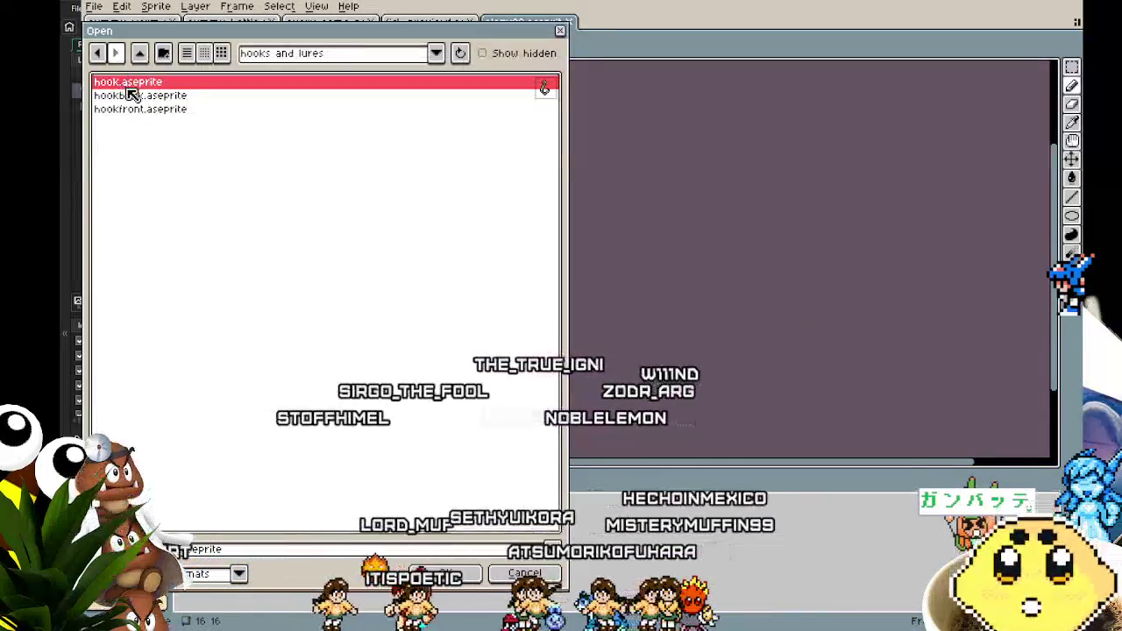
{"action": "left_click", "coordinate": [137, 96]}
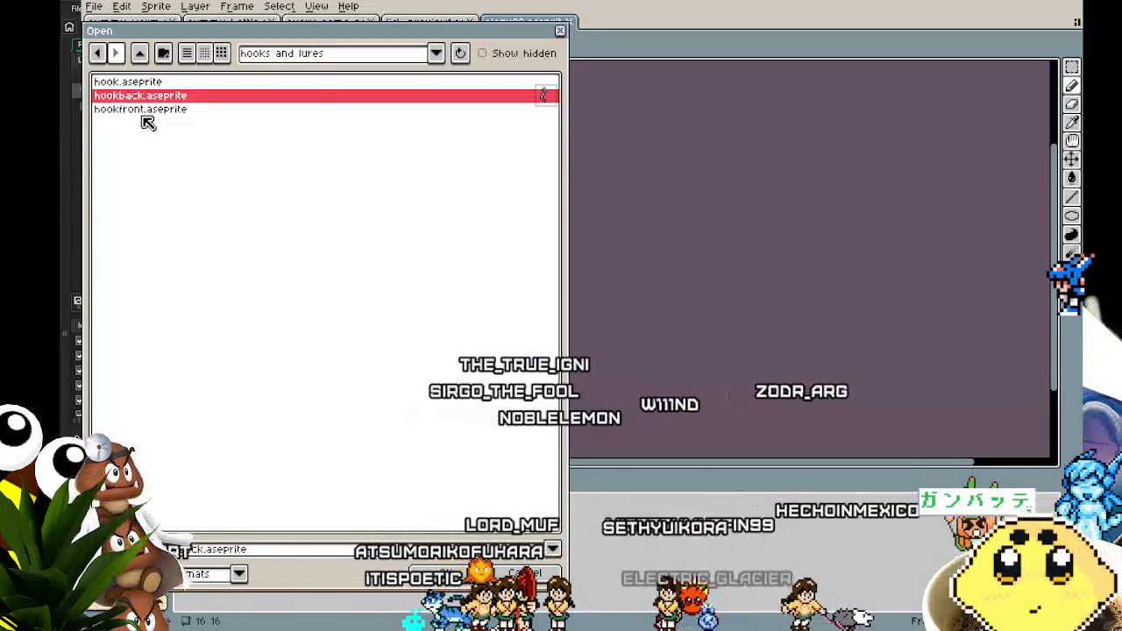
{"action": "left_click", "coordinate": [143, 110]}
{"action": "double_click", "coordinate": [141, 110]}
{"action": "scroll", "coordinate": [383, 283], "scroll_direction": "up", "scroll_amount": 8}
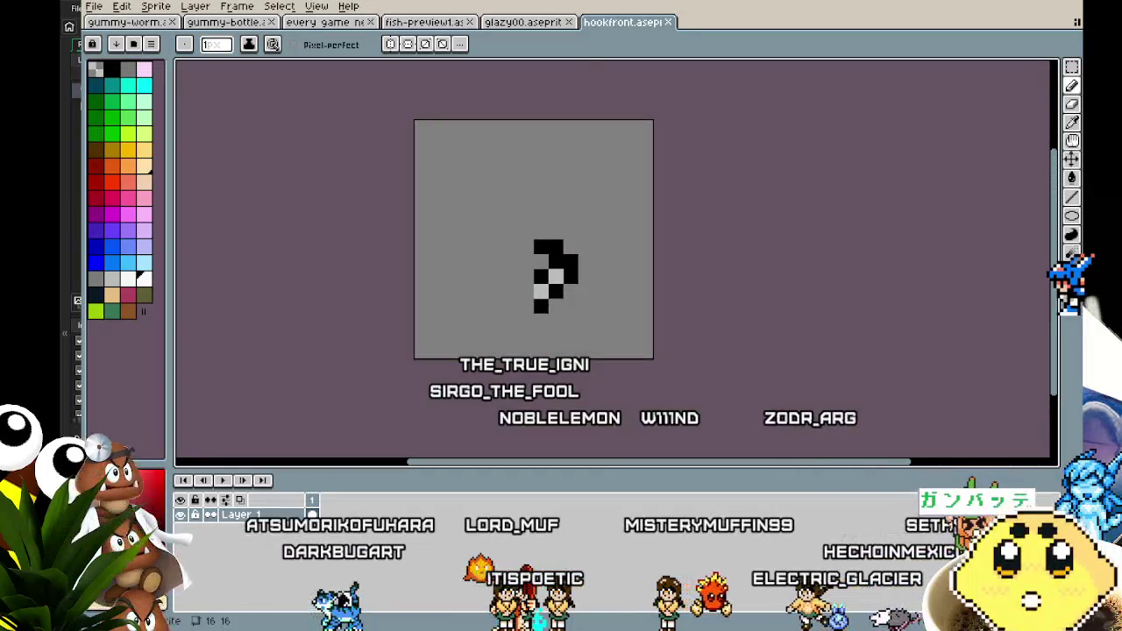
Step: Close the hookfront, glazy00, fish-preview1 and hook tabs
{"action": "left_click", "coordinate": [668, 22]}
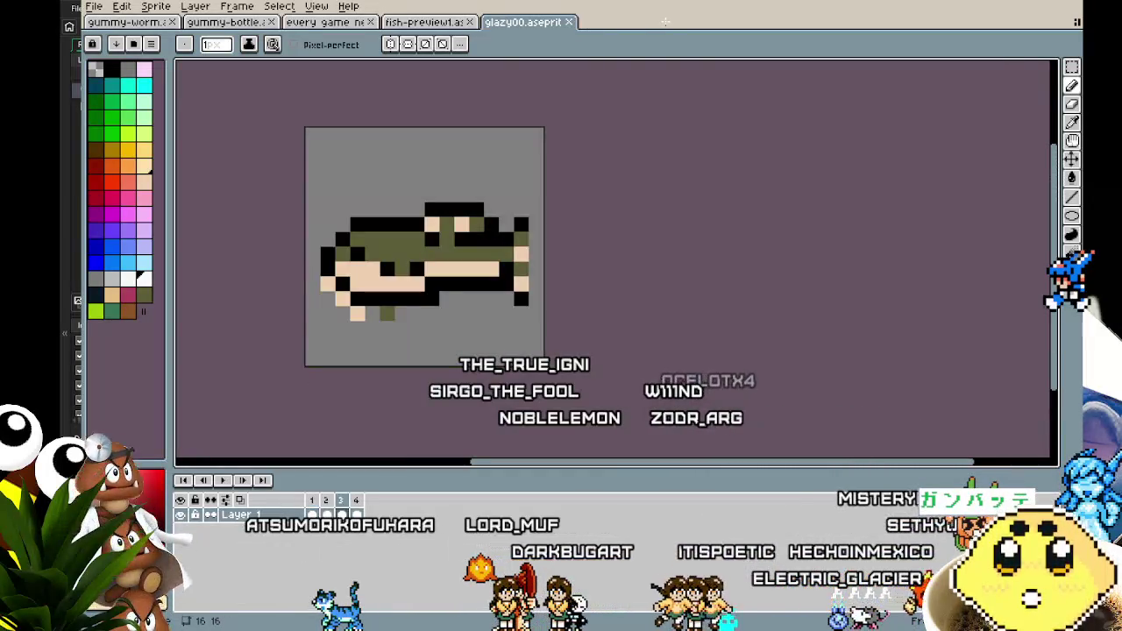
{"action": "left_click", "coordinate": [574, 22]}
{"action": "left_click", "coordinate": [470, 22]}
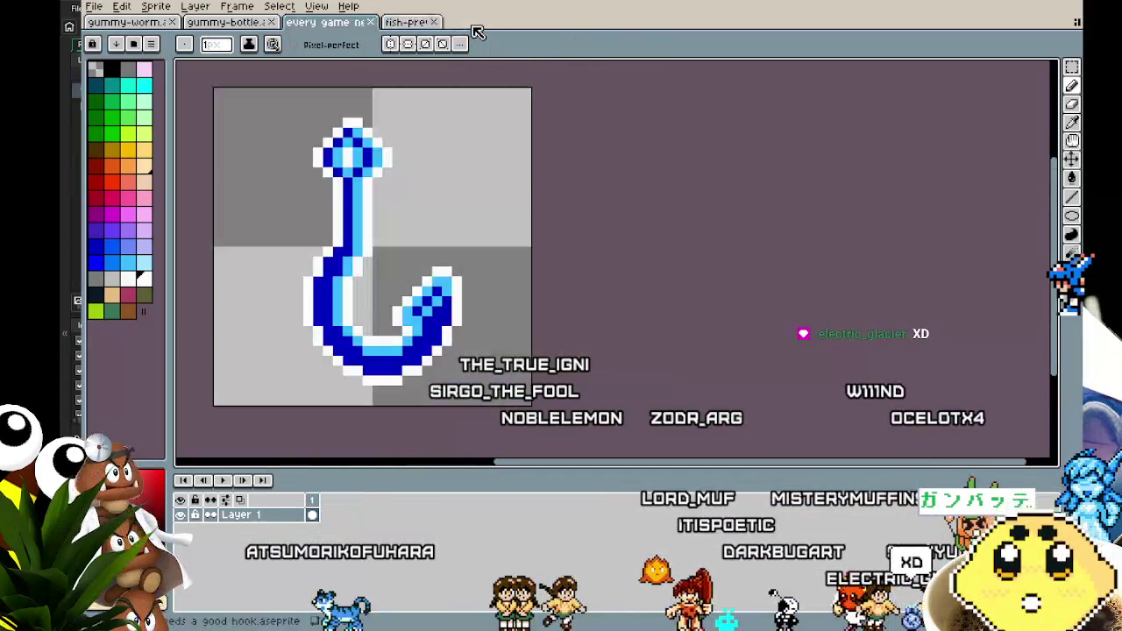
{"action": "left_click", "coordinate": [377, 22]}
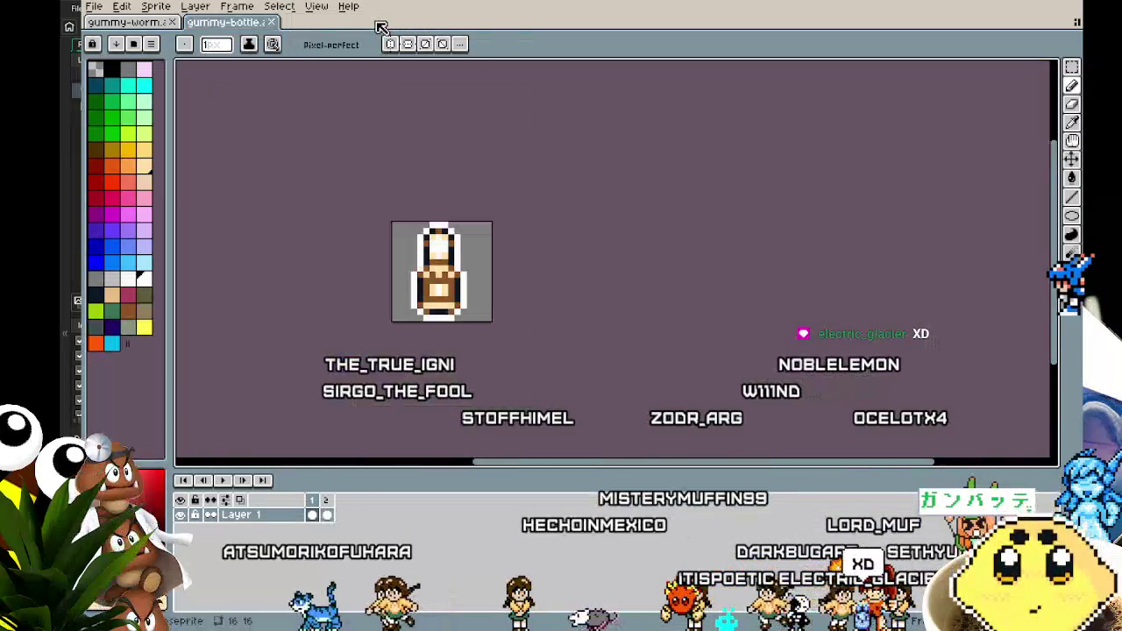
Step: Glance at gummy-worm, return to gummy-bottle, and show the File > Open Recent list
{"action": "scroll", "coordinate": [263, 228], "scroll_direction": "up", "scroll_amount": 1}
{"action": "mouse_move", "coordinate": [294, 336]}
{"action": "left_mouse_down"}
{"action": "mouse_move", "coordinate": [304, 356]}
{"action": "mouse_move", "coordinate": [260, 362]}
{"action": "left_mouse_up"}
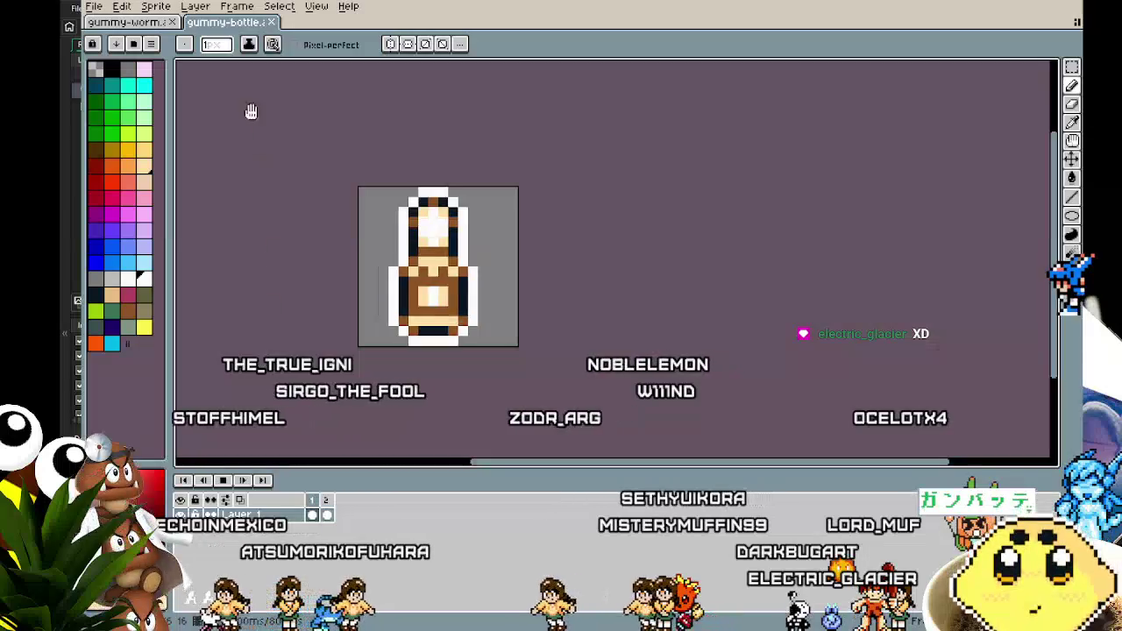
{"action": "left_click", "coordinate": [127, 22]}
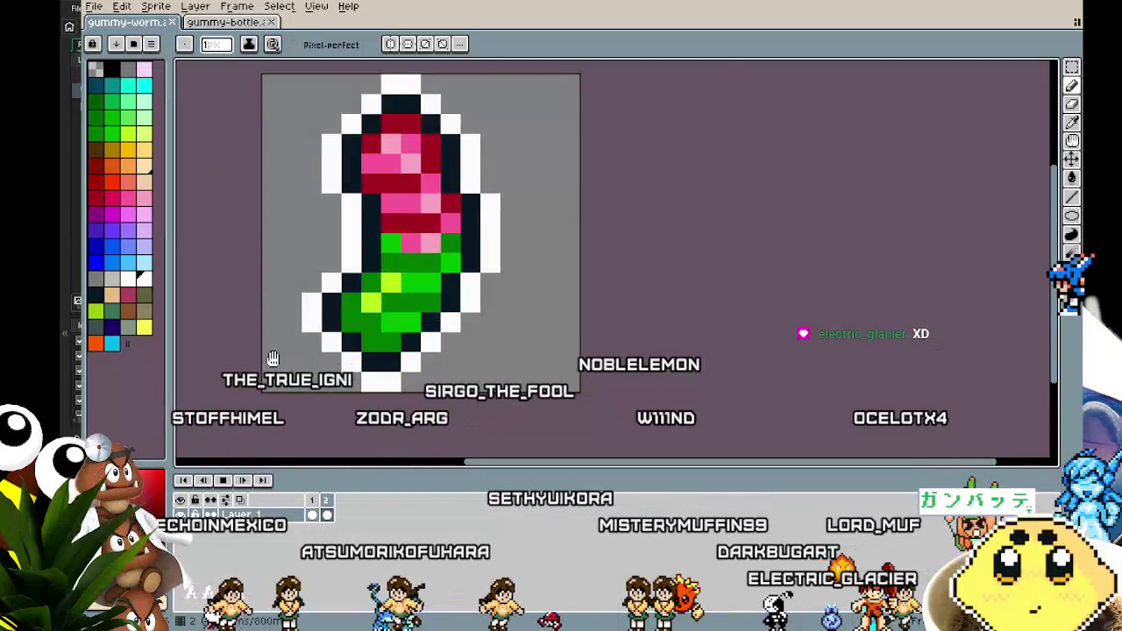
{"action": "scroll", "coordinate": [273, 359], "scroll_direction": "up", "scroll_amount": 1}
{"action": "scroll", "coordinate": [289, 360], "scroll_direction": "down", "scroll_amount": 2}
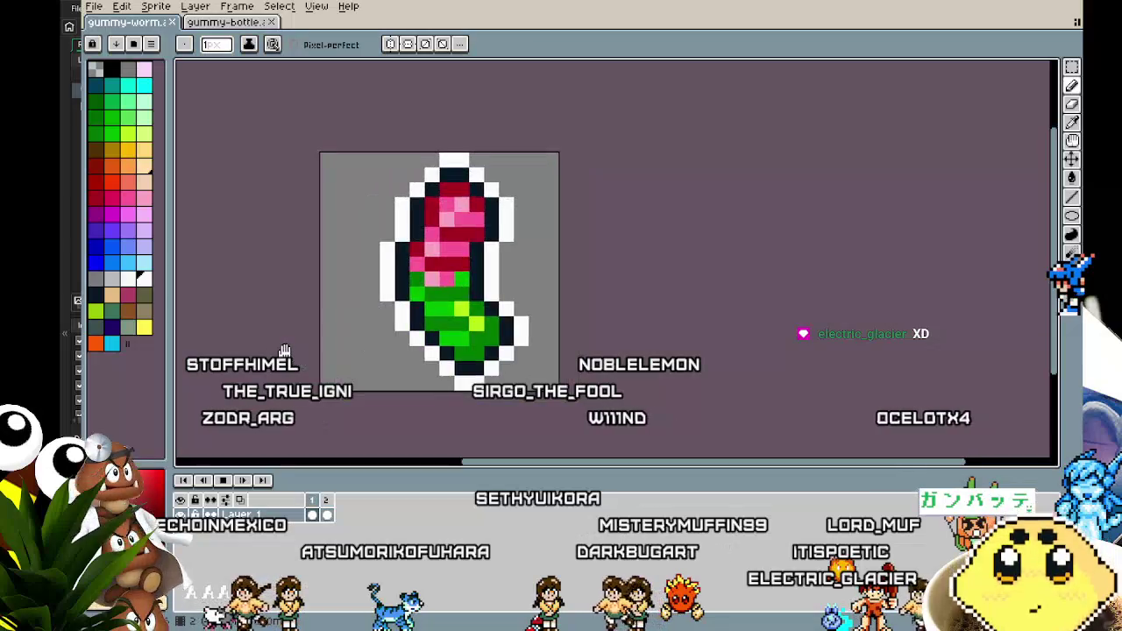
{"action": "scroll", "coordinate": [285, 353], "scroll_direction": "down", "scroll_amount": 1}
{"action": "left_click", "coordinate": [226, 22]}
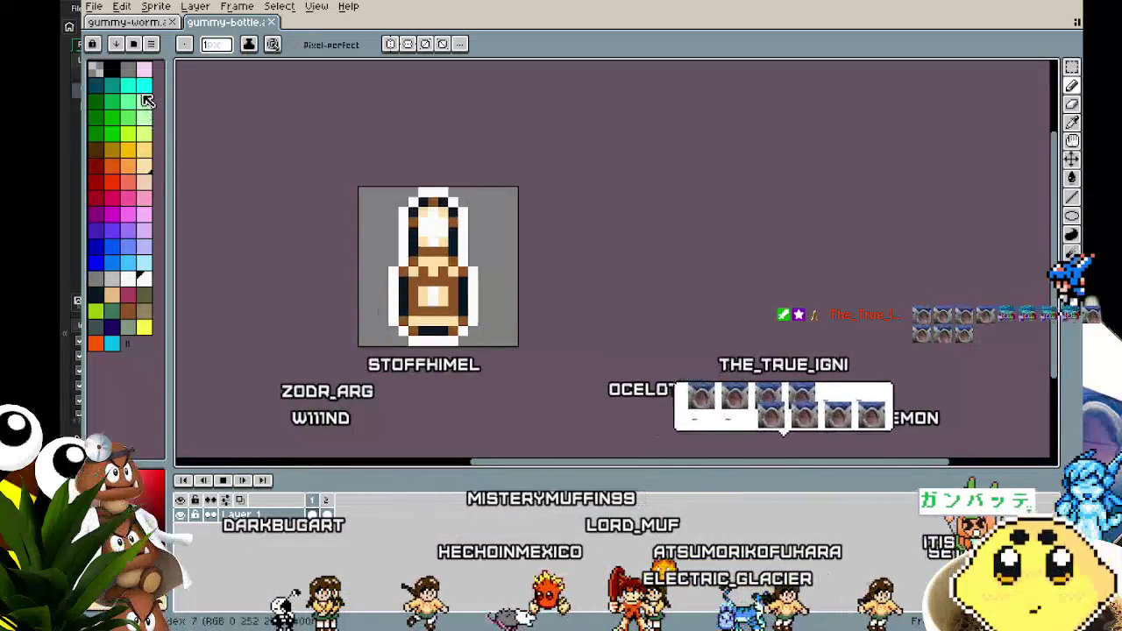
{"action": "left_click", "coordinate": [93, 7]}
{"action": "mouse_move", "coordinate": [140, 58]}
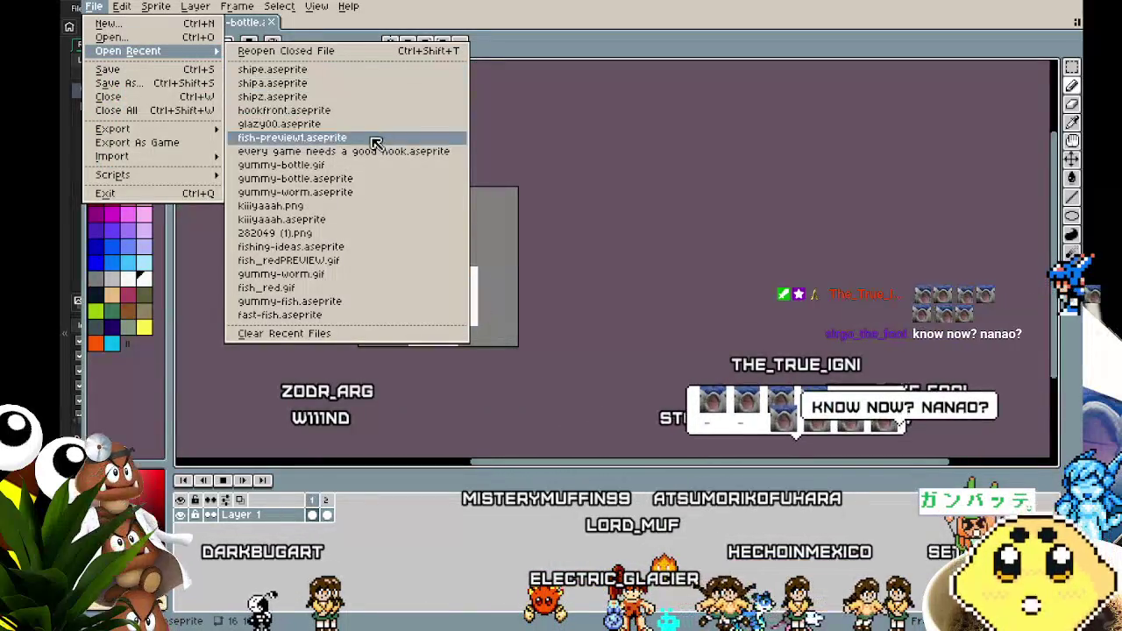
Step: Open gummy-fish.aseprite, play it, check its blue, yellow and green frames, then return to gummy-bottle
{"action": "left_click", "coordinate": [363, 301]}
{"action": "left_click_drag", "start_coordinate": [485, 277], "coordinate": [188, 251]}
{"action": "key", "text": "Return"}
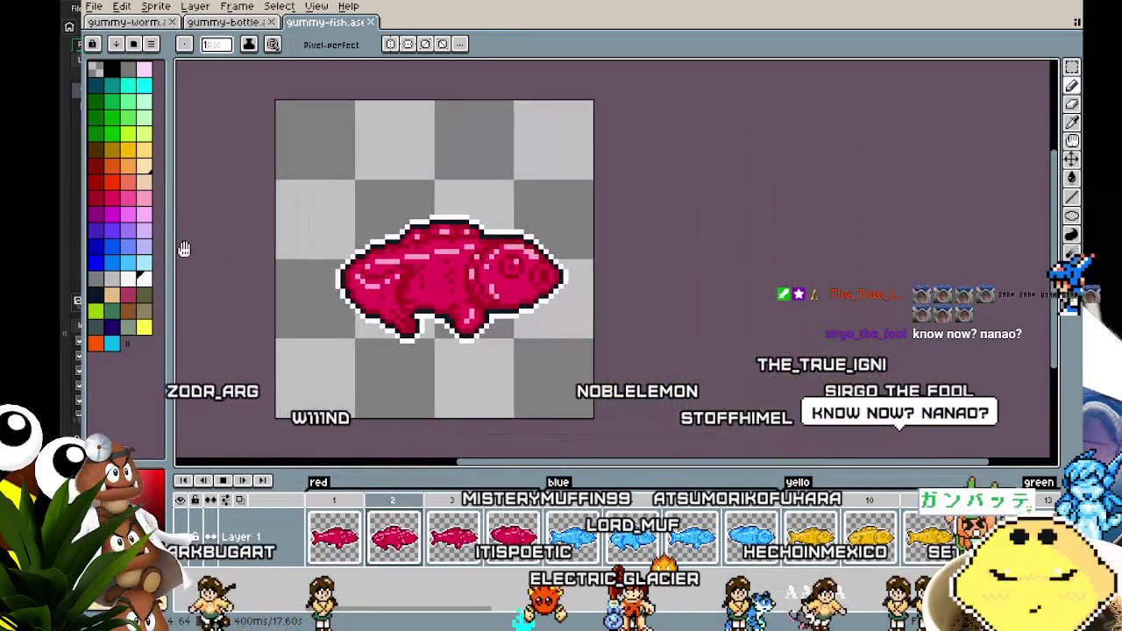
{"action": "left_click", "coordinate": [578, 506]}
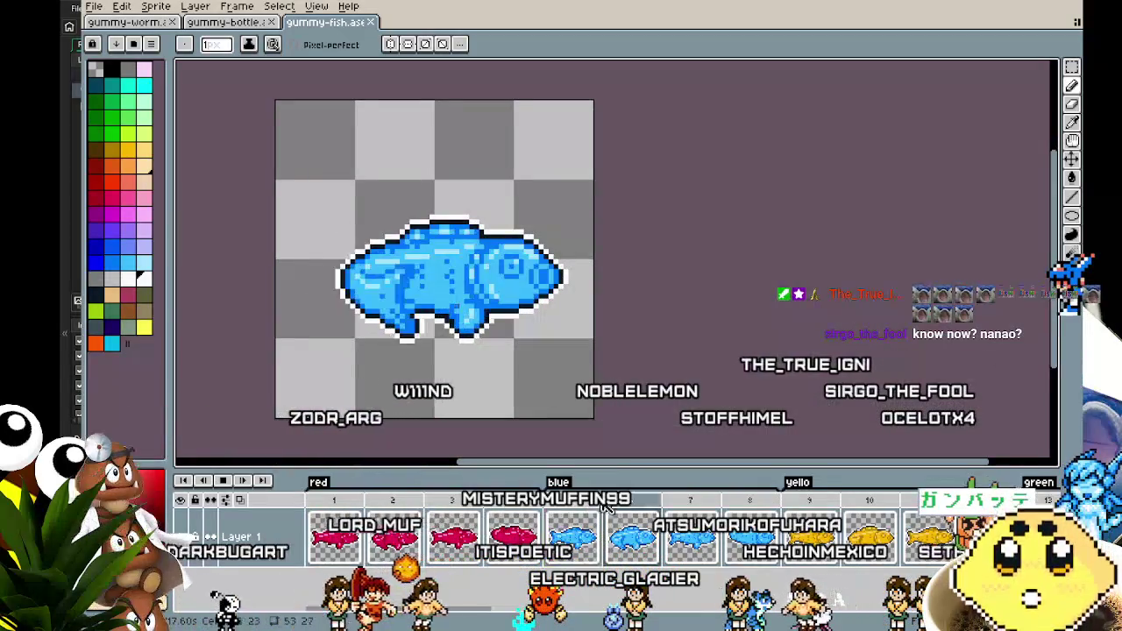
{"action": "left_click", "coordinate": [811, 530]}
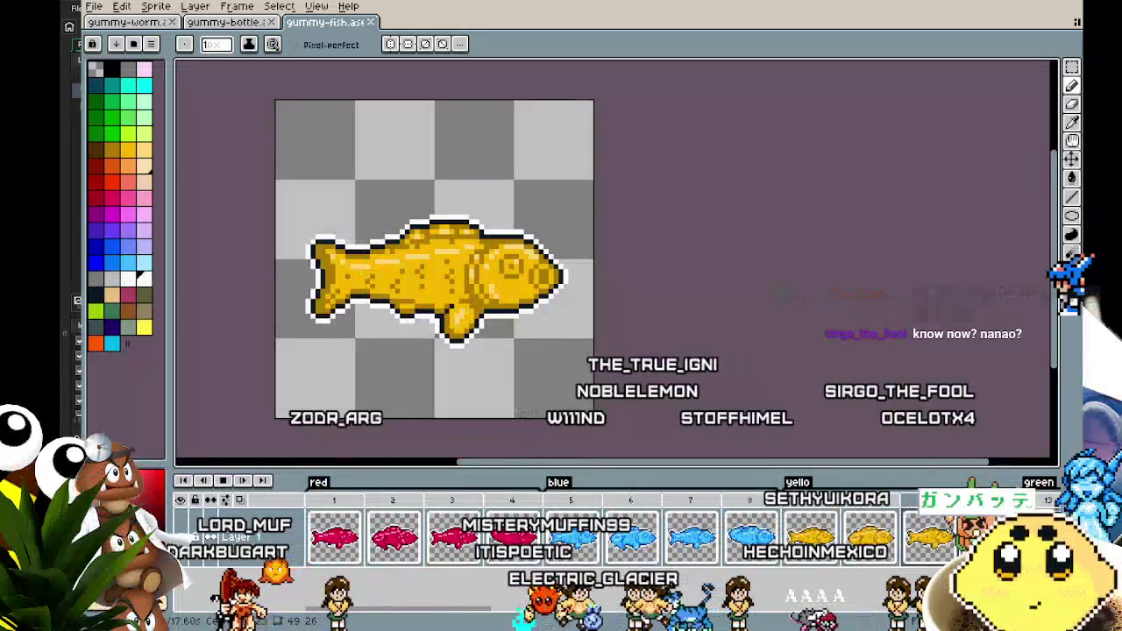
{"action": "left_click", "coordinate": [1048, 530]}
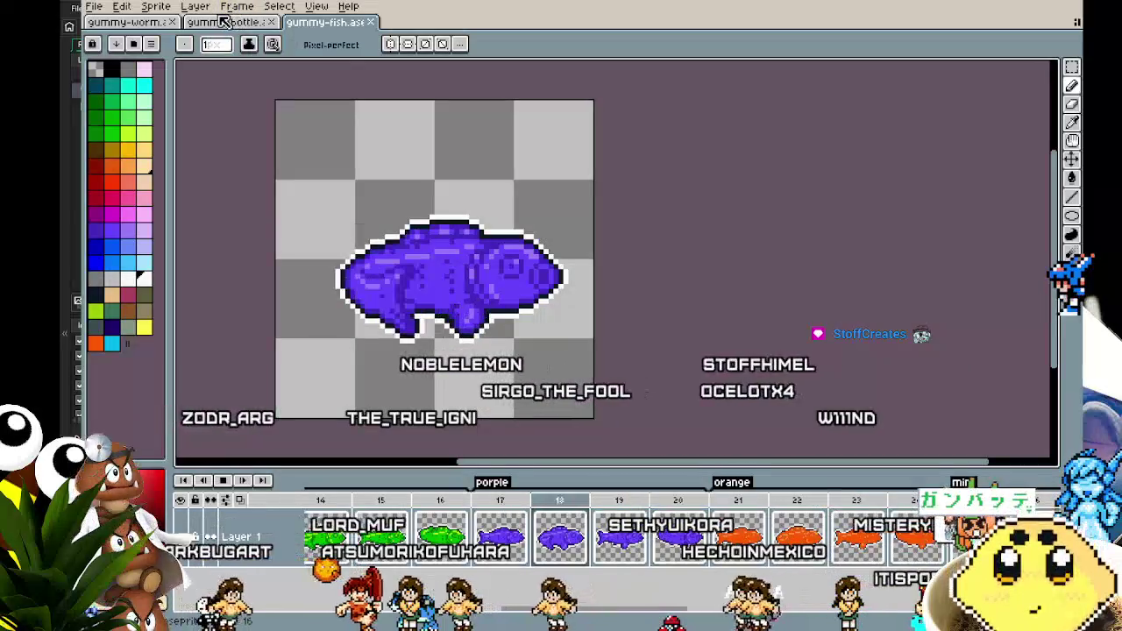
{"action": "left_click", "coordinate": [416, 517]}
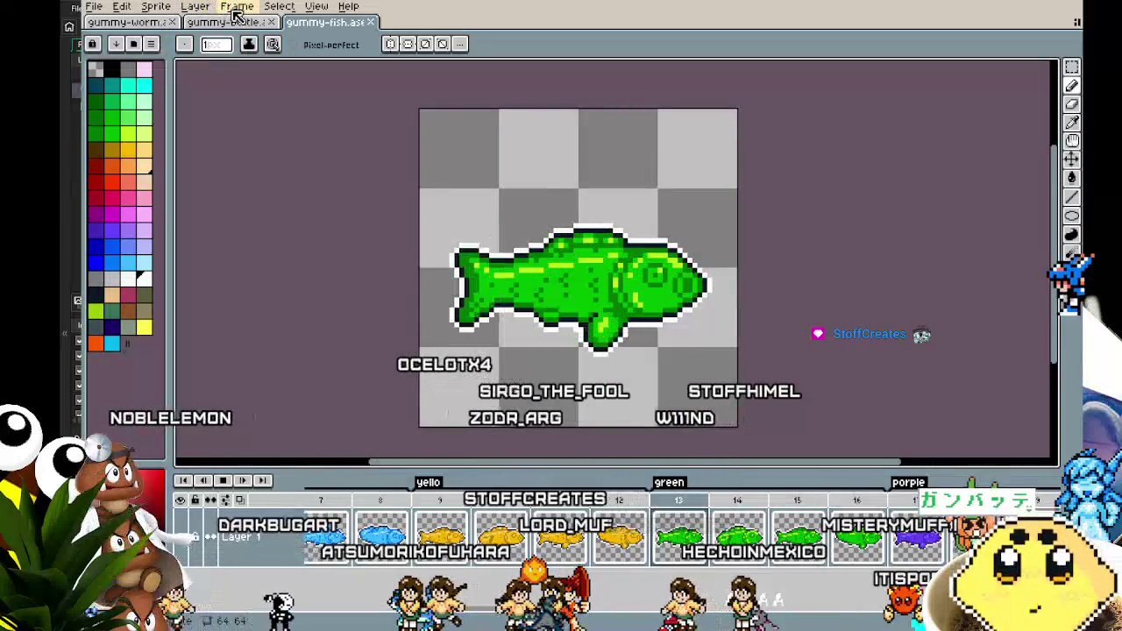
{"action": "left_click", "coordinate": [256, 22]}
{"action": "left_click_drag", "start_coordinate": [355, 387], "coordinate": [391, 392]}
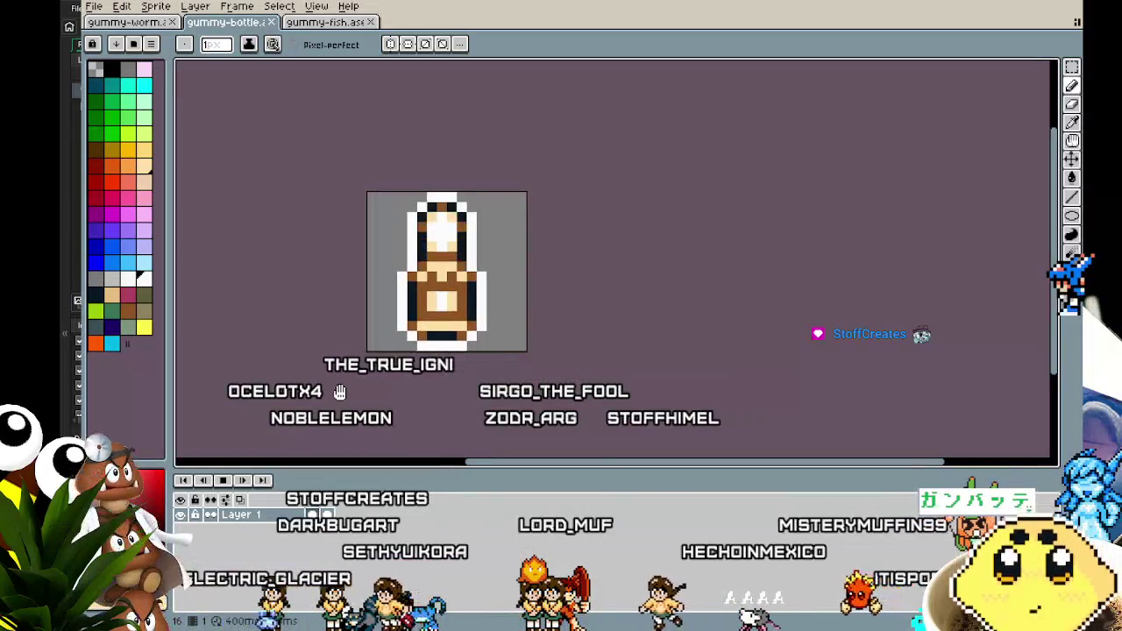
{"action": "left_click", "coordinate": [130, 28]}
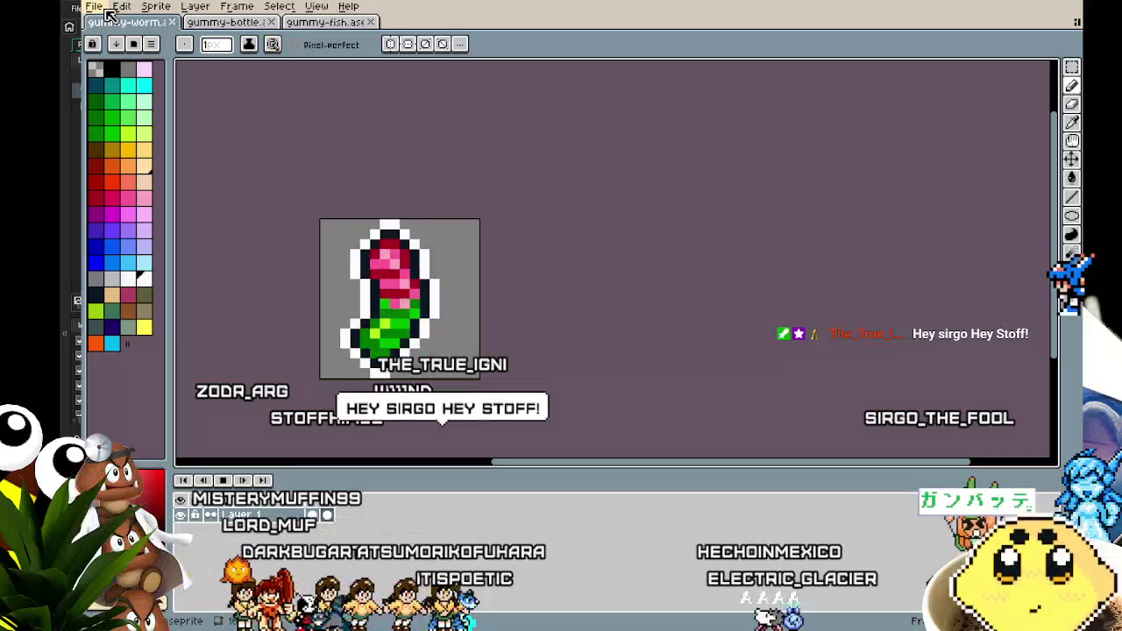
{"action": "left_click", "coordinate": [232, 25]}
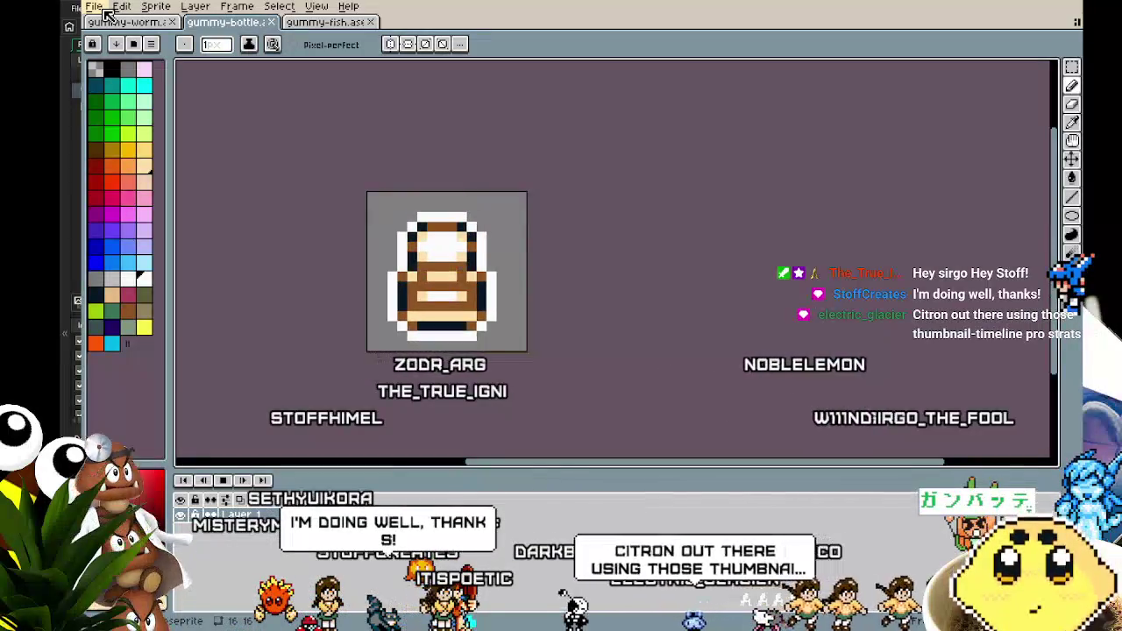
{"action": "left_click_drag", "start_coordinate": [268, 271], "coordinate": [246, 274]}
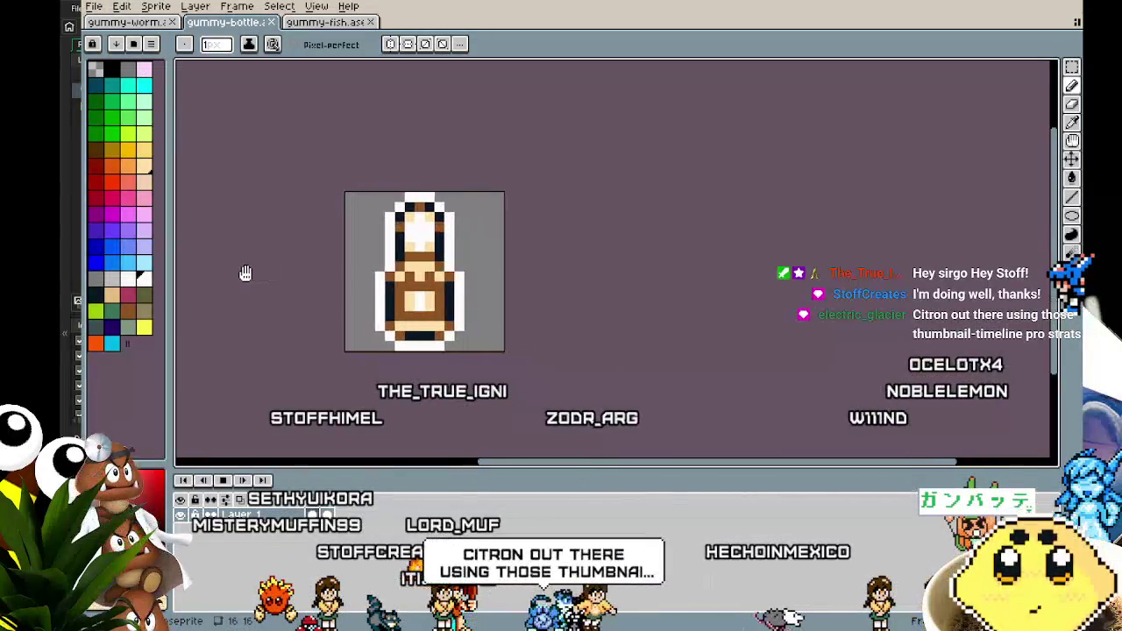
{"action": "key", "text": "ctrl+Tab"}
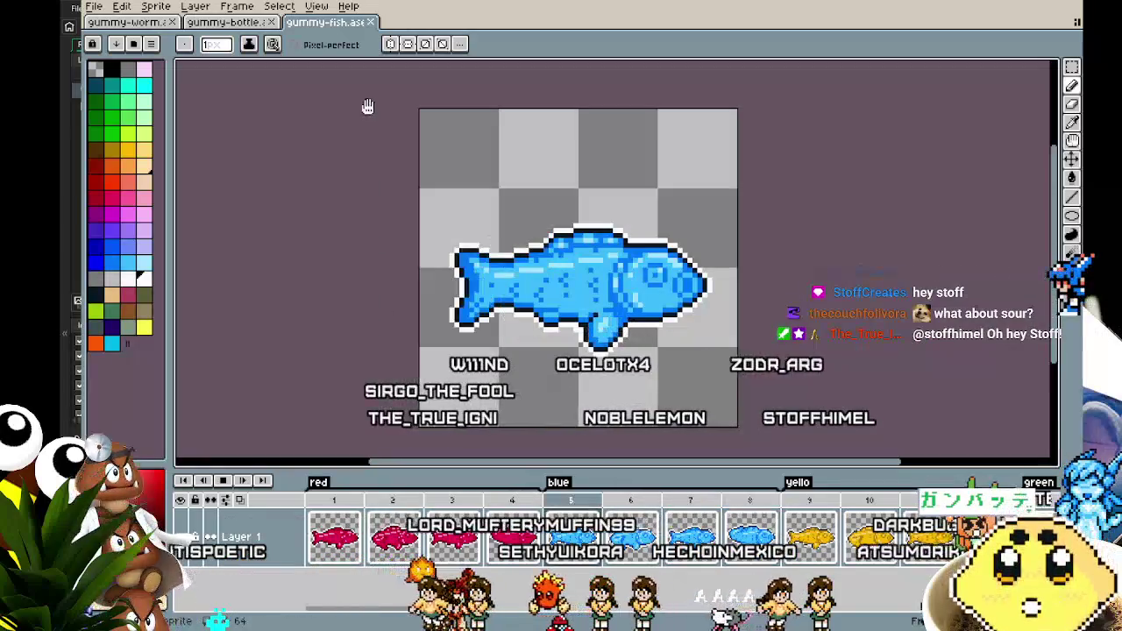
{"action": "left_click", "coordinate": [227, 22]}
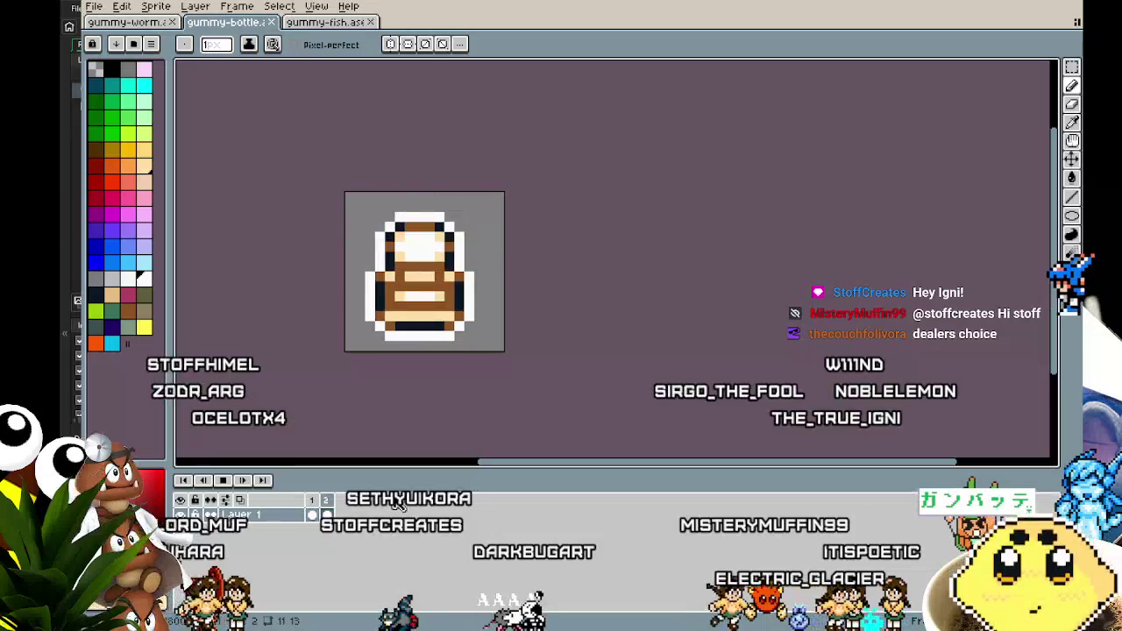
{"action": "left_click", "coordinate": [144, 24]}
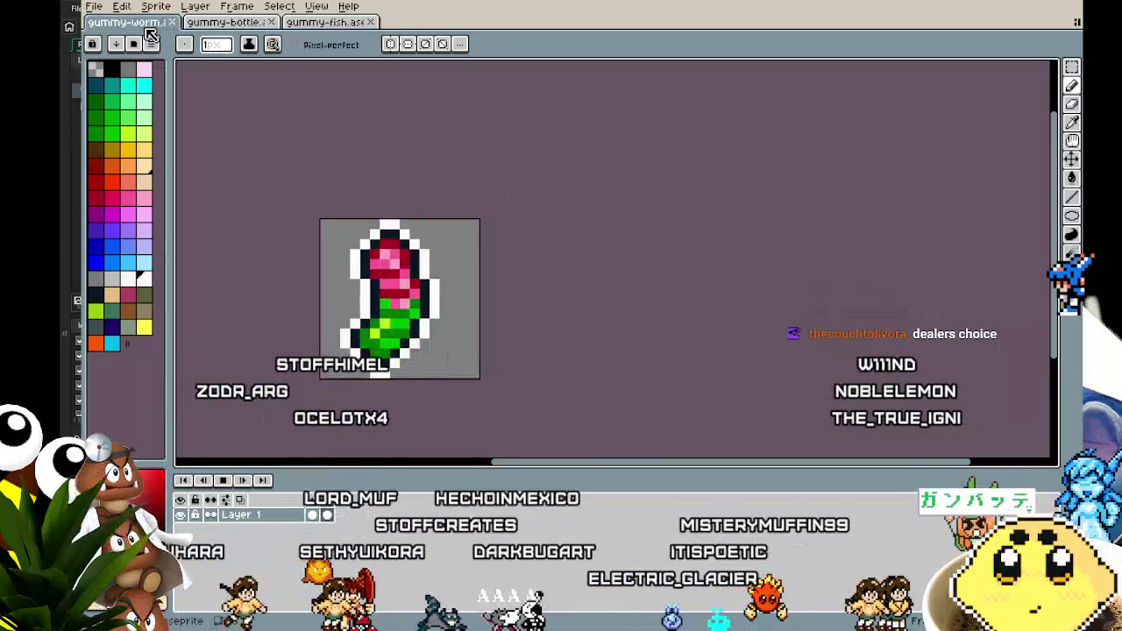
{"action": "left_click", "coordinate": [214, 30]}
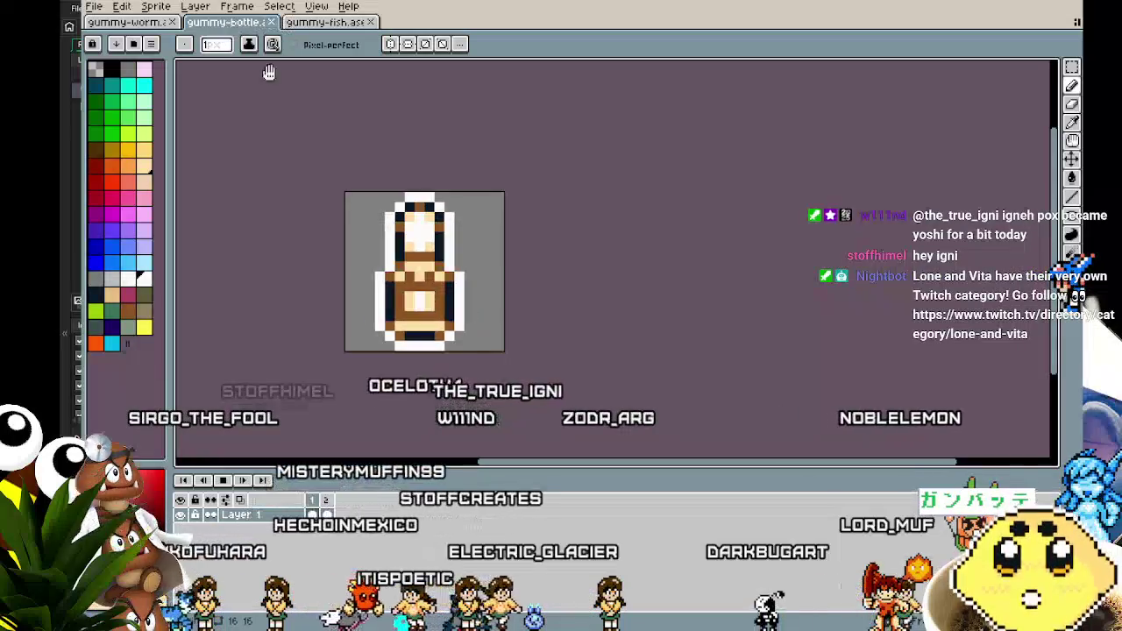
{"action": "left_click_drag", "start_coordinate": [290, 226], "coordinate": [318, 223]}
{"action": "left_click", "coordinate": [93, 7]}
{"action": "key", "text": "Escape"}
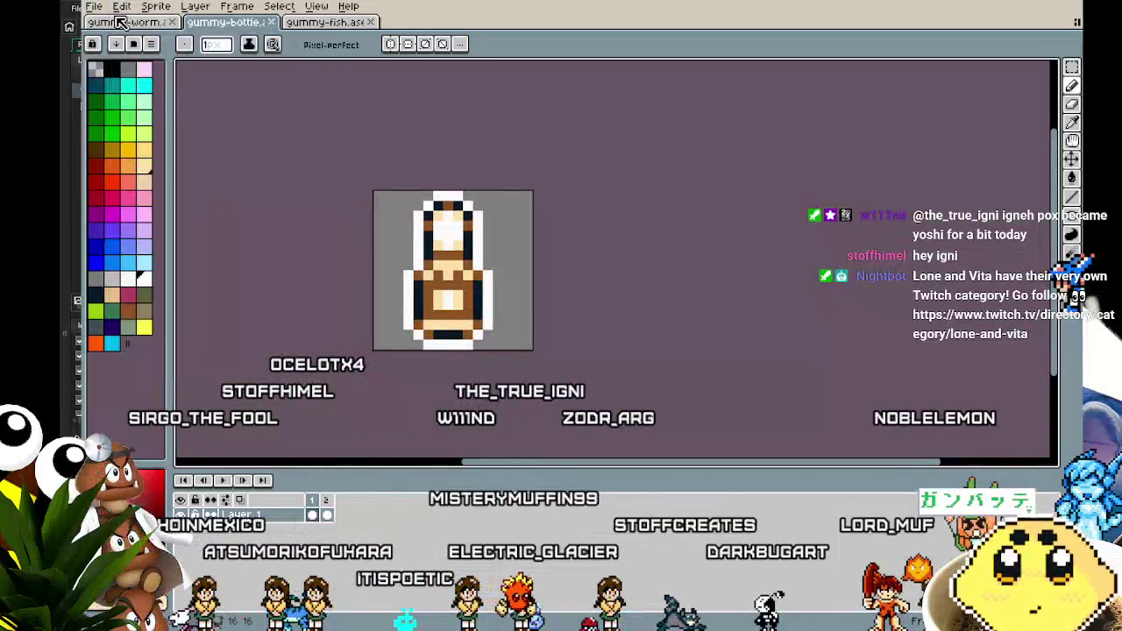
Step: Create a new blank 16x16 sprite
{"action": "left_click", "coordinate": [94, 6]}
{"action": "left_click", "coordinate": [101, 24]}
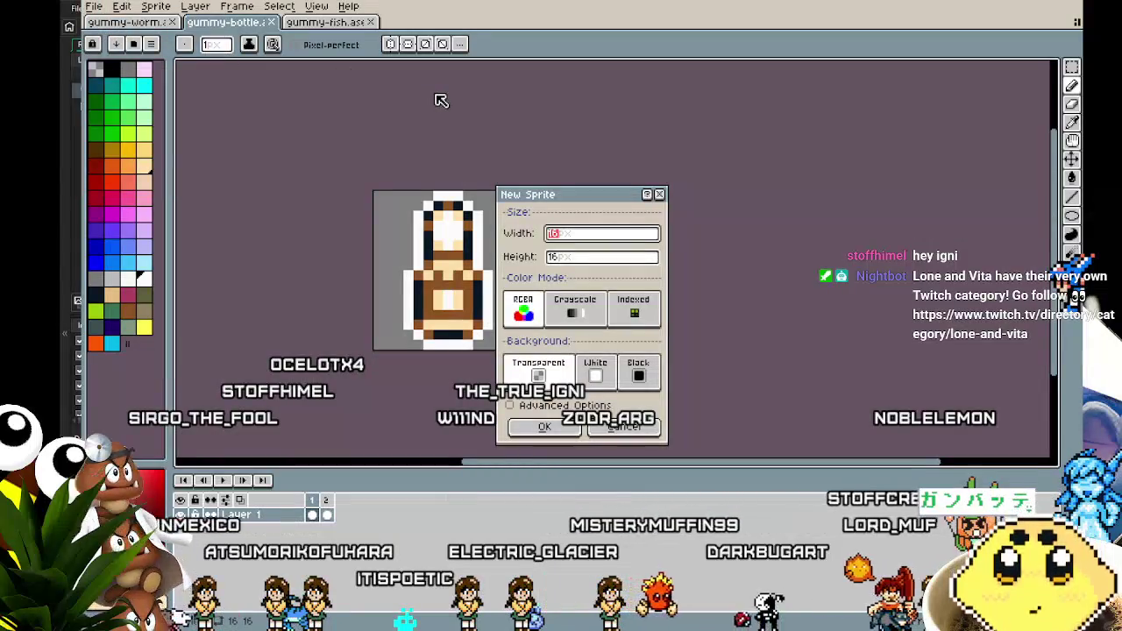
{"action": "key", "text": "Return"}
{"action": "scroll", "coordinate": [622, 268], "scroll_direction": "up", "scroll_amount": 5}
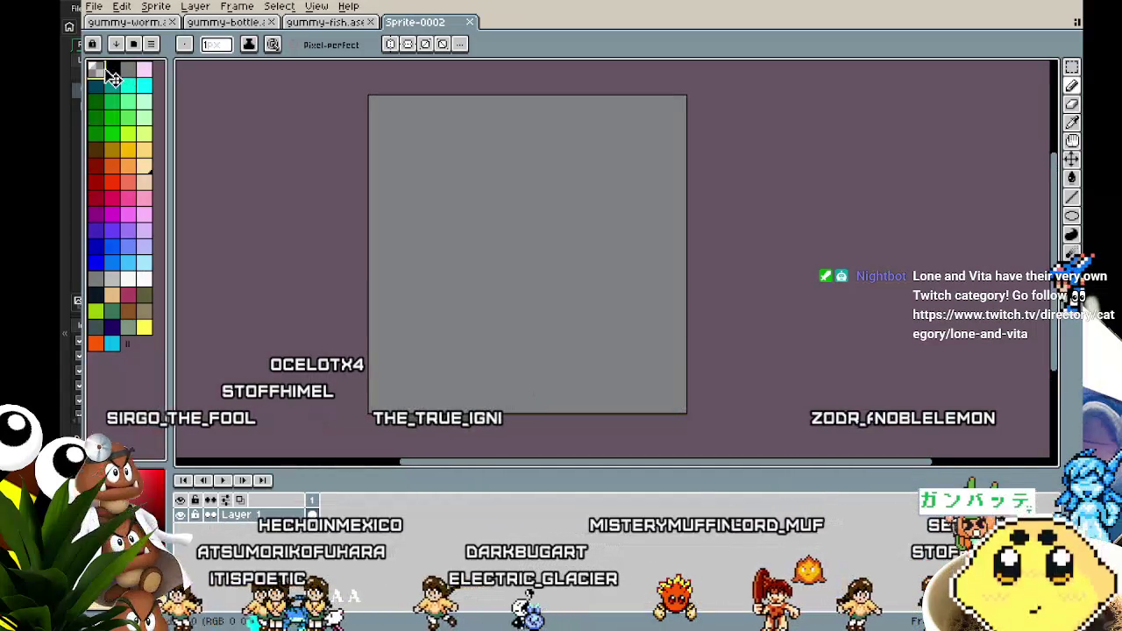
Step: Draw a black ellipse ring near the top of the canvas
{"action": "key", "text": "shift+u"}
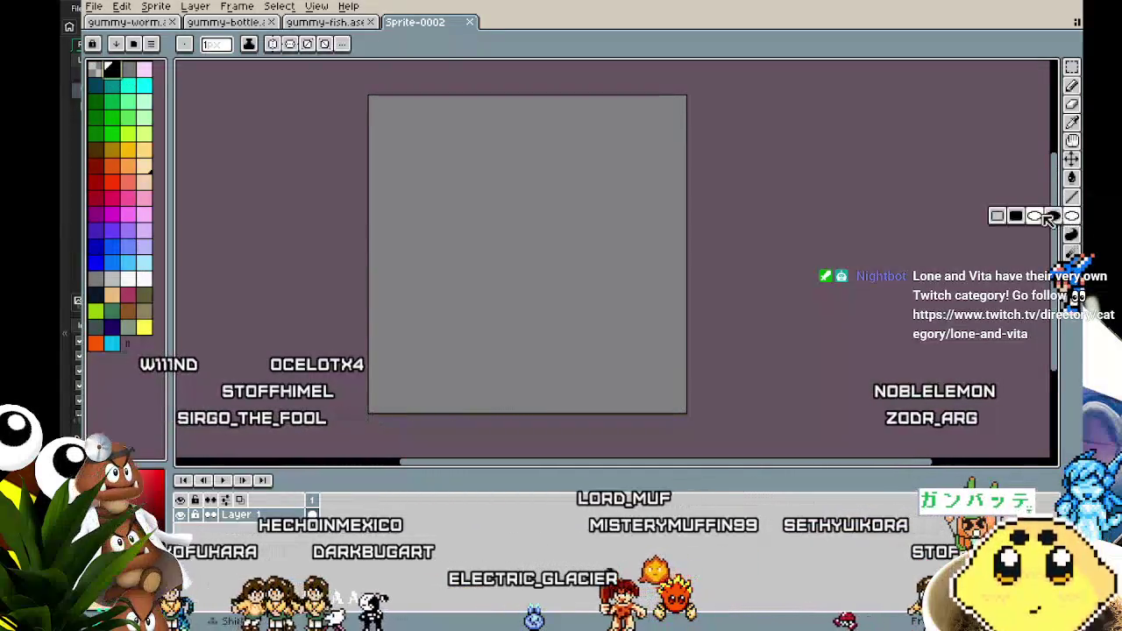
{"action": "mouse_move", "coordinate": [474, 144]}
{"action": "left_mouse_down"}
{"action": "mouse_move", "coordinate": [587, 249]}
{"action": "mouse_move", "coordinate": [575, 260]}
{"action": "mouse_move", "coordinate": [580, 246]}
{"action": "mouse_move", "coordinate": [584, 271]}
{"action": "left_mouse_up"}
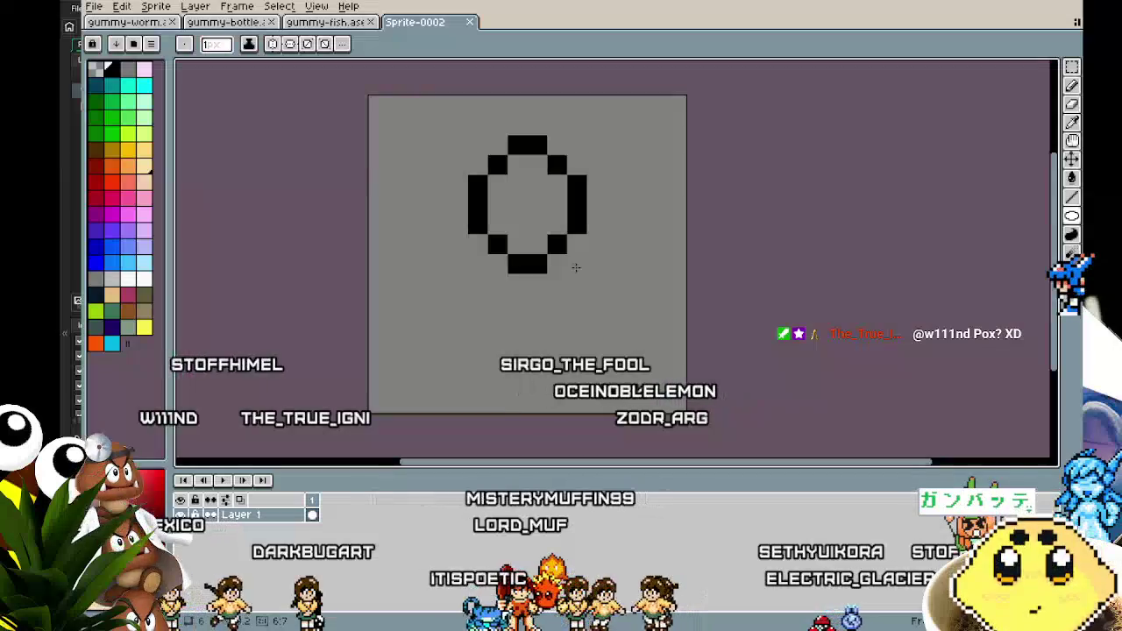
{"action": "left_click_drag", "start_coordinate": [480, 248], "coordinate": [576, 283]}
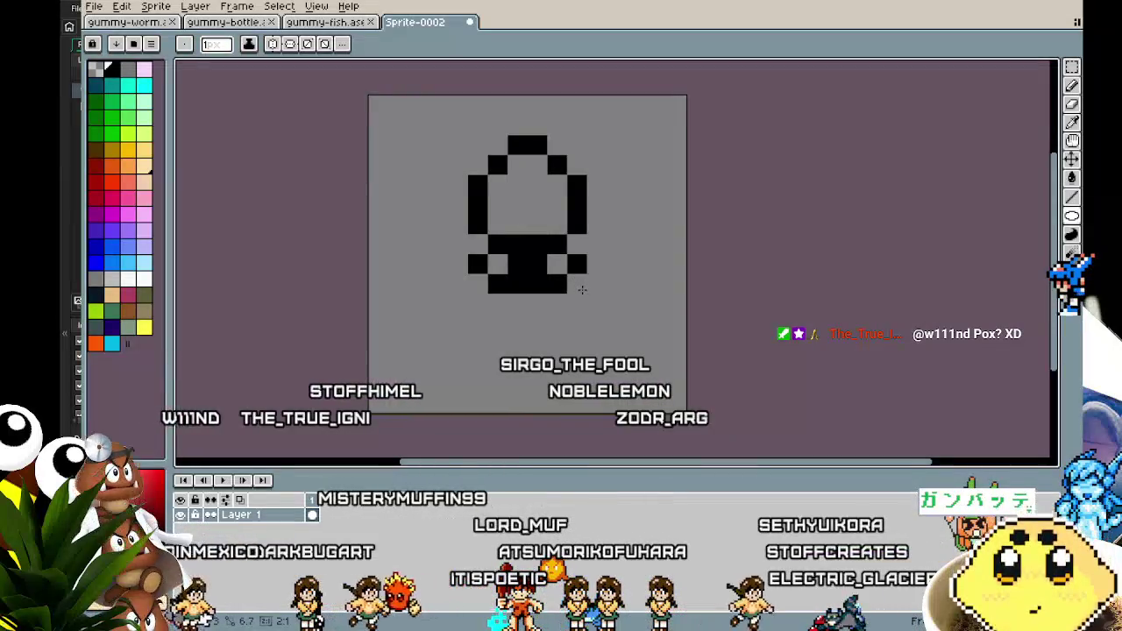
{"action": "key", "text": "ctrl+z"}
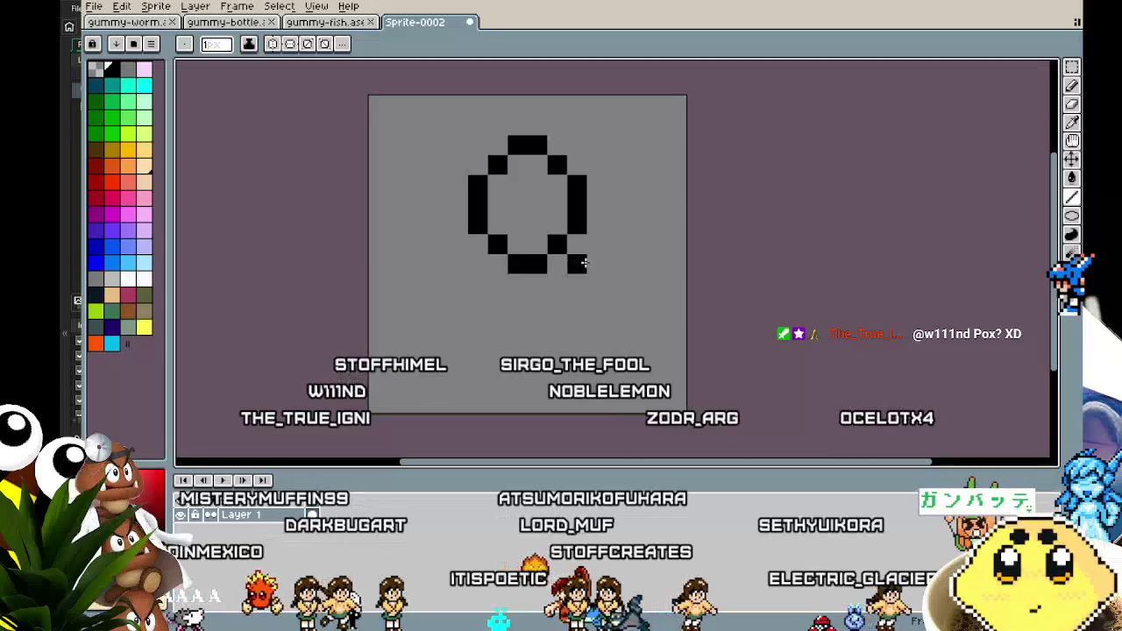
Step: Reshape the ring's lower edge by erasing and adding black pixels
{"action": "right_click", "coordinate": [551, 243]}
{"action": "right_click", "coordinate": [528, 263]}
{"action": "left_click", "coordinate": [518, 263]}
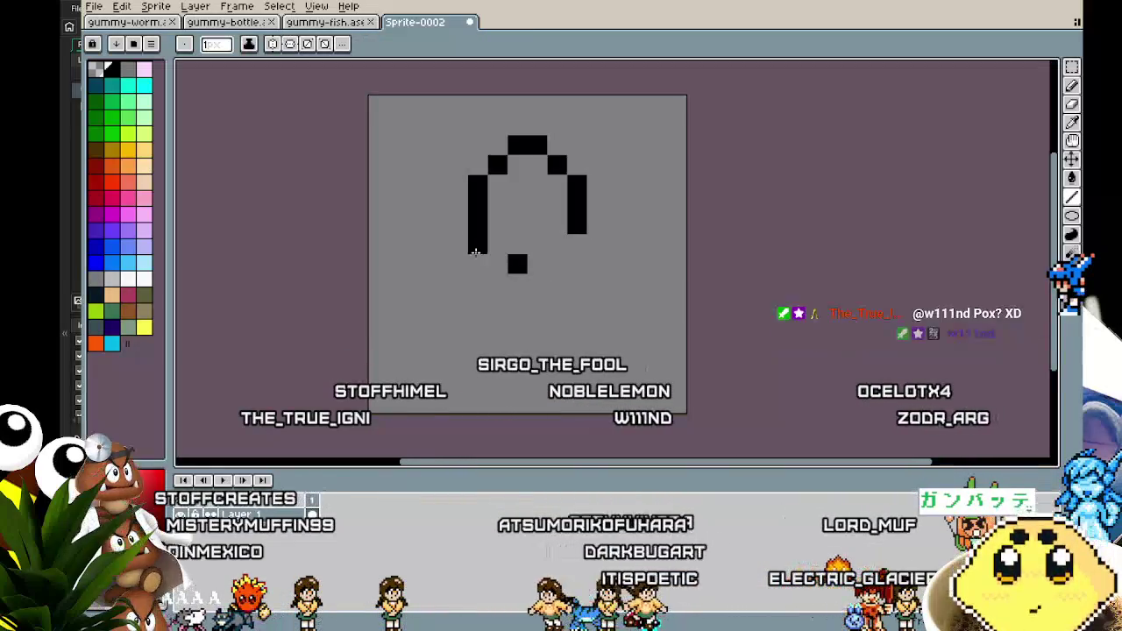
{"action": "right_click", "coordinate": [497, 244]}
{"action": "left_click", "coordinate": [478, 263]}
{"action": "left_click", "coordinate": [478, 244]}
{"action": "left_click", "coordinate": [498, 283]}
{"action": "right_click", "coordinate": [518, 263]}
{"action": "left_click", "coordinate": [558, 263]}
{"action": "left_click", "coordinate": [577, 244]}
{"action": "left_click", "coordinate": [577, 263]}
{"action": "right_click", "coordinate": [557, 263]}
{"action": "left_click", "coordinate": [558, 283]}
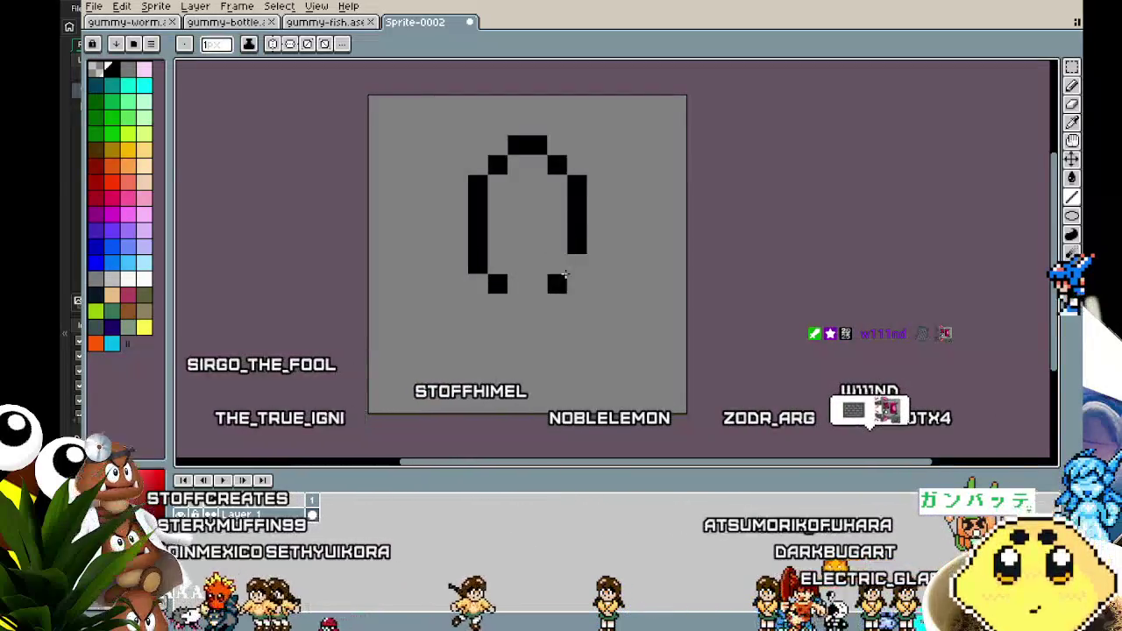
Step: Add the flaring left and right sides and the short legs to the outline
{"action": "left_click", "coordinate": [458, 247]}
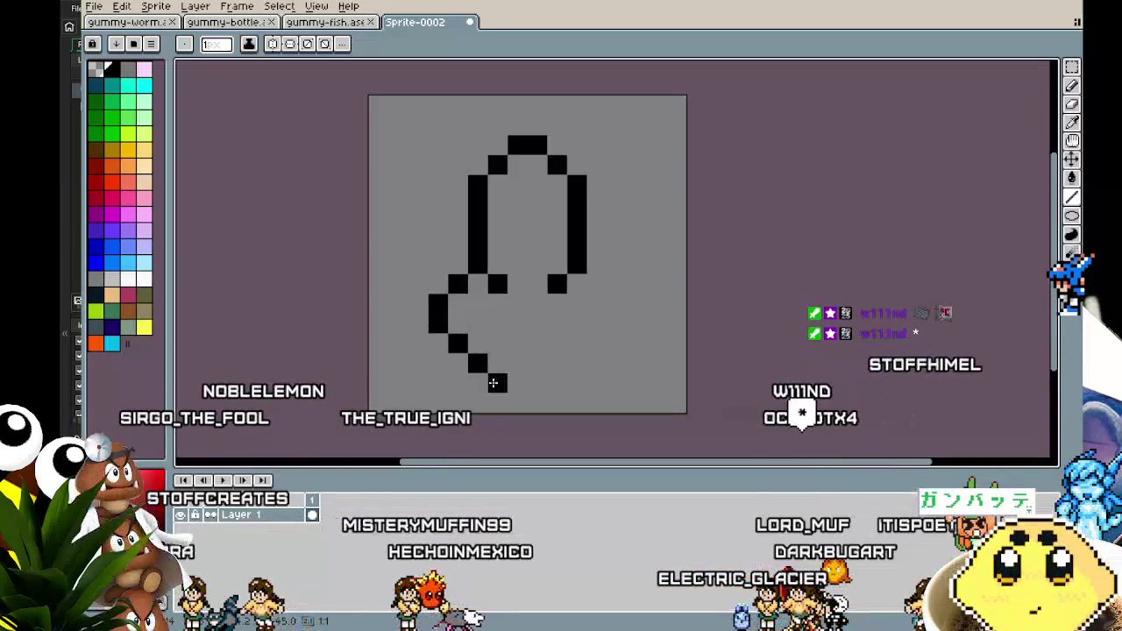
{"action": "left_click", "coordinate": [495, 382]}
{"action": "left_click", "coordinate": [600, 283]}
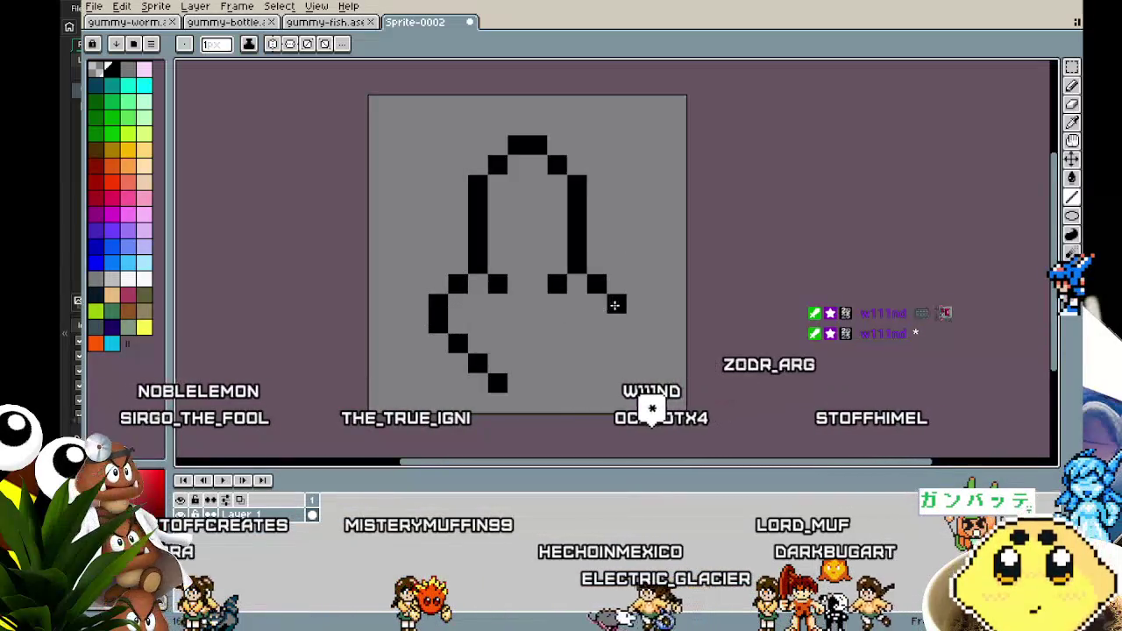
{"action": "left_click", "coordinate": [614, 304]}
{"action": "left_click", "coordinate": [600, 344]}
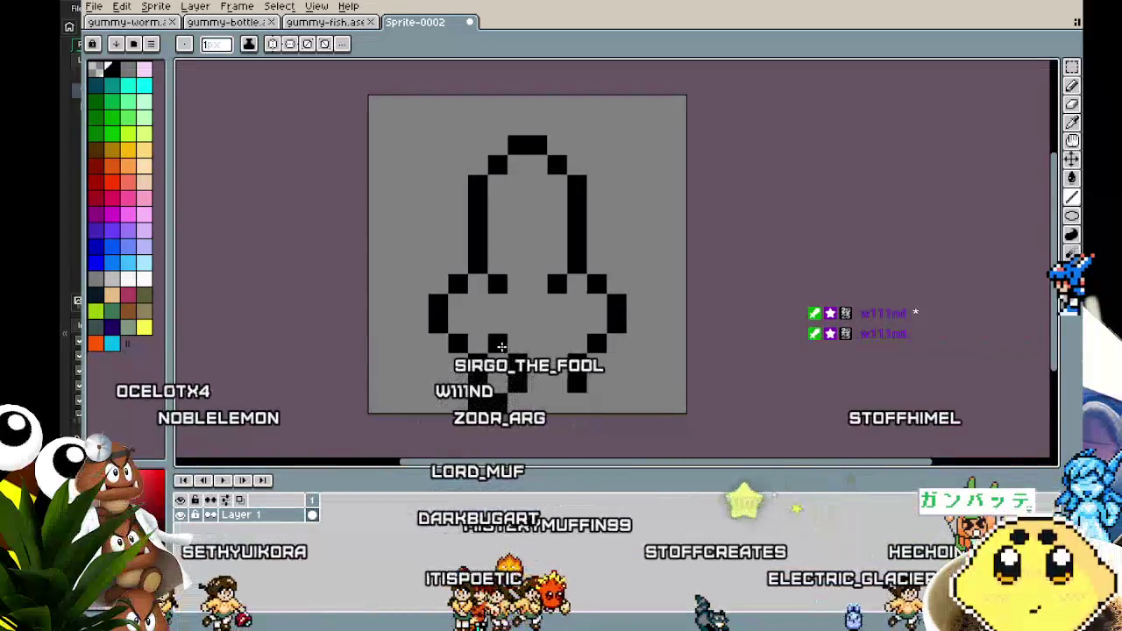
{"action": "left_click_drag", "start_coordinate": [577, 355], "coordinate": [577, 390]}
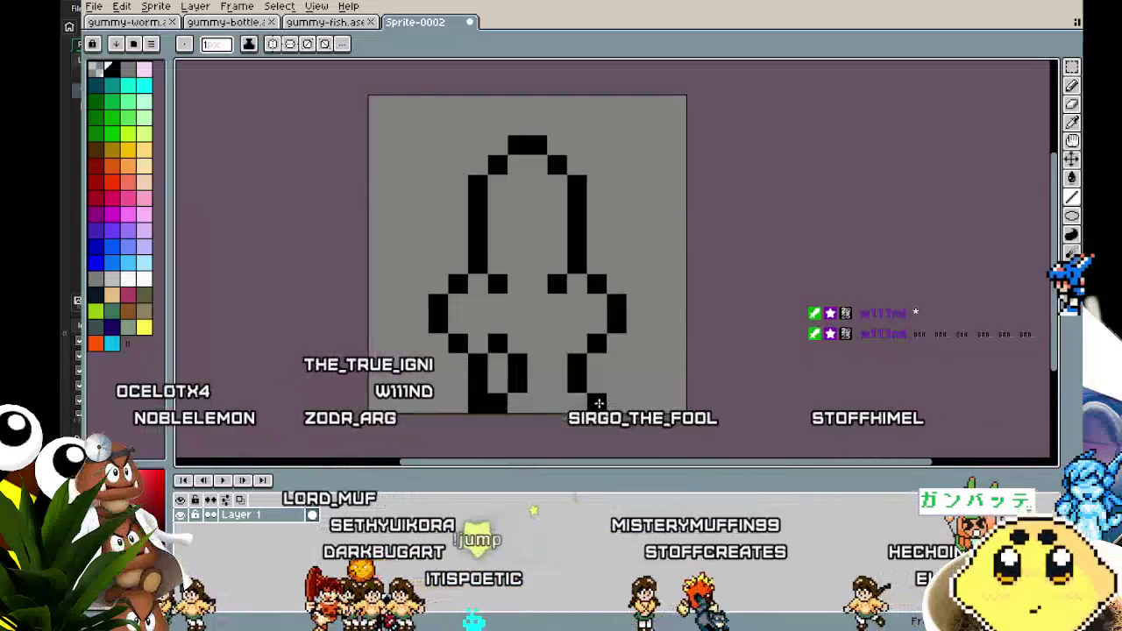
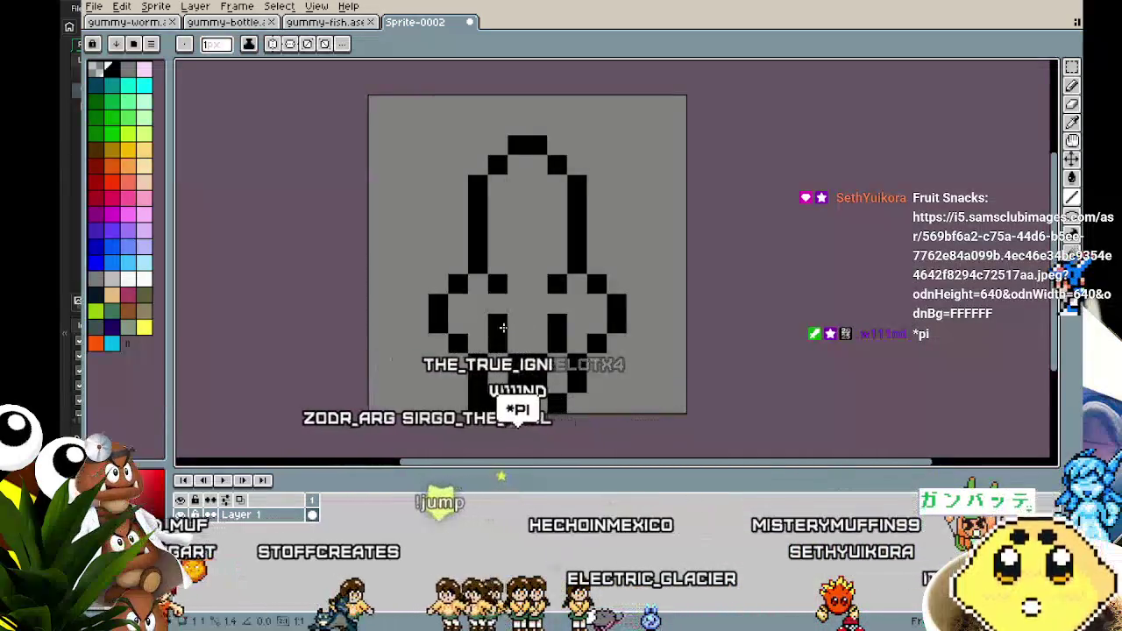
Step: Discard the pasted shape and delete the bottom portion of the gummy sprite
{"action": "scroll", "coordinate": [530, 453], "scroll_direction": "down", "scroll_amount": 3}
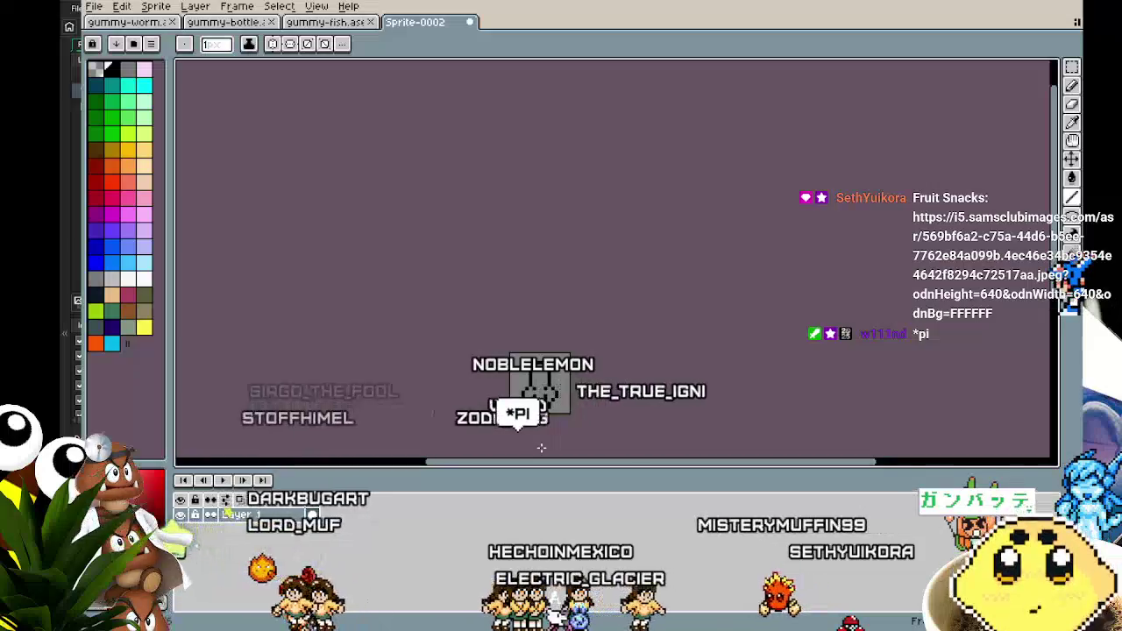
{"action": "scroll", "coordinate": [540, 421], "scroll_direction": "up", "scroll_amount": 2}
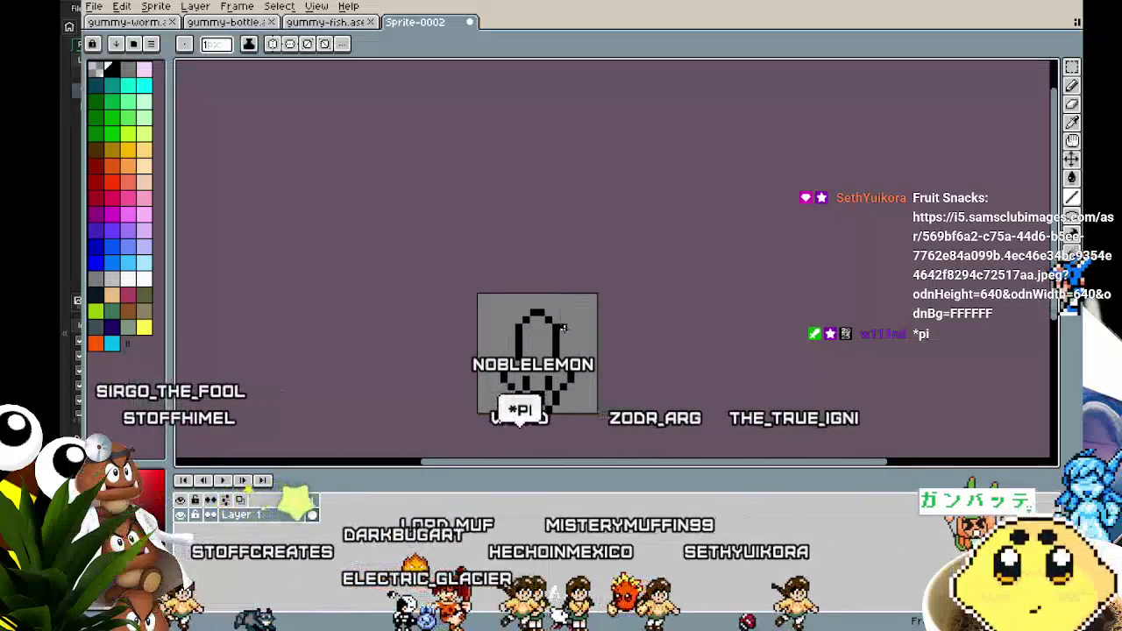
{"action": "scroll", "coordinate": [564, 327], "scroll_direction": "up", "scroll_amount": 1}
{"action": "key", "text": "ctrl+v"}
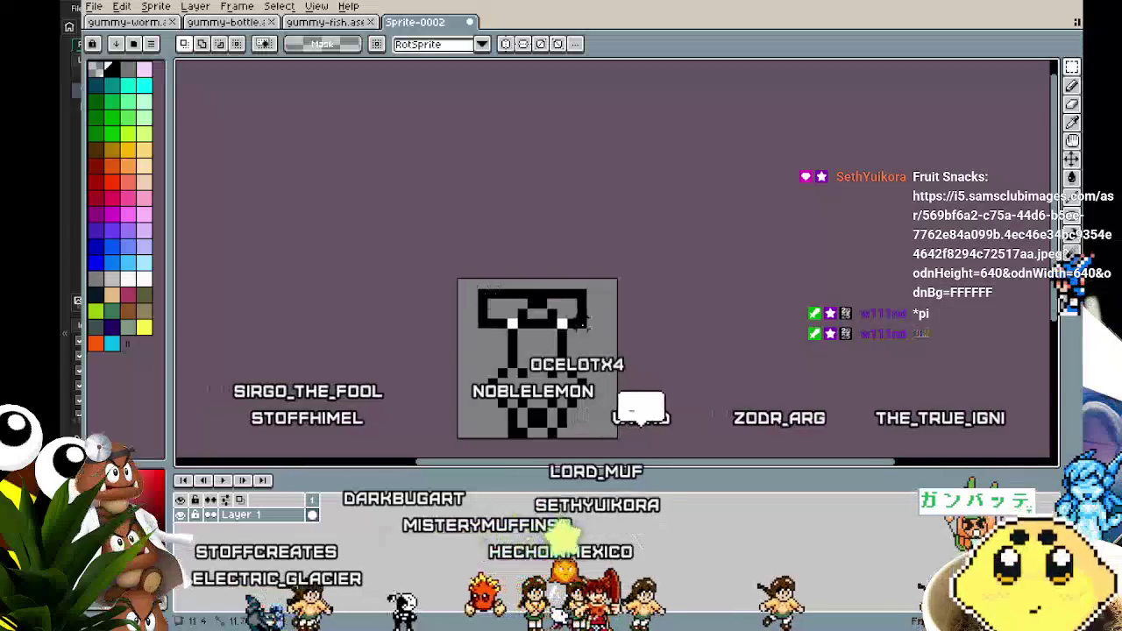
{"action": "key", "text": "Escape"}
{"action": "scroll", "coordinate": [576, 438], "scroll_direction": "up", "scroll_amount": 3}
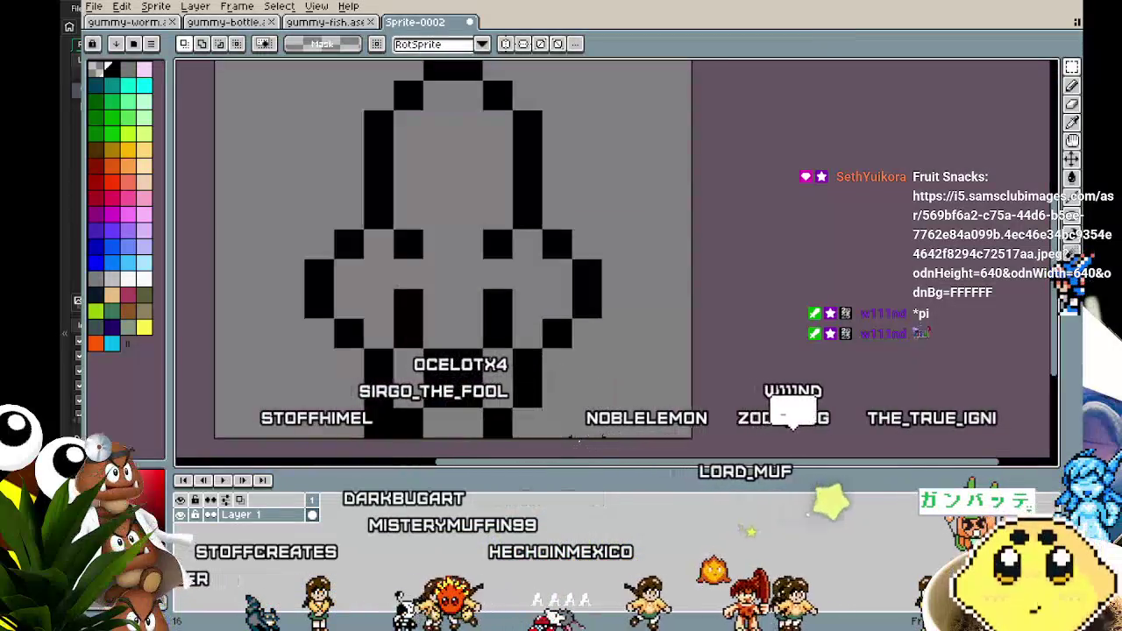
{"action": "left_click_drag", "start_coordinate": [578, 438], "coordinate": [573, 427]}
{"action": "key", "text": "Delete"}
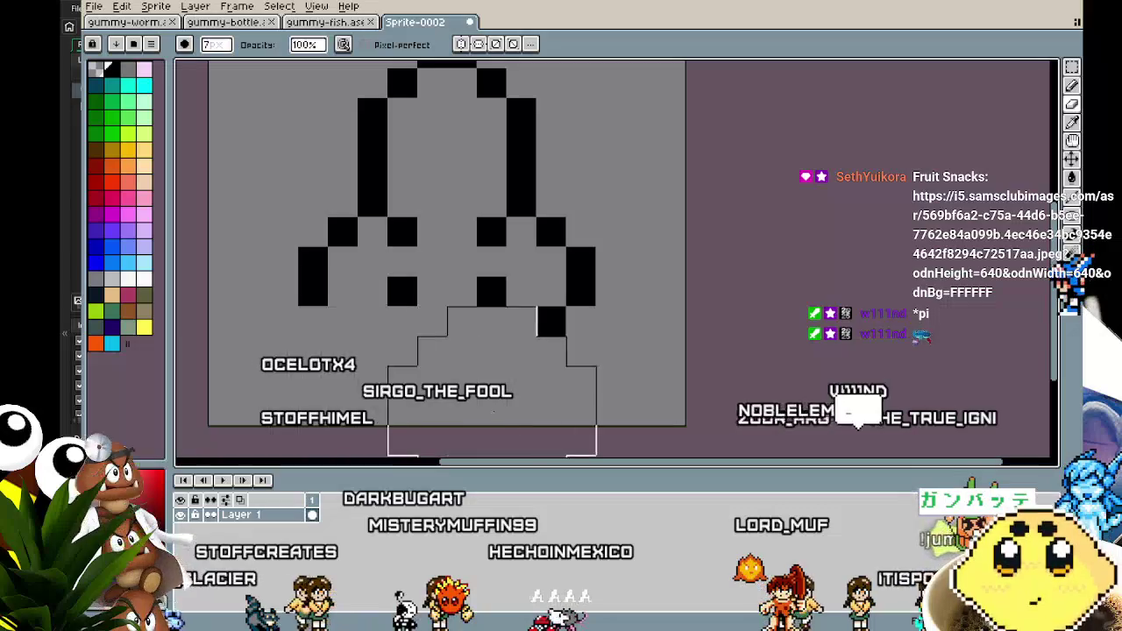
{"action": "left_click_drag", "start_coordinate": [425, 360], "coordinate": [478, 339]}
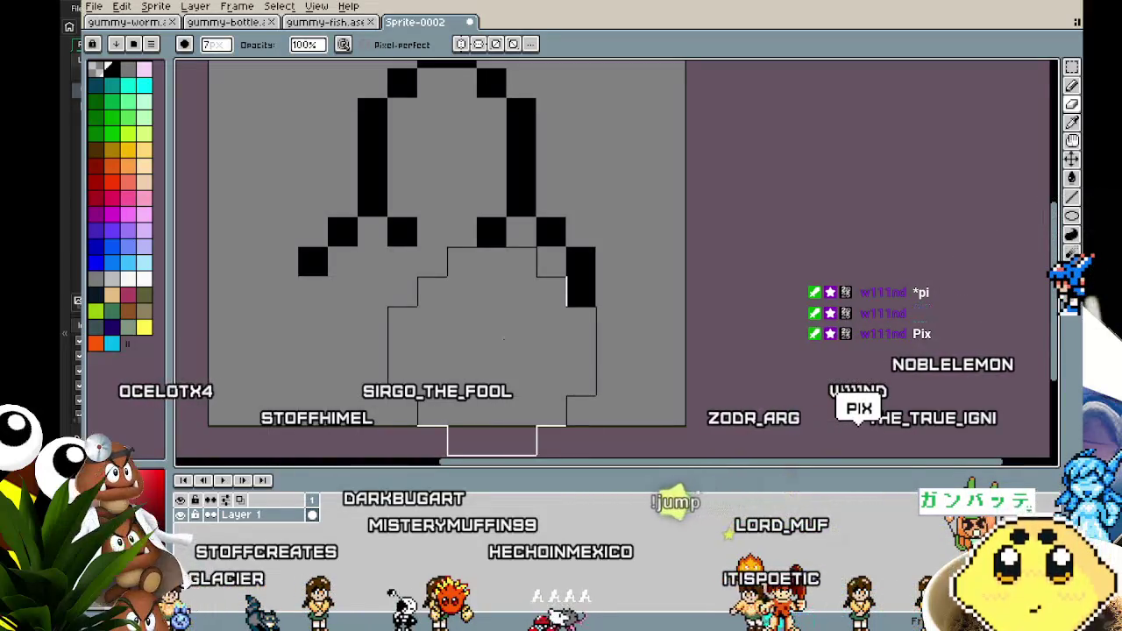
{"action": "key", "text": "ctrl+d"}
Step: Draw the black outline of the right leaf loop off the arch
{"action": "left_click", "coordinate": [306, 301]}
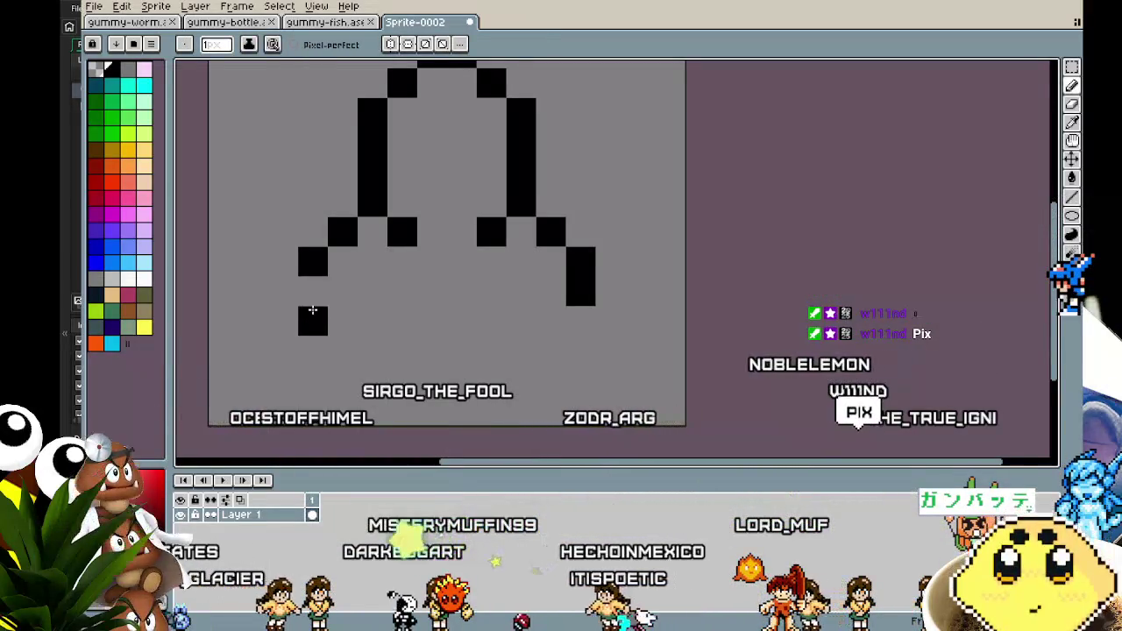
{"action": "scroll", "coordinate": [312, 310], "scroll_direction": "up", "scroll_amount": 1}
{"action": "left_click", "coordinate": [583, 179]}
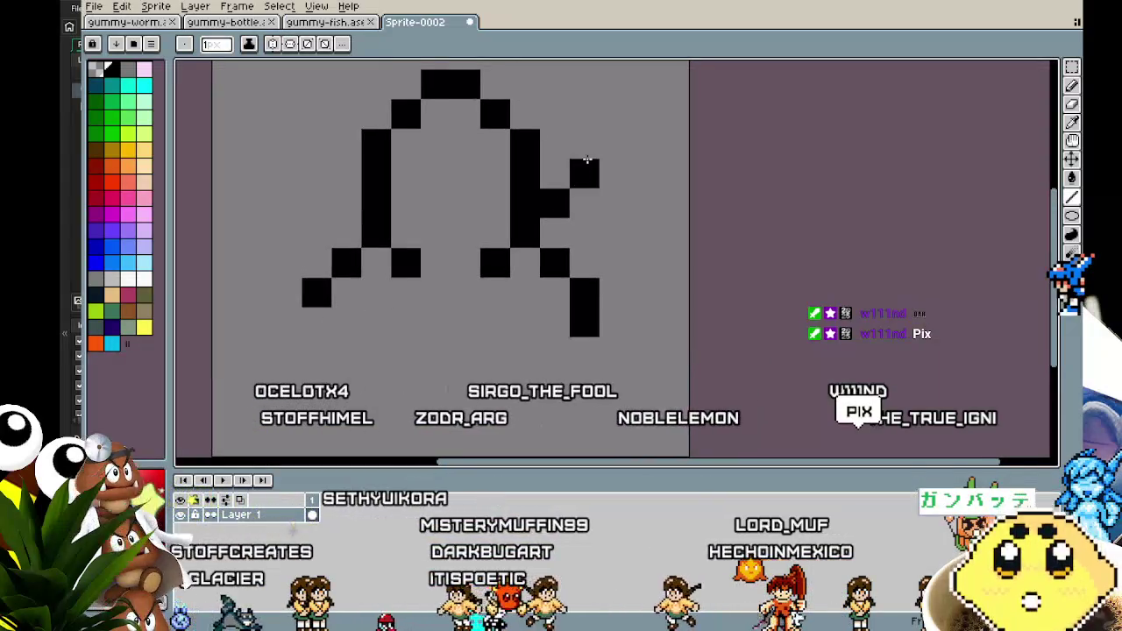
{"action": "left_click", "coordinate": [606, 142]}
{"action": "left_click", "coordinate": [638, 170]}
{"action": "left_click", "coordinate": [644, 203]}
{"action": "left_click", "coordinate": [611, 233]}
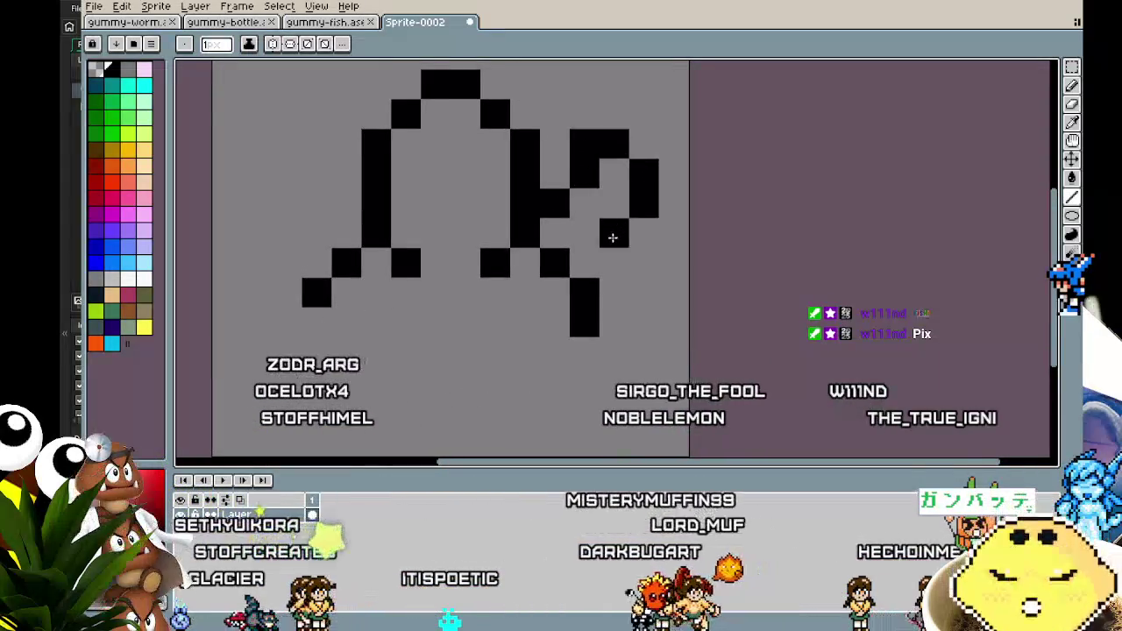
{"action": "key", "text": "ctrl+z"}
{"action": "key", "text": "ctrl+z"}
{"action": "left_click", "coordinate": [613, 203]}
{"action": "left_click", "coordinate": [585, 232]}
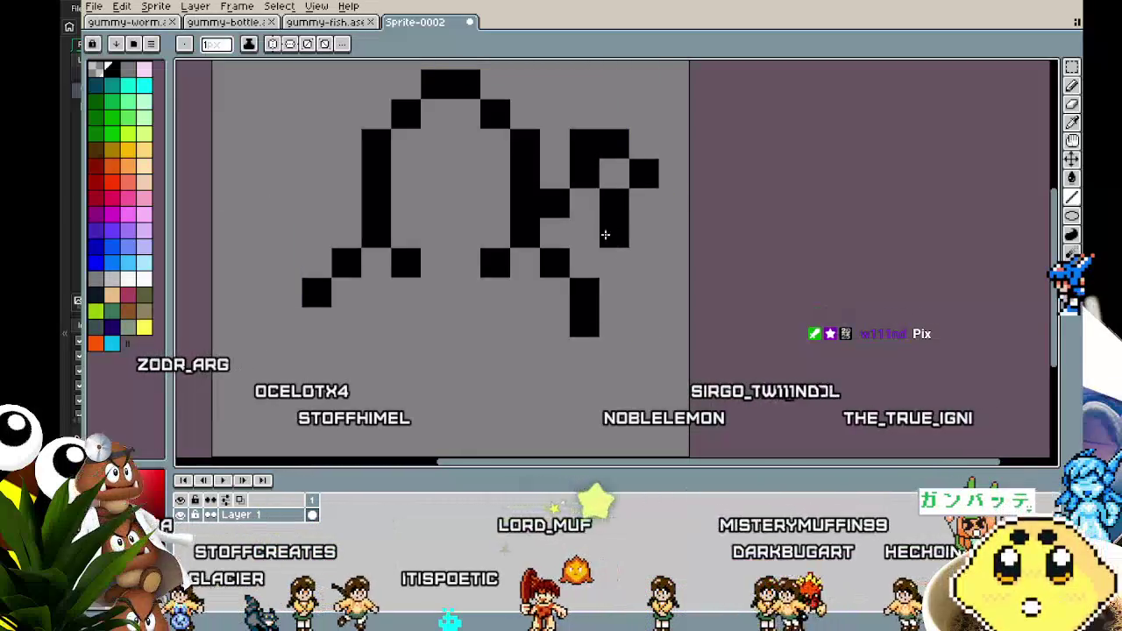
Step: Draw the black left leaf loop, join it to the arch, and close the right loop
{"action": "left_click", "coordinate": [344, 206]}
{"action": "left_click", "coordinate": [306, 181]}
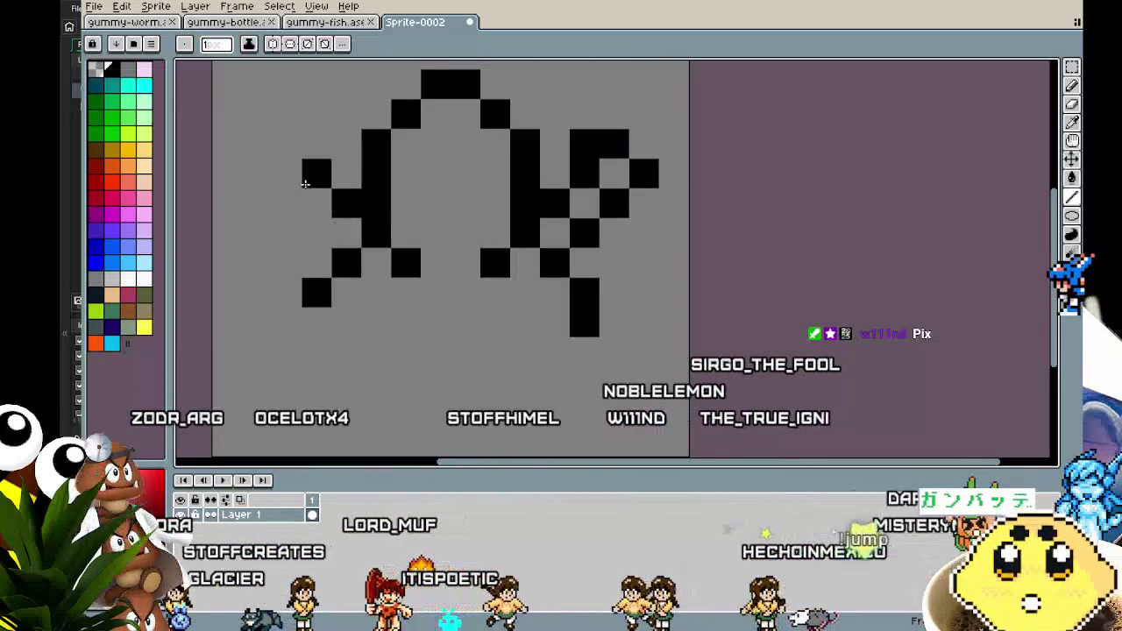
{"action": "left_click", "coordinate": [308, 150]}
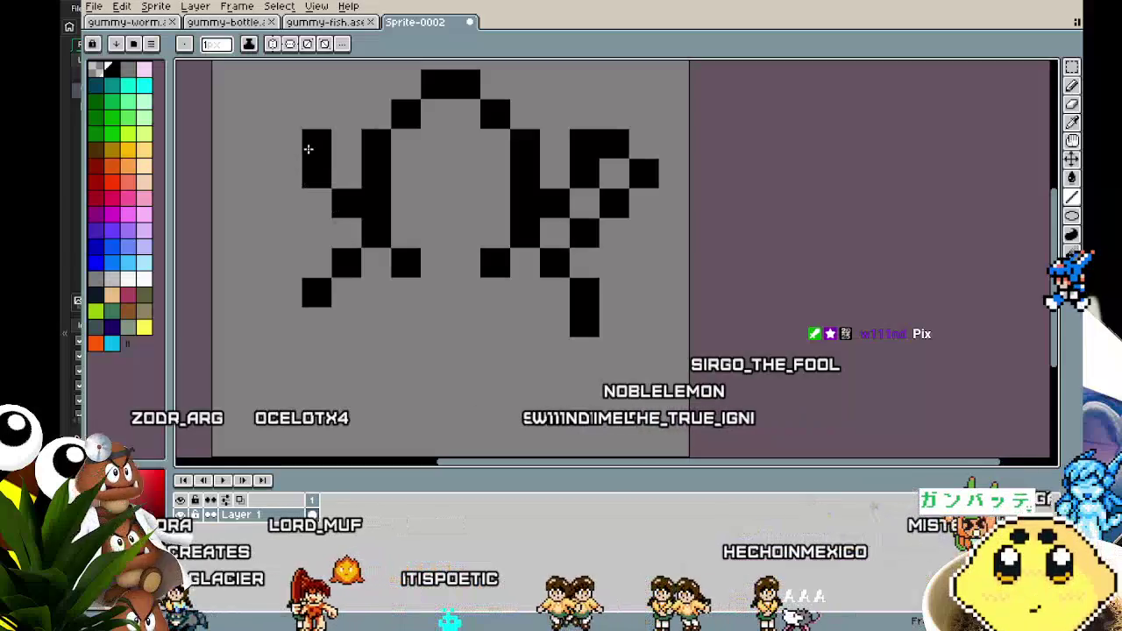
{"action": "left_click", "coordinate": [252, 191]}
{"action": "left_click", "coordinate": [282, 224]}
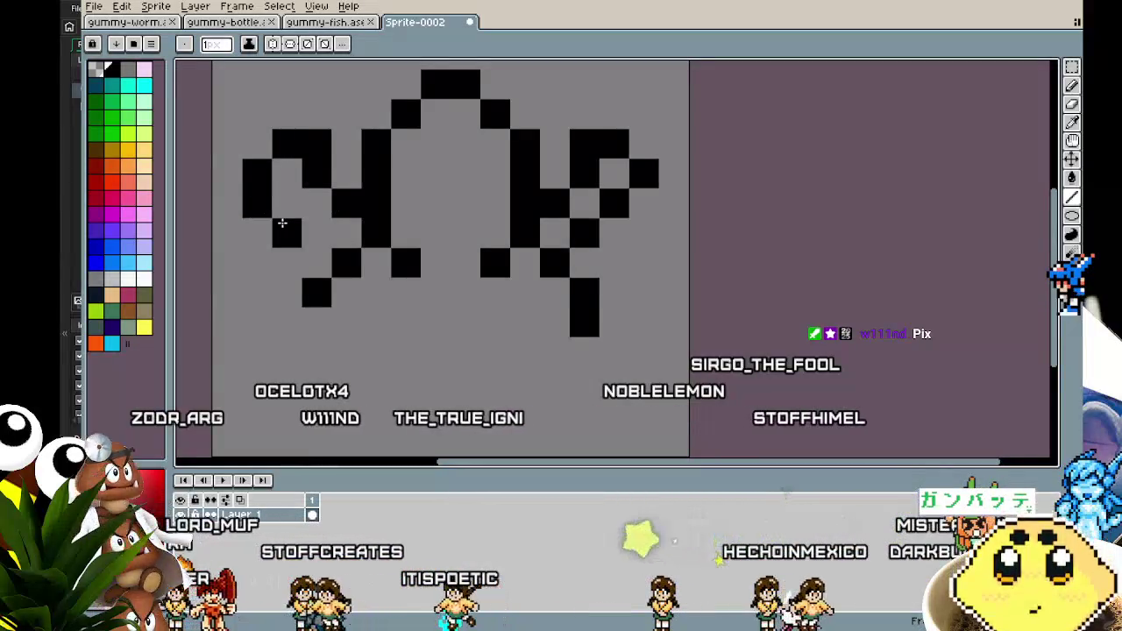
{"action": "left_click_drag", "start_coordinate": [283, 224], "coordinate": [347, 231]}
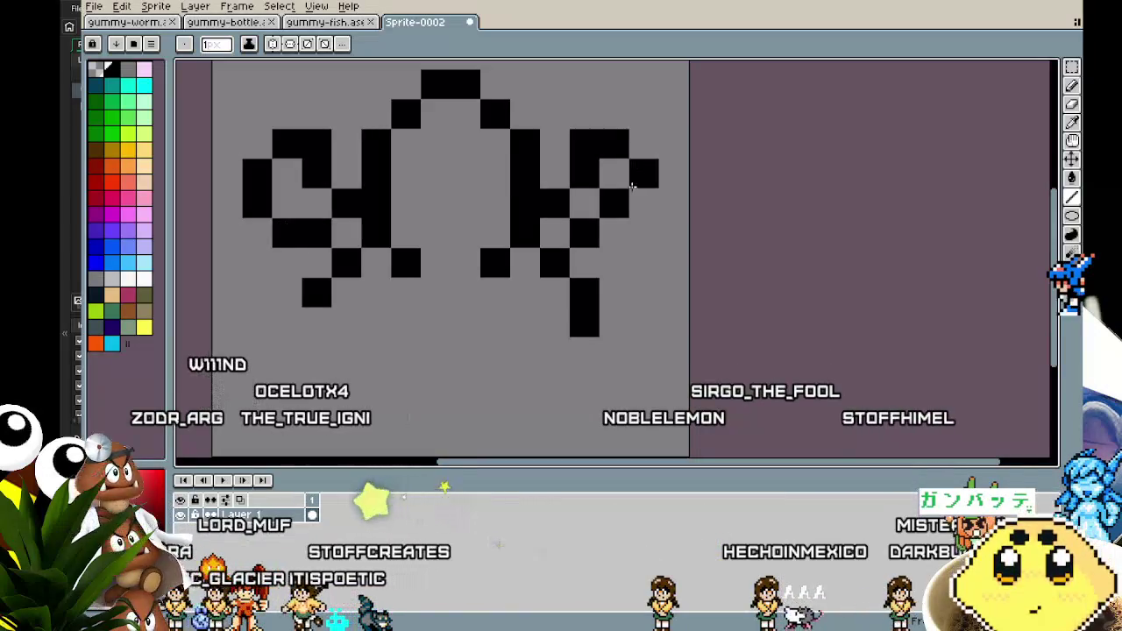
{"action": "left_click", "coordinate": [622, 227]}
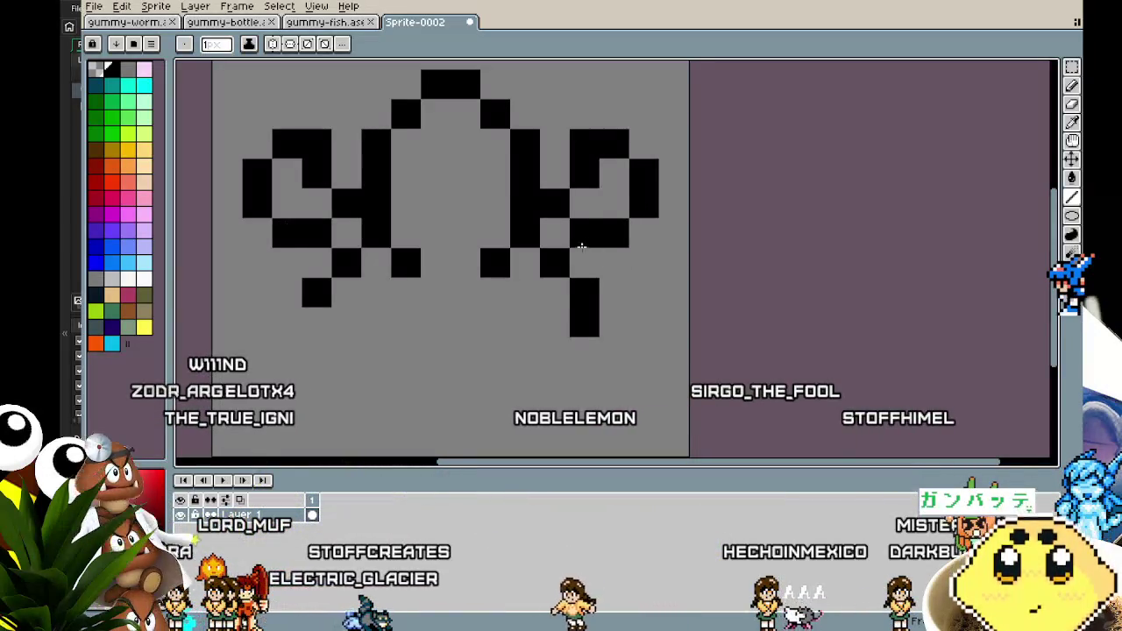
Step: Pick white and start painting inside the left loop
{"action": "left_click", "coordinate": [112, 134]}
{"action": "left_click", "coordinate": [317, 178]}
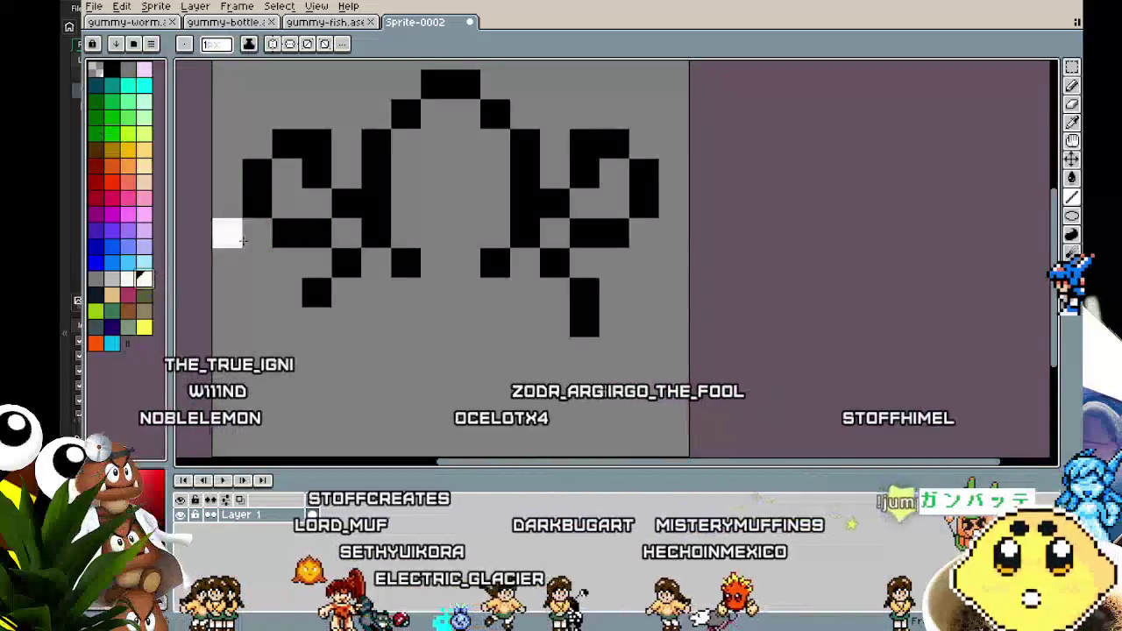
{"action": "left_click_drag", "start_coordinate": [354, 233], "coordinate": [293, 203]}
Step: Paint white inside the right leaf loop
{"action": "left_click", "coordinate": [614, 174]}
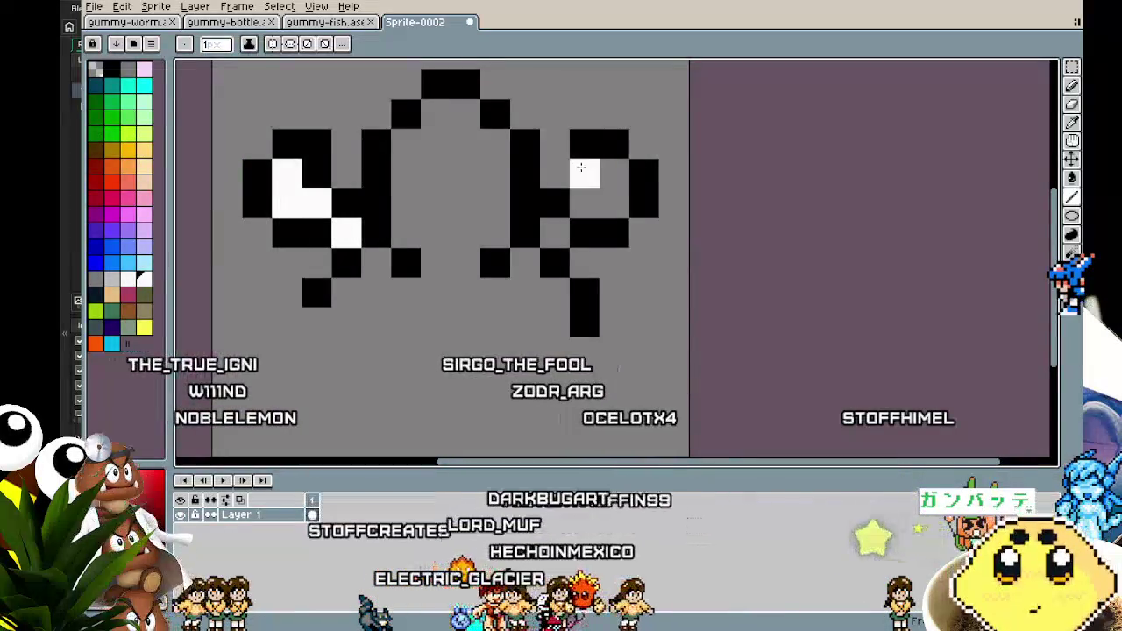
{"action": "left_click", "coordinate": [614, 203]}
{"action": "left_click", "coordinate": [584, 203]}
{"action": "left_click", "coordinate": [555, 232]}
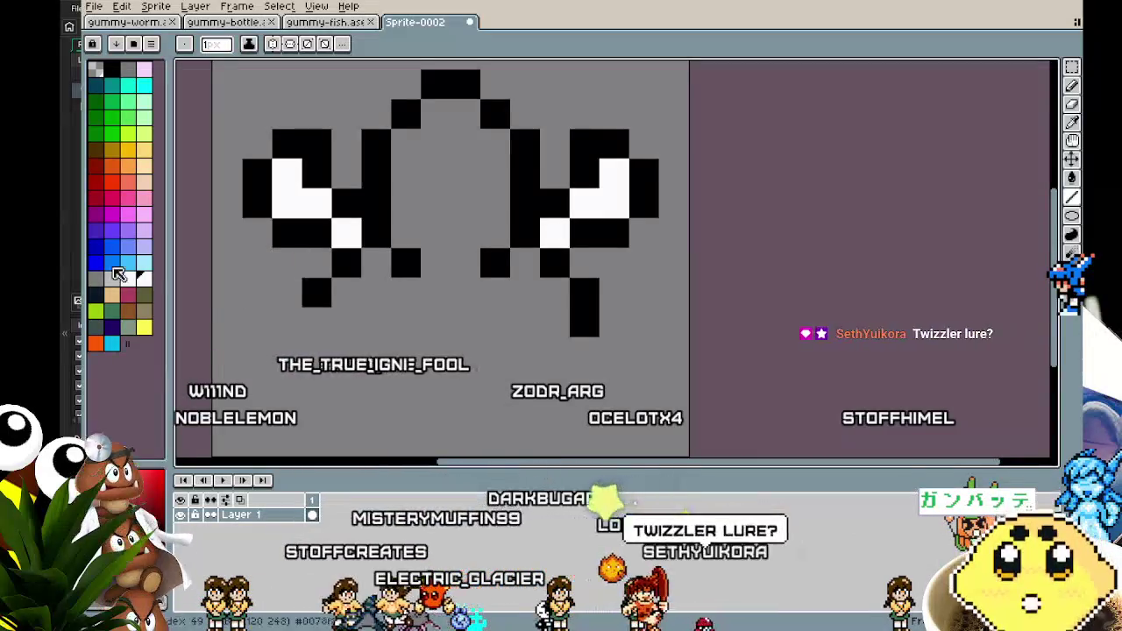
Step: Recolour the interiors of both leaf loops bright green
{"action": "left_click", "coordinate": [112, 133]}
{"action": "left_click", "coordinate": [368, 232]}
{"action": "left_click", "coordinate": [347, 232]}
{"action": "left_click", "coordinate": [316, 203]}
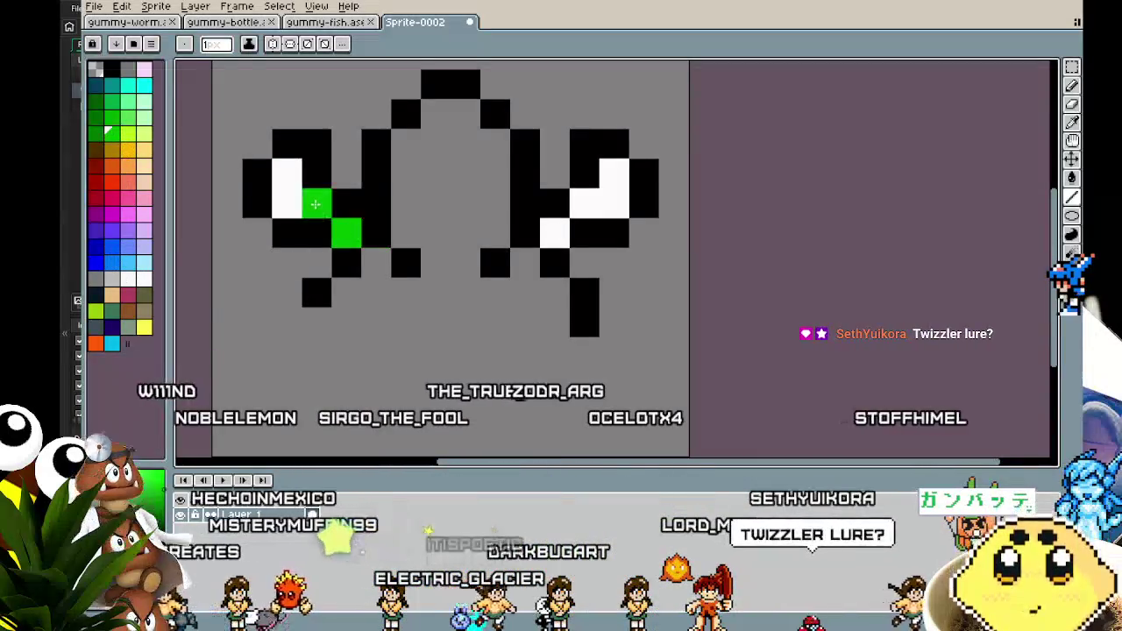
{"action": "left_click", "coordinate": [288, 202]}
{"action": "left_click", "coordinate": [287, 174]}
{"action": "left_click", "coordinate": [555, 232]}
{"action": "left_click", "coordinate": [584, 203]}
{"action": "left_click", "coordinate": [614, 202]}
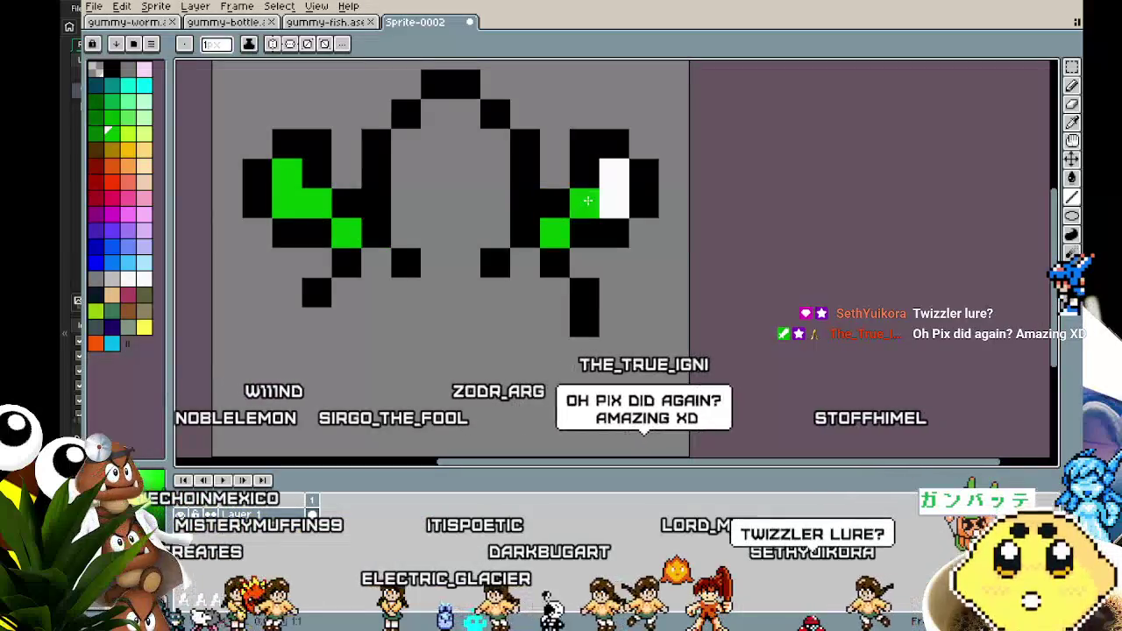
{"action": "left_click", "coordinate": [614, 174]}
Step: Add green stem pixels beneath both loops, with a black edge pixel beside the left stem
{"action": "left_click", "coordinate": [406, 290]}
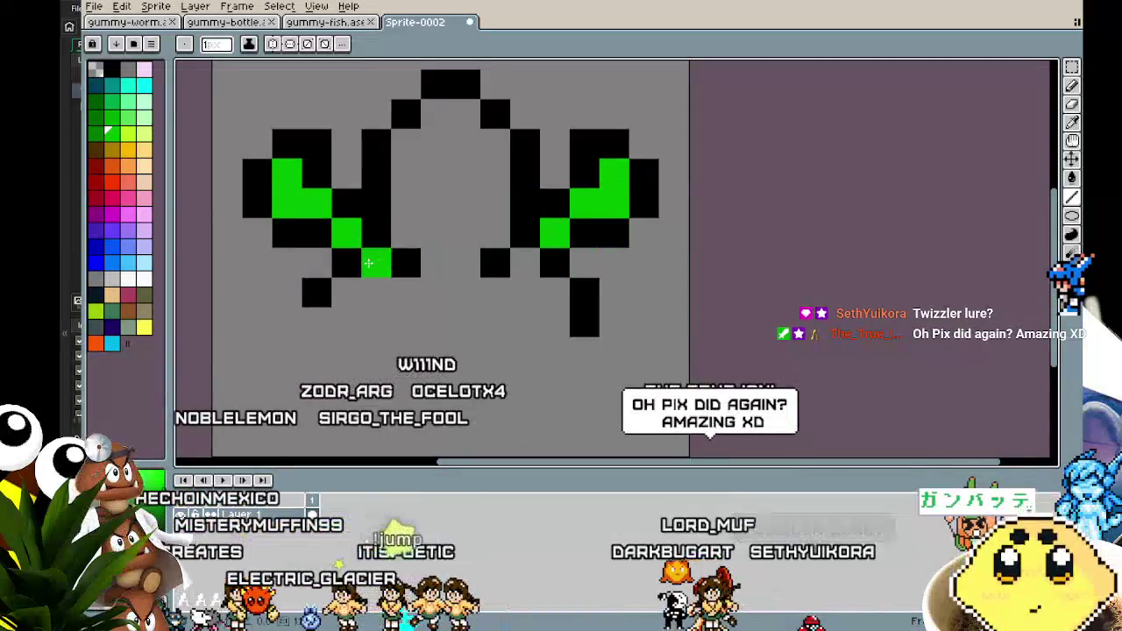
{"action": "left_click", "coordinate": [341, 302]}
{"action": "left_click", "coordinate": [344, 316]}
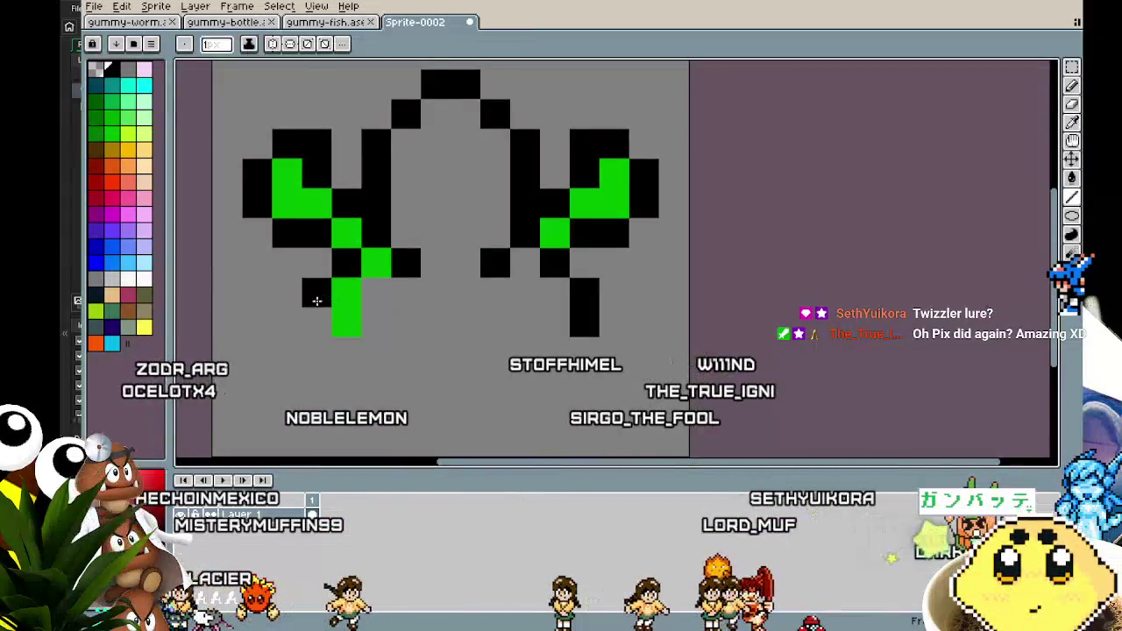
{"action": "left_click", "coordinate": [316, 320]}
{"action": "key", "text": "i"}
{"action": "left_click", "coordinate": [526, 259]}
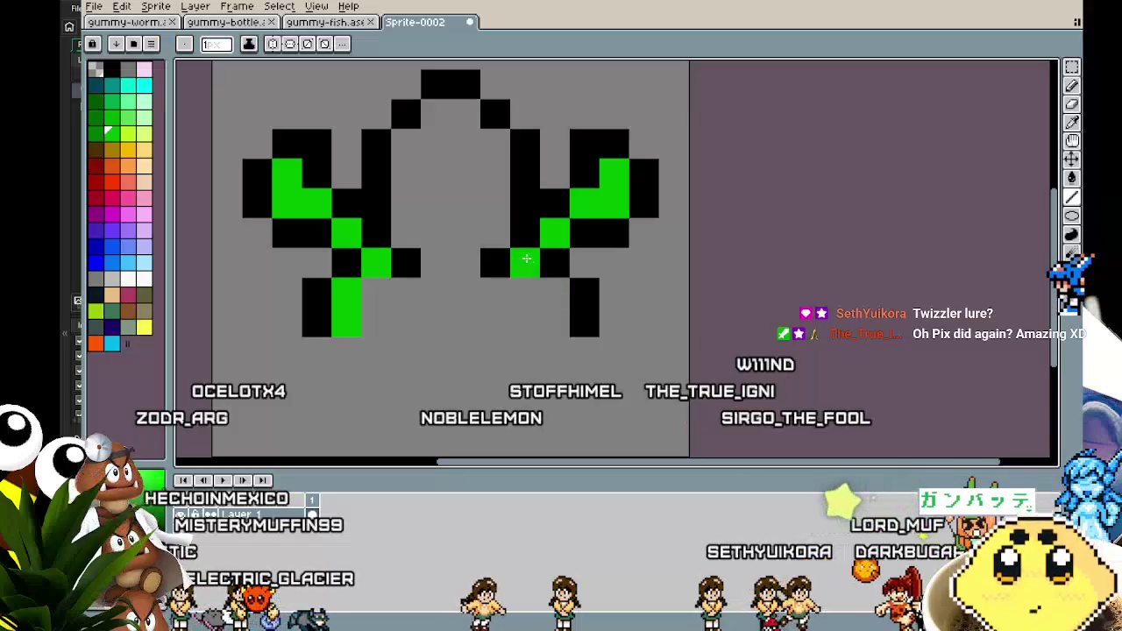
{"action": "scroll", "coordinate": [374, 381], "scroll_direction": "down", "scroll_amount": 5}
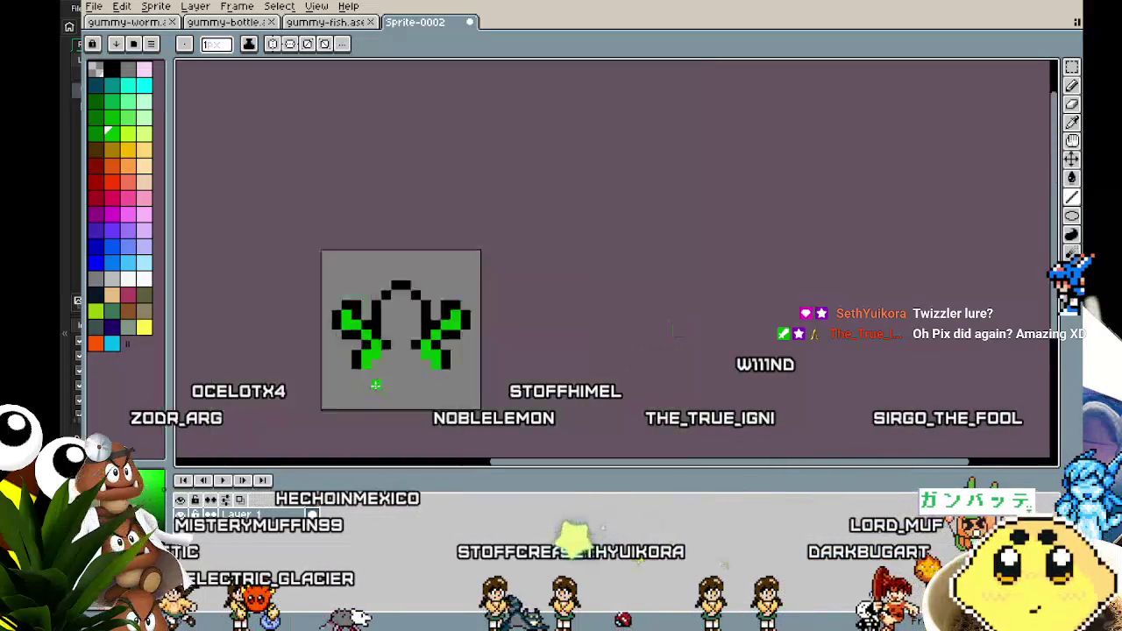
{"action": "scroll", "coordinate": [400, 374], "scroll_direction": "up", "scroll_amount": 4}
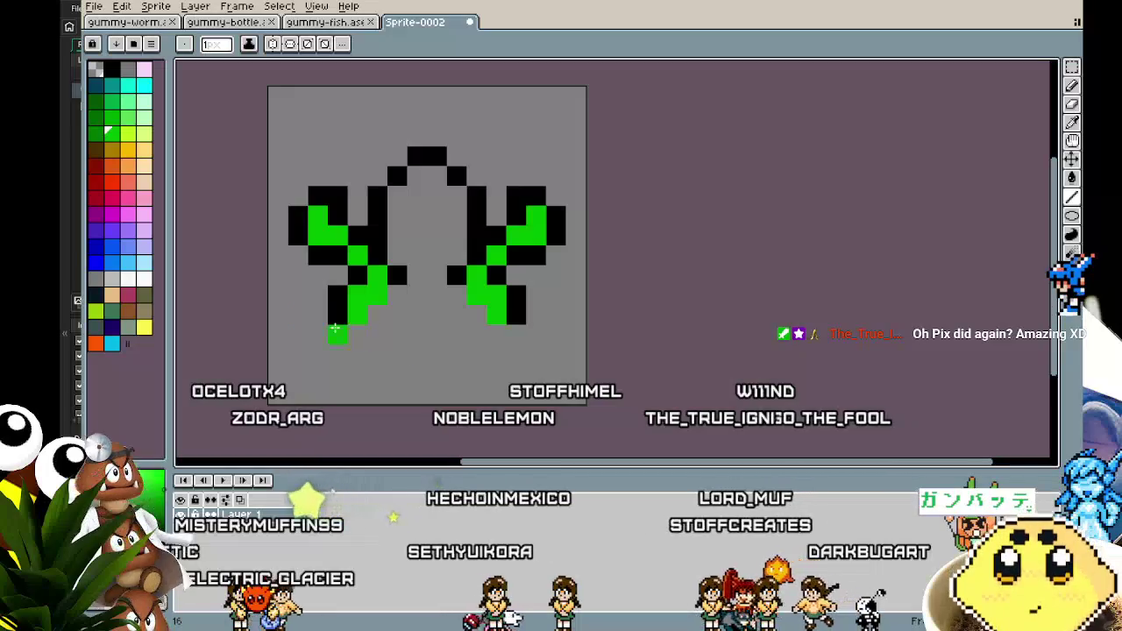
{"action": "key", "text": "x"}
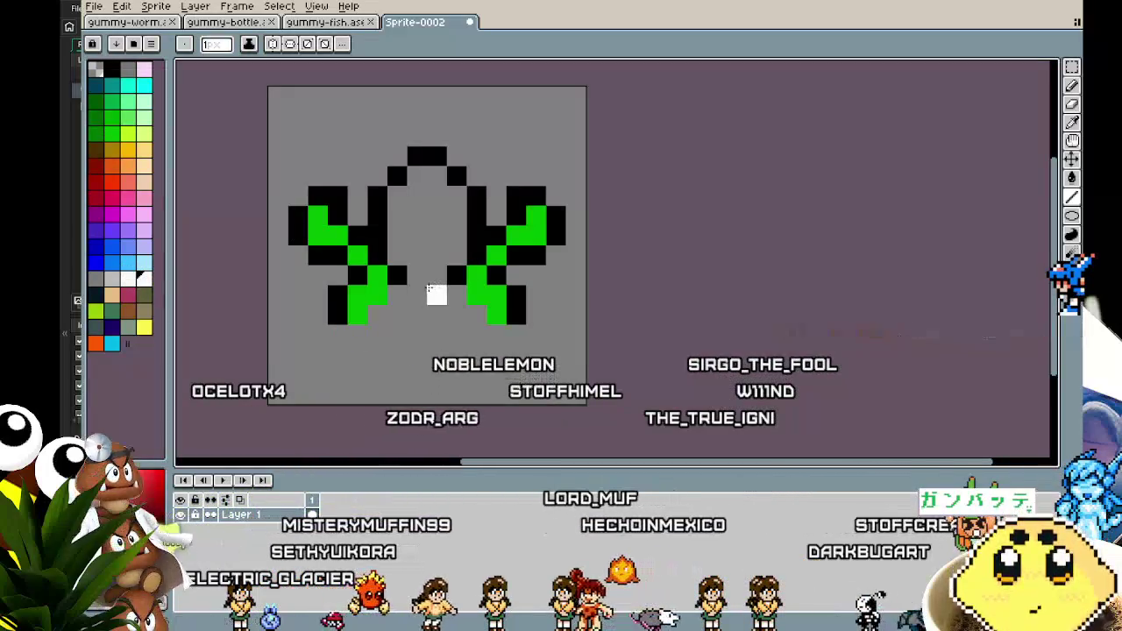
Step: Flood-fill the creature's inner body area with white
{"action": "key", "text": "g"}
{"action": "left_click", "coordinate": [433, 232]}
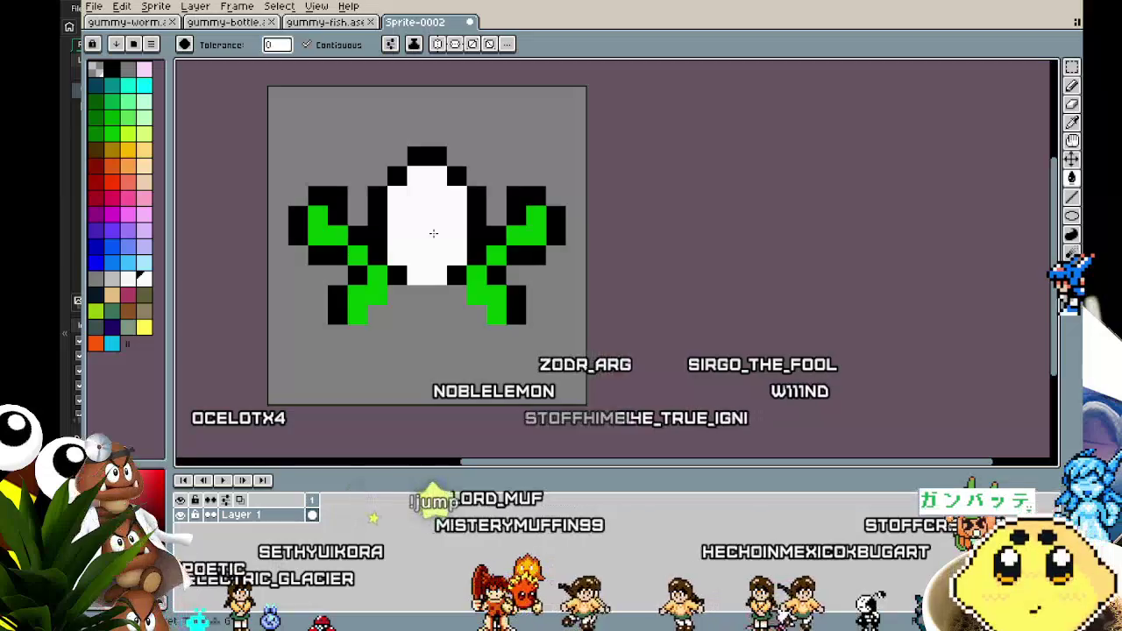
{"action": "key", "text": "b"}
{"action": "left_click", "coordinate": [495, 262], "text": "alt"}
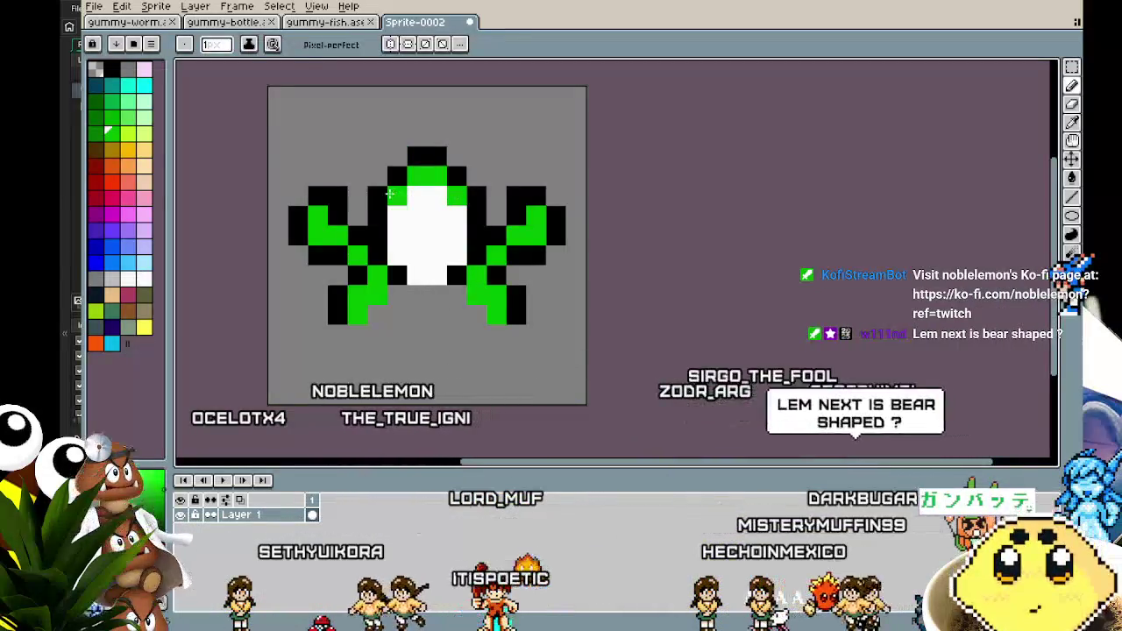
{"action": "scroll", "coordinate": [371, 370], "scroll_direction": "down", "scroll_amount": 5}
{"action": "scroll", "coordinate": [377, 362], "scroll_direction": "up", "scroll_amount": 5}
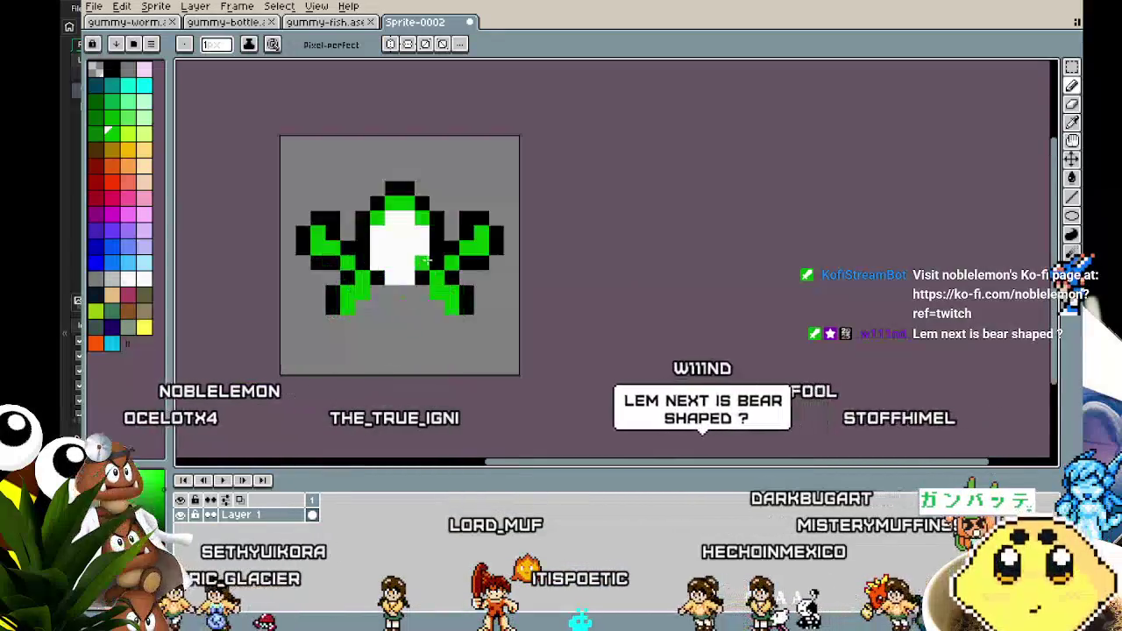
Step: Add a black pixel above the head and colour both eyes yellow
{"action": "left_click", "coordinate": [426, 199], "text": "alt"}
{"action": "left_click", "coordinate": [436, 173]}
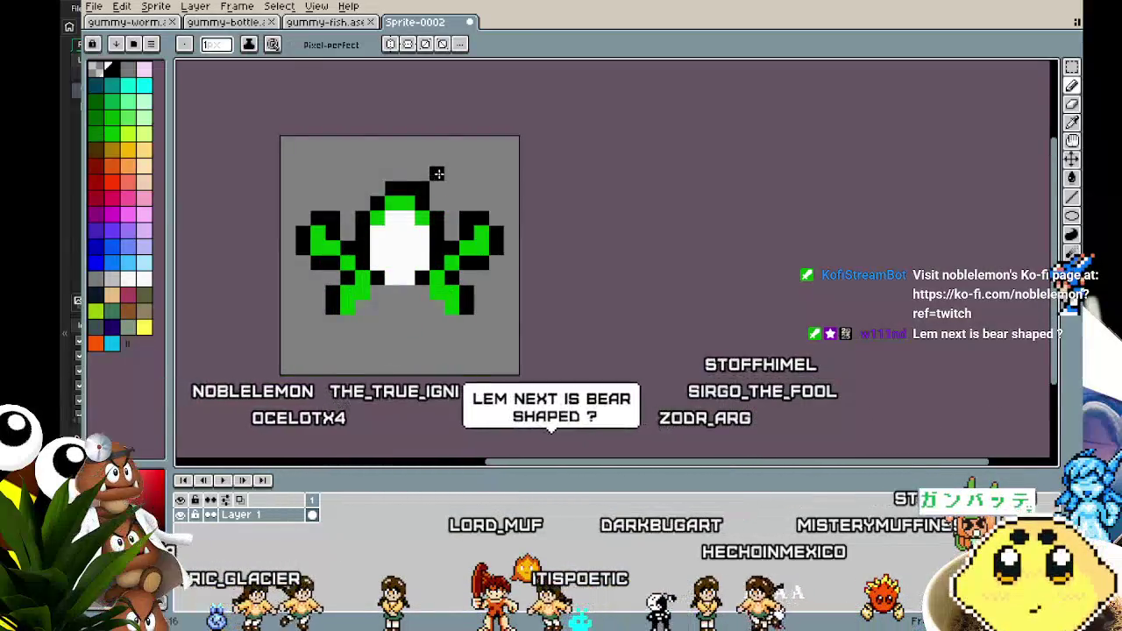
{"action": "left_click", "coordinate": [461, 186]}
{"action": "key", "text": "ctrl+z"}
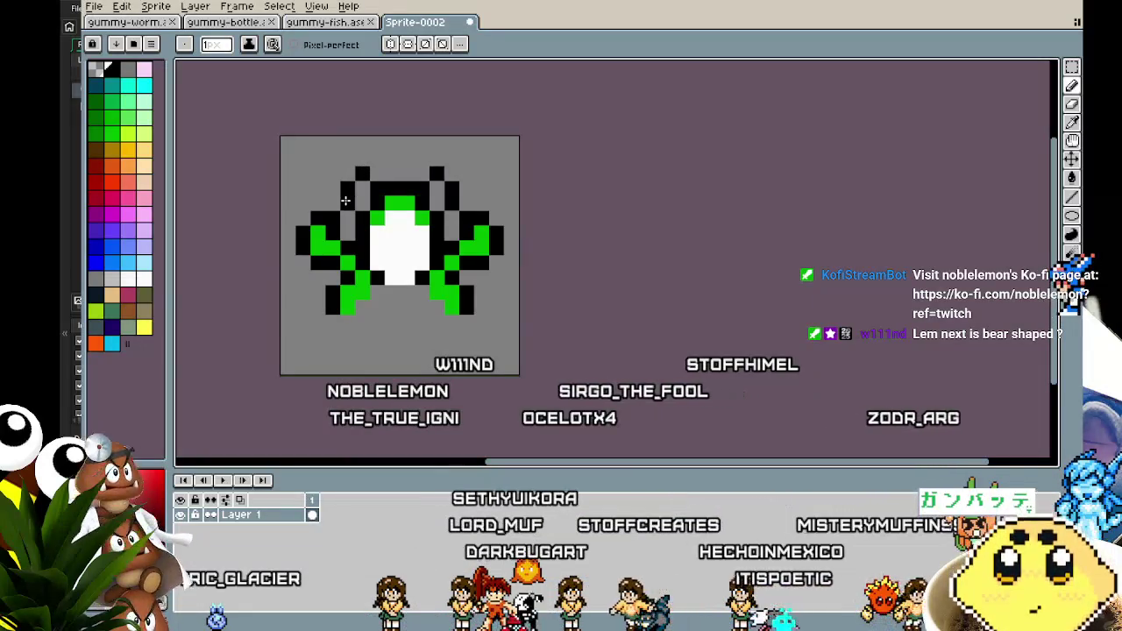
{"action": "left_click_drag", "start_coordinate": [362, 203], "coordinate": [362, 189]}
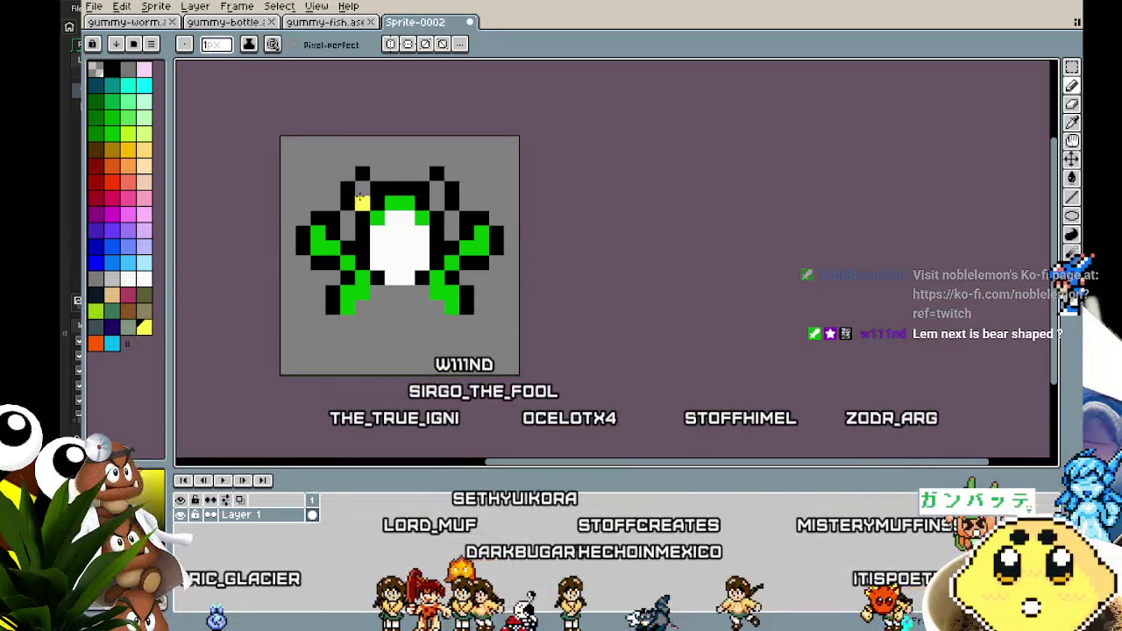
{"action": "left_click_drag", "start_coordinate": [435, 192], "coordinate": [436, 173]}
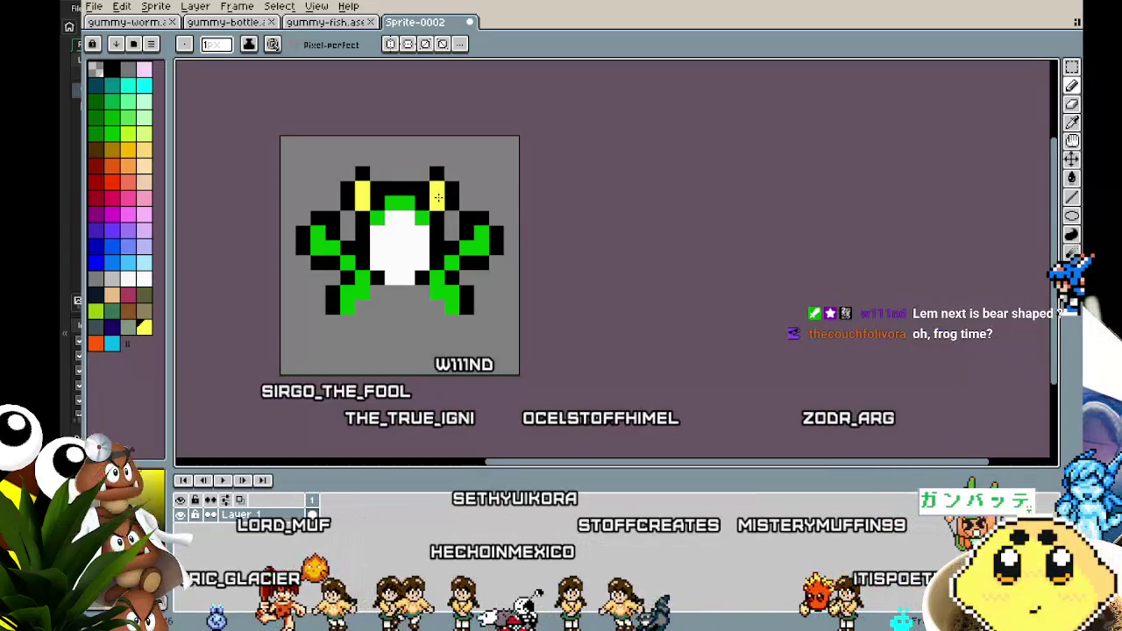
Step: Draw black outline pixels under the left and right legs
{"action": "key", "text": "i"}
{"action": "left_click", "coordinate": [355, 261]}
{"action": "key", "text": "b"}
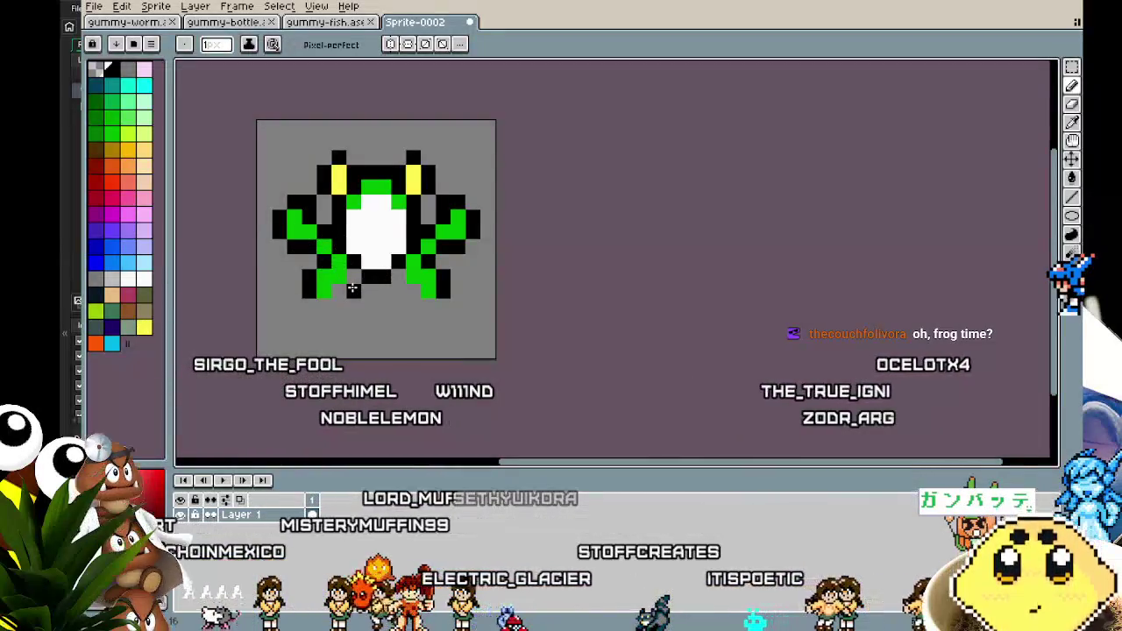
{"action": "left_click_drag", "start_coordinate": [352, 279], "coordinate": [341, 292]}
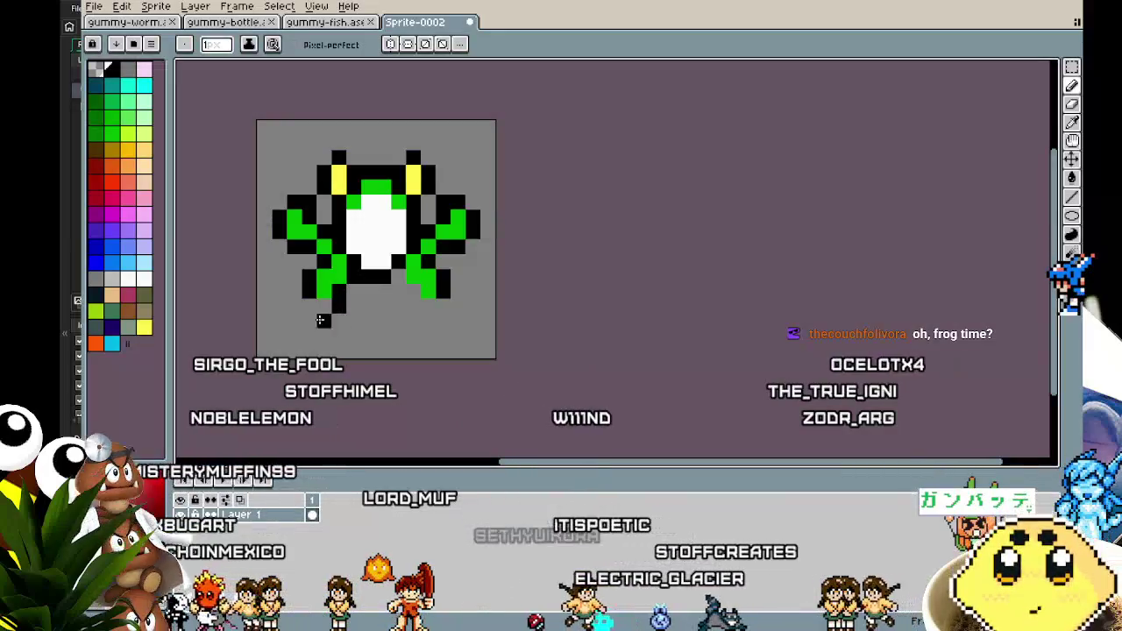
{"action": "left_click", "coordinate": [305, 305]}
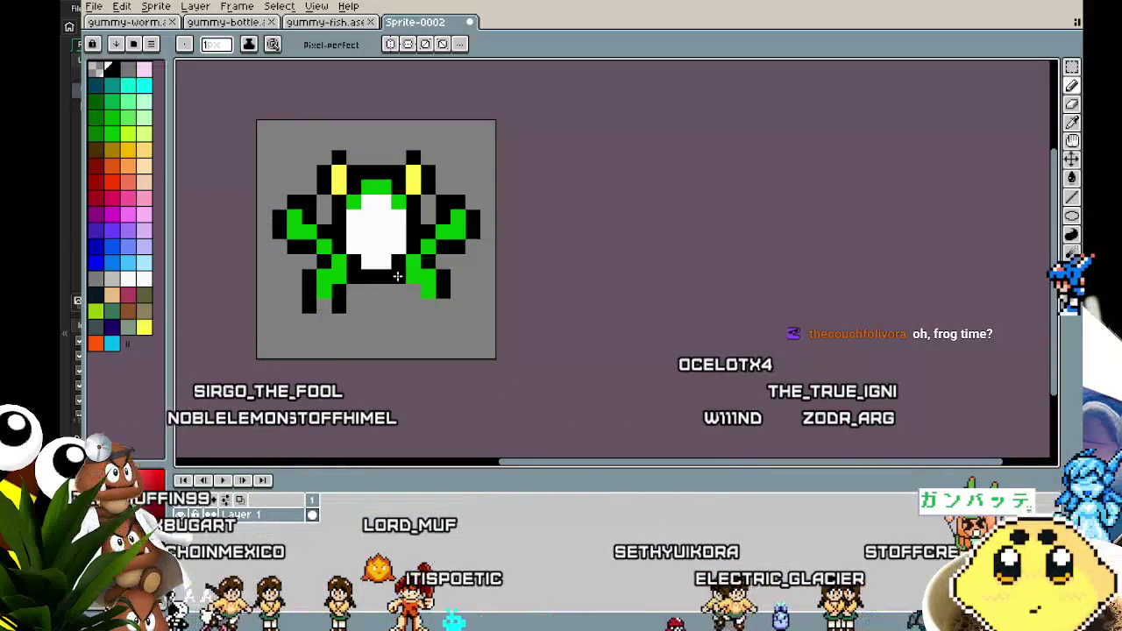
{"action": "left_click", "coordinate": [447, 305]}
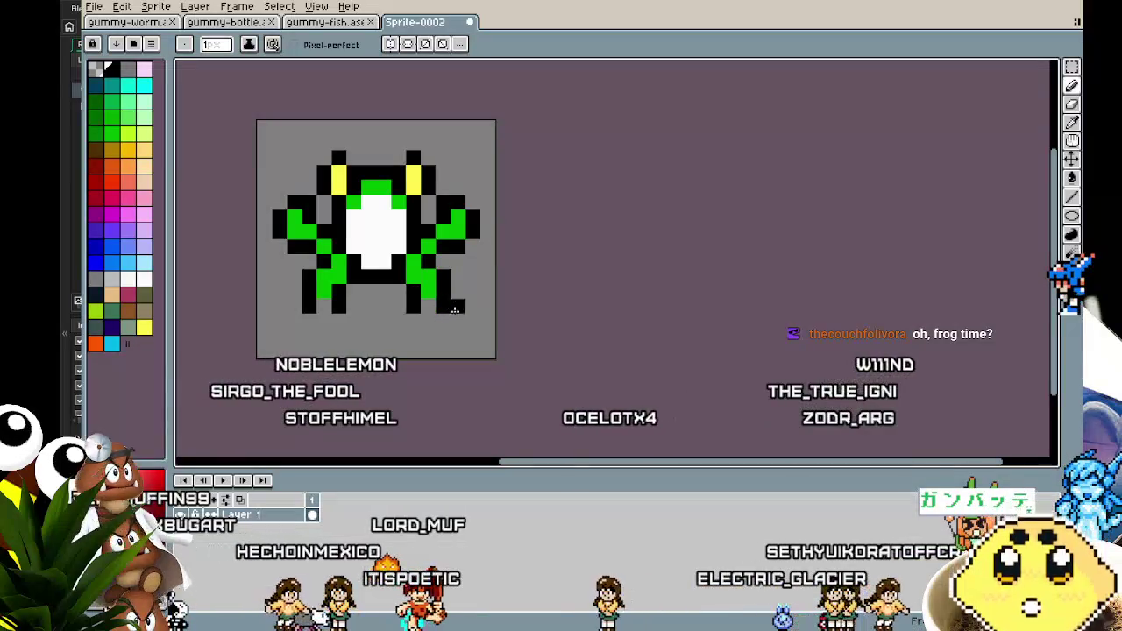
{"action": "right_click", "coordinate": [466, 323]}
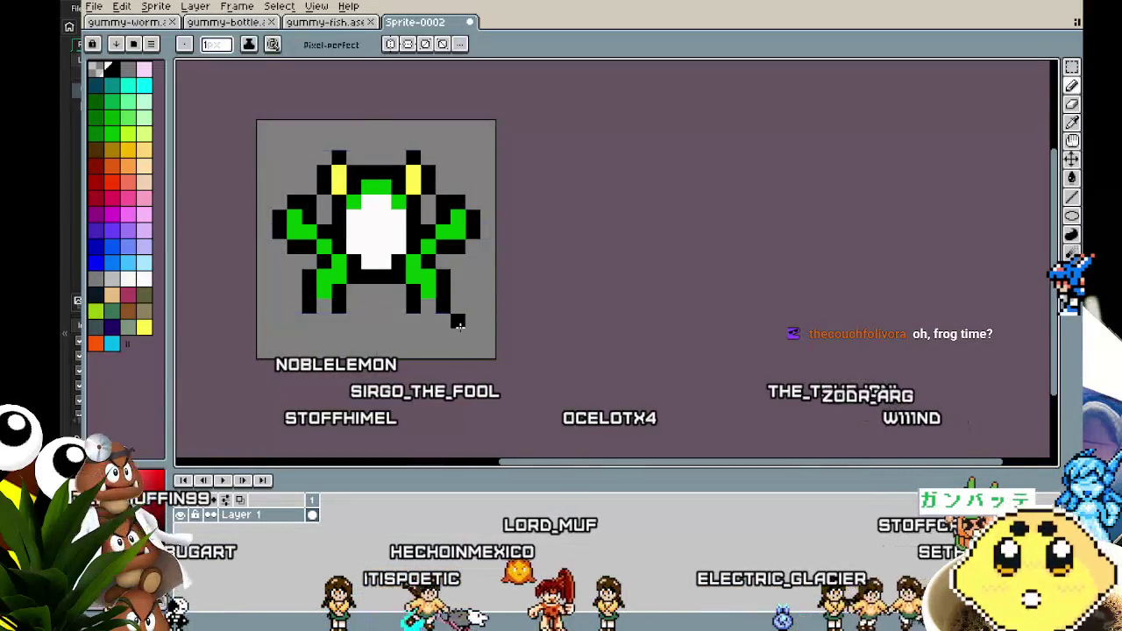
{"action": "left_click", "coordinate": [467, 325]}
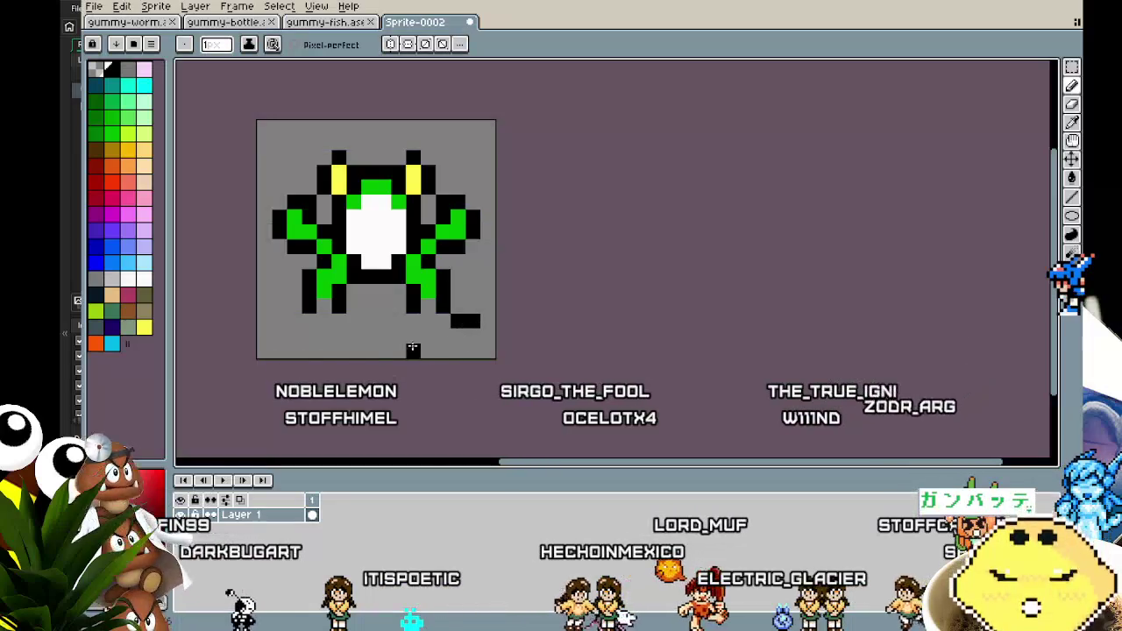
Step: Outline the left foot and begin the right foot in black
{"action": "left_click", "coordinate": [294, 320]}
{"action": "left_click", "coordinate": [279, 321]}
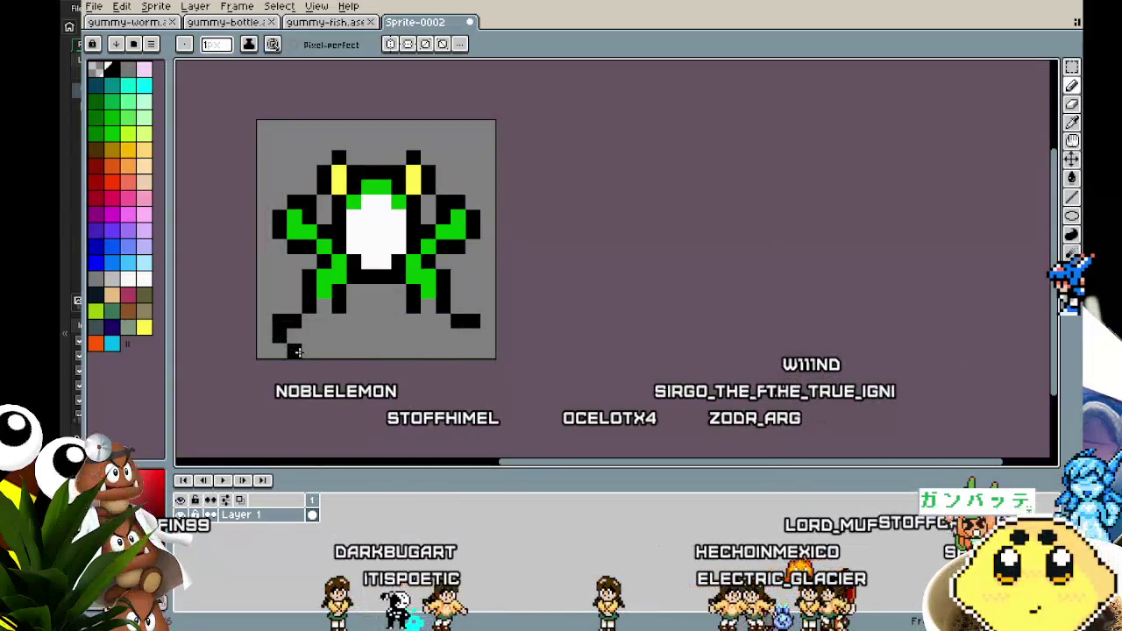
{"action": "left_click", "coordinate": [324, 336]}
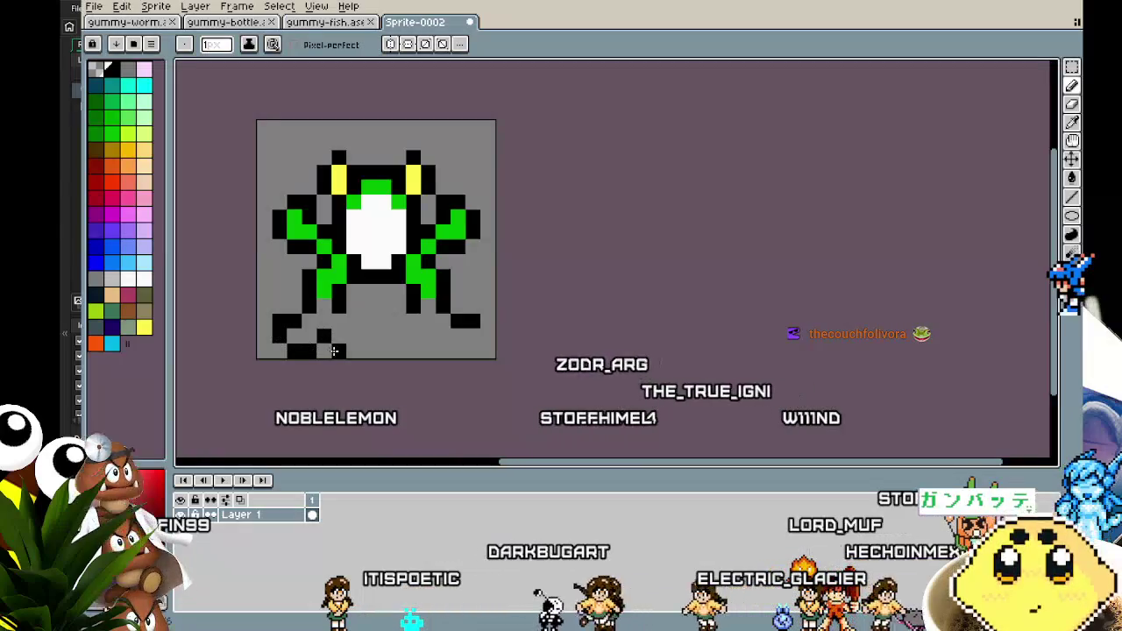
{"action": "left_click_drag", "start_coordinate": [355, 336], "coordinate": [354, 321]}
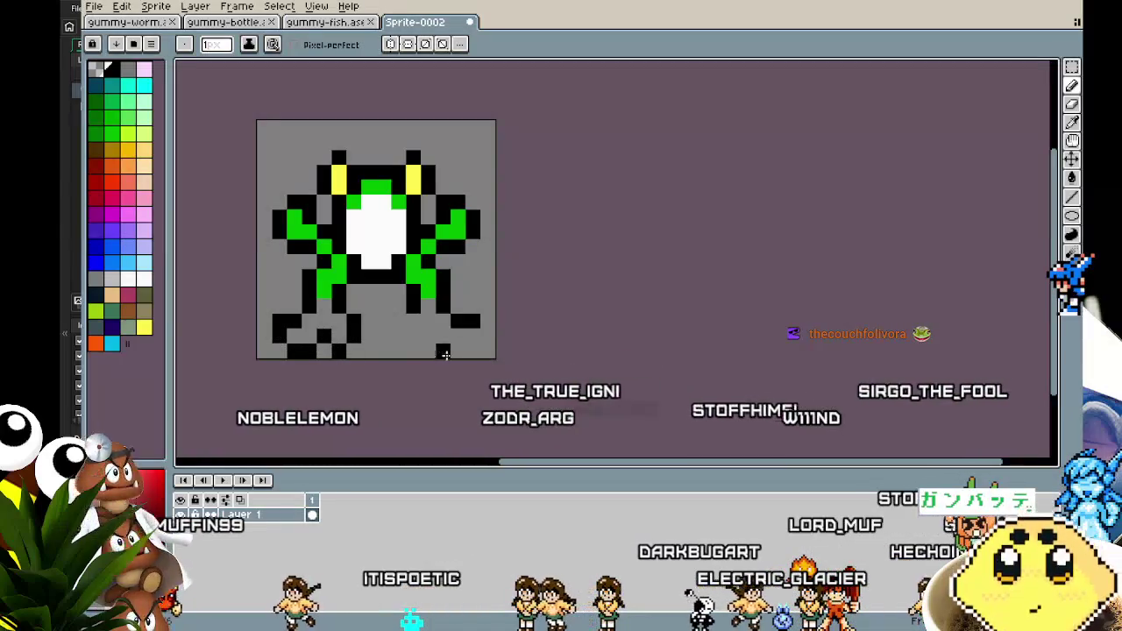
{"action": "left_click", "coordinate": [397, 336]}
{"action": "left_click", "coordinate": [414, 351]}
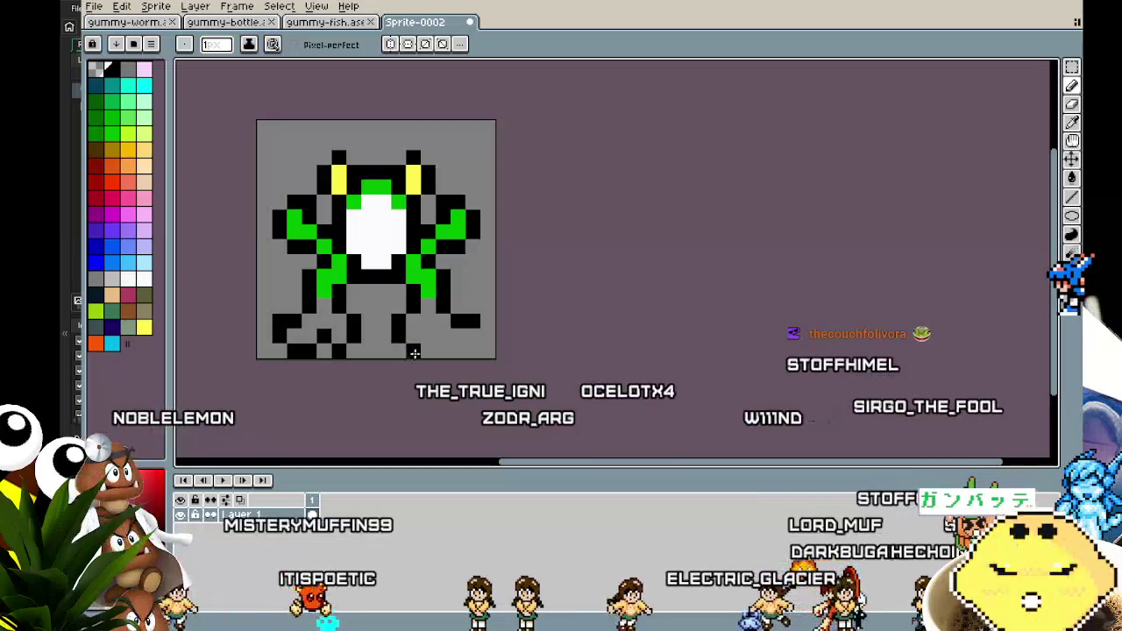
Step: Finish the right foot outline and flood-fill both lower legs green
{"action": "left_click", "coordinate": [429, 336]}
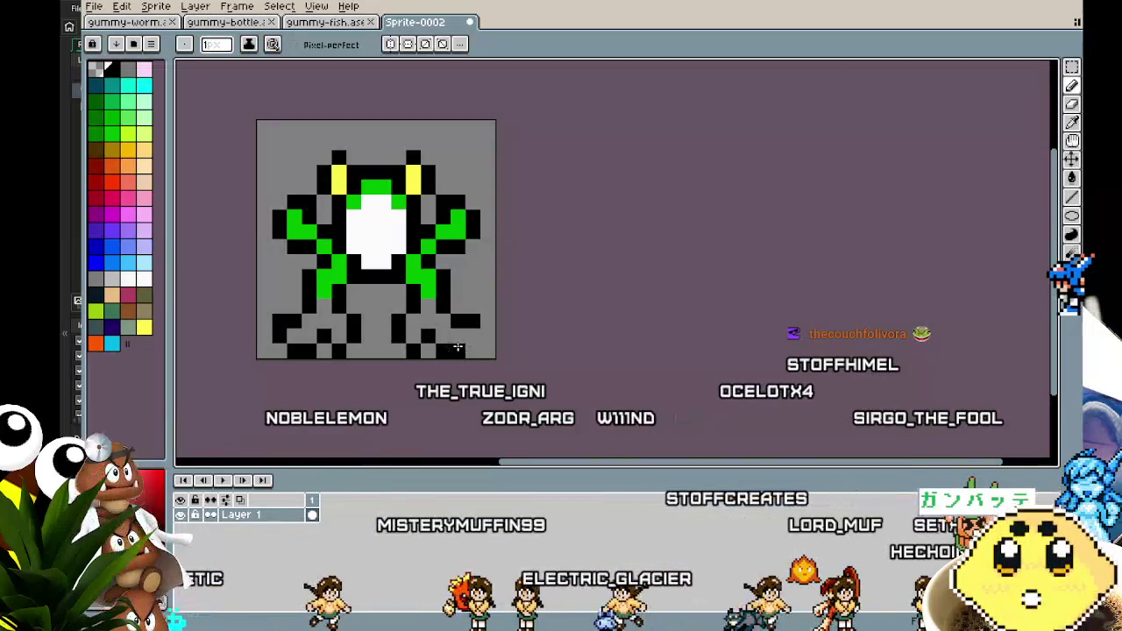
{"action": "left_click", "coordinate": [450, 350]}
{"action": "scroll", "coordinate": [261, 368], "scroll_direction": "right", "scroll_amount": 2}
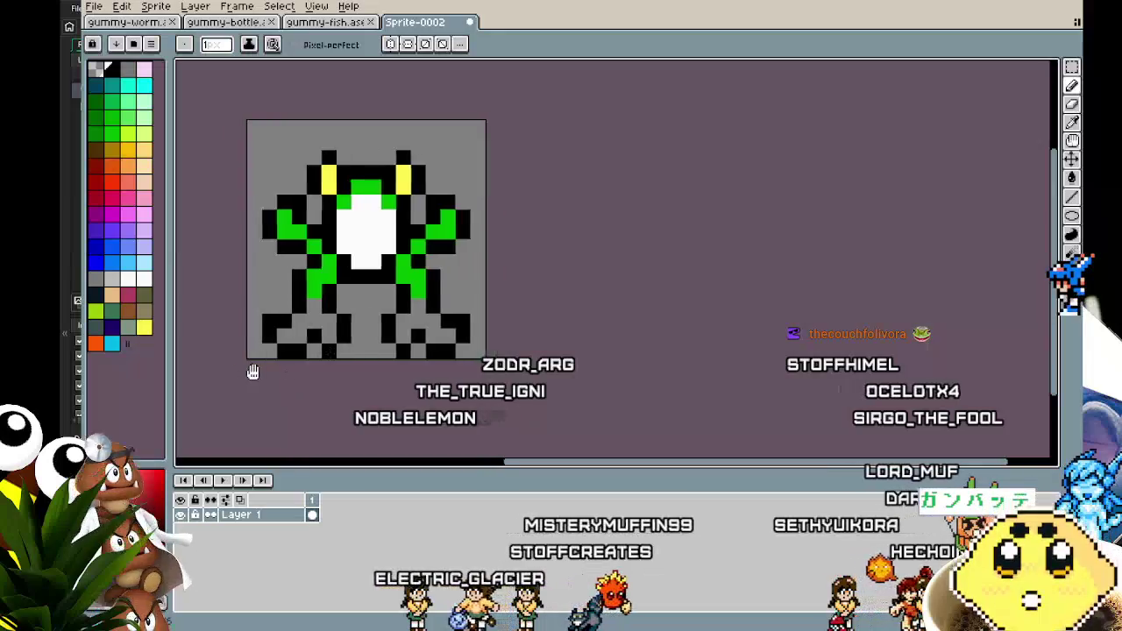
{"action": "left_click", "coordinate": [314, 253], "text": "alt"}
{"action": "key", "text": "g"}
{"action": "left_click", "coordinate": [289, 329]}
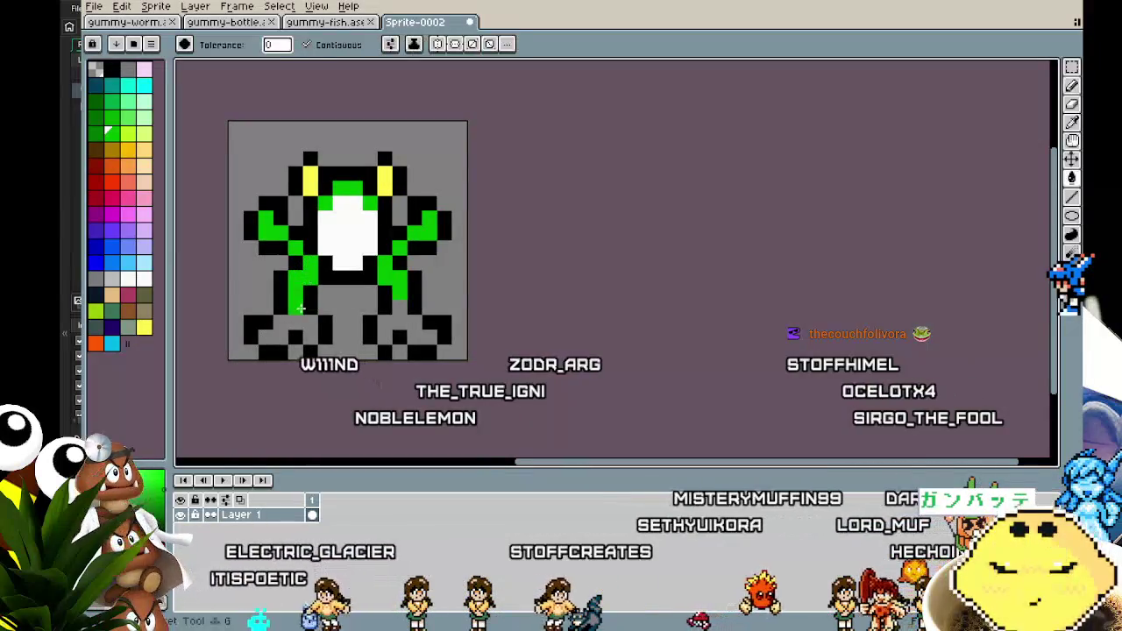
{"action": "left_click", "coordinate": [404, 321]}
{"action": "key", "text": "b"}
Step: Draw a green band across the middle, a black row below it, and a black belly pupil
{"action": "left_click_drag", "start_coordinate": [335, 278], "coordinate": [381, 278]}
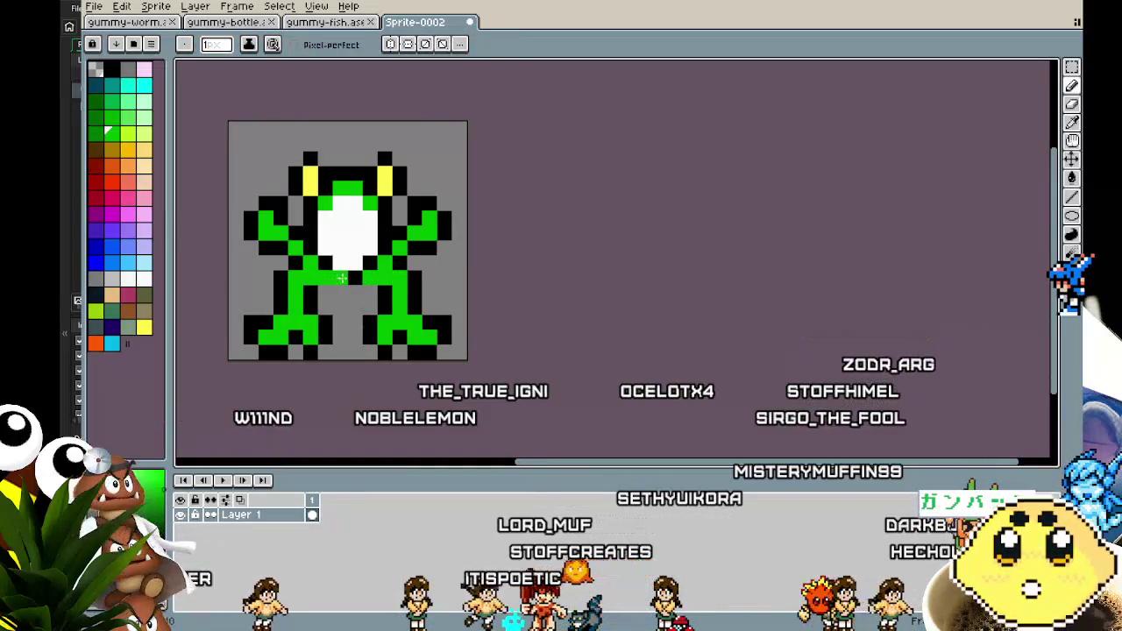
{"action": "left_click", "coordinate": [386, 265], "text": "alt"}
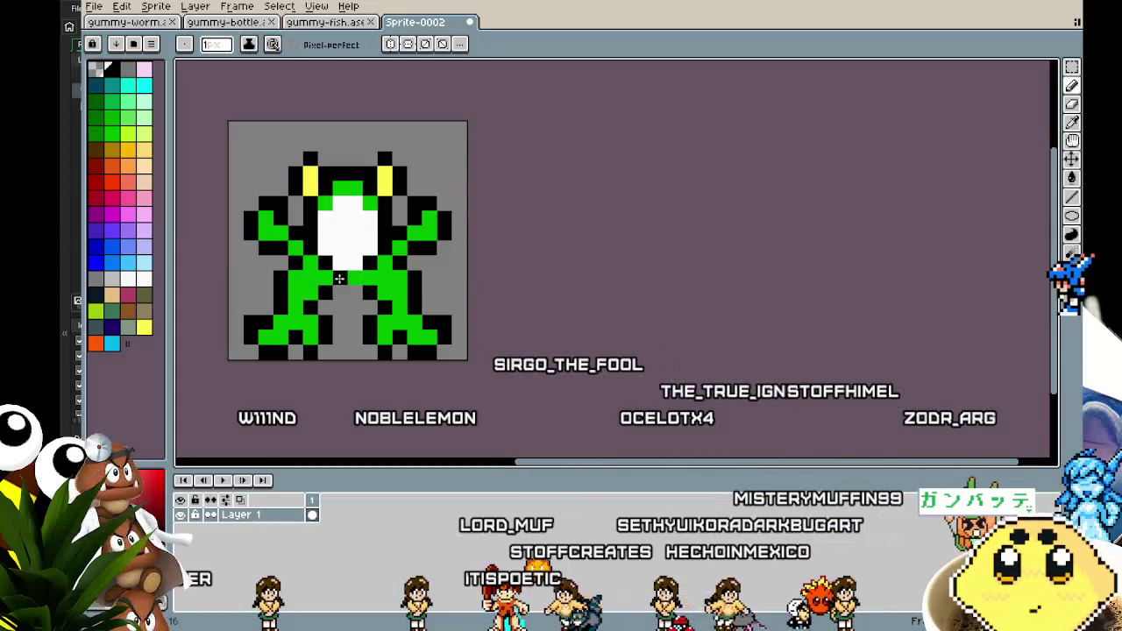
{"action": "left_click", "coordinate": [333, 292]}
{"action": "left_click", "coordinate": [355, 292]}
{"action": "left_click", "coordinate": [340, 218]}
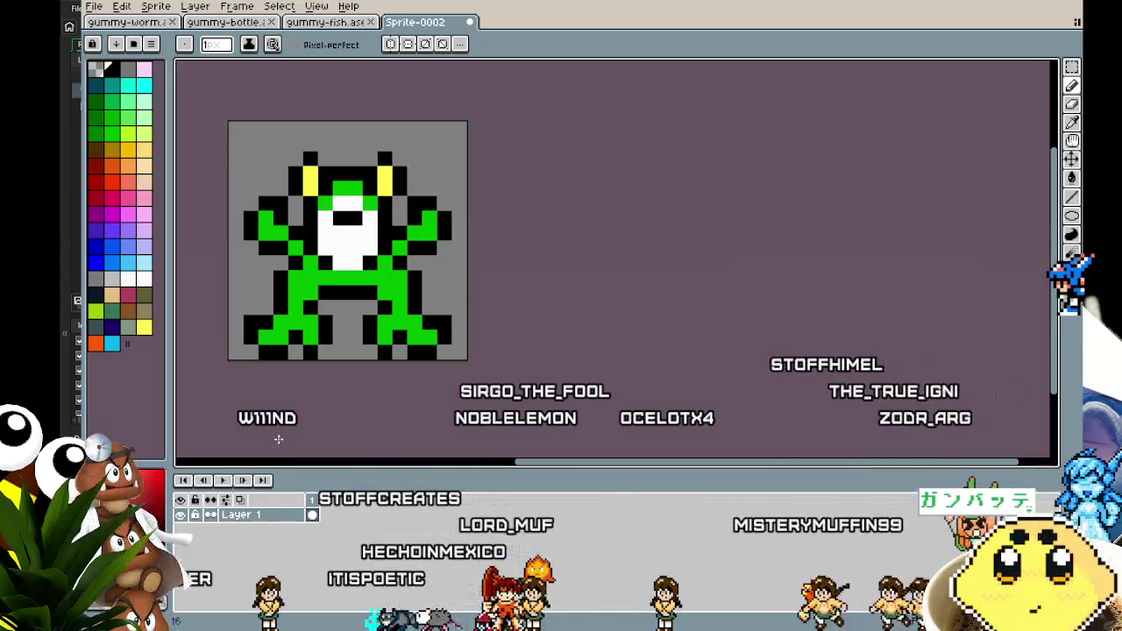
{"action": "scroll", "coordinate": [282, 432], "scroll_direction": "down", "scroll_amount": 4}
{"action": "scroll", "coordinate": [285, 362], "scroll_direction": "up", "scroll_amount": 4}
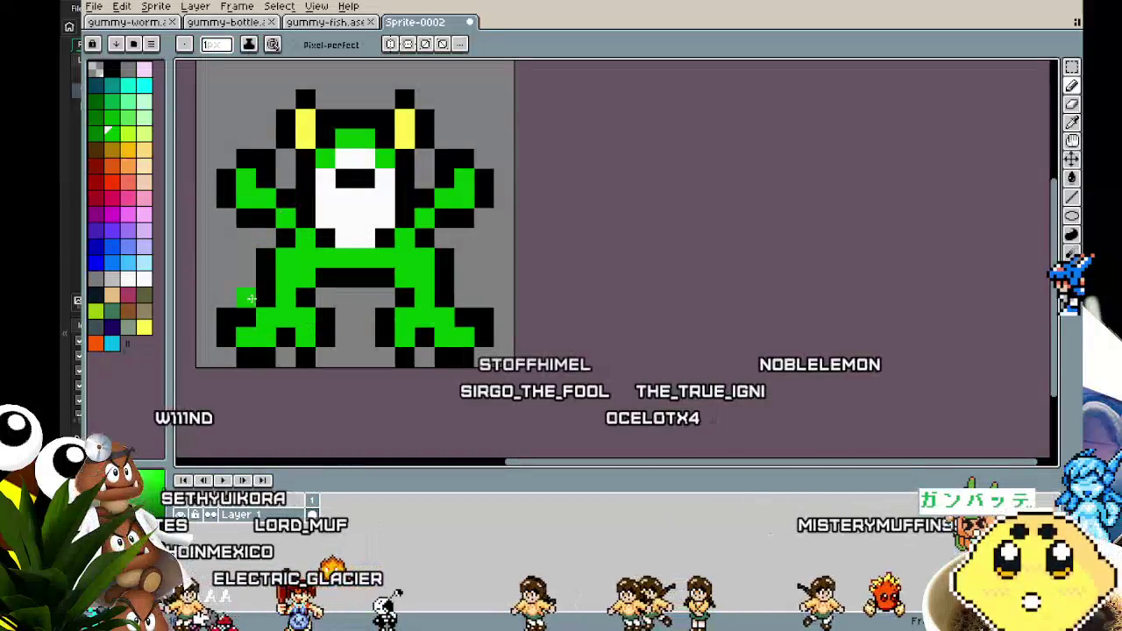
{"action": "scroll", "coordinate": [227, 370], "scroll_direction": "down", "scroll_amount": 3}
{"action": "scroll", "coordinate": [227, 300], "scroll_direction": "up", "scroll_amount": 3}
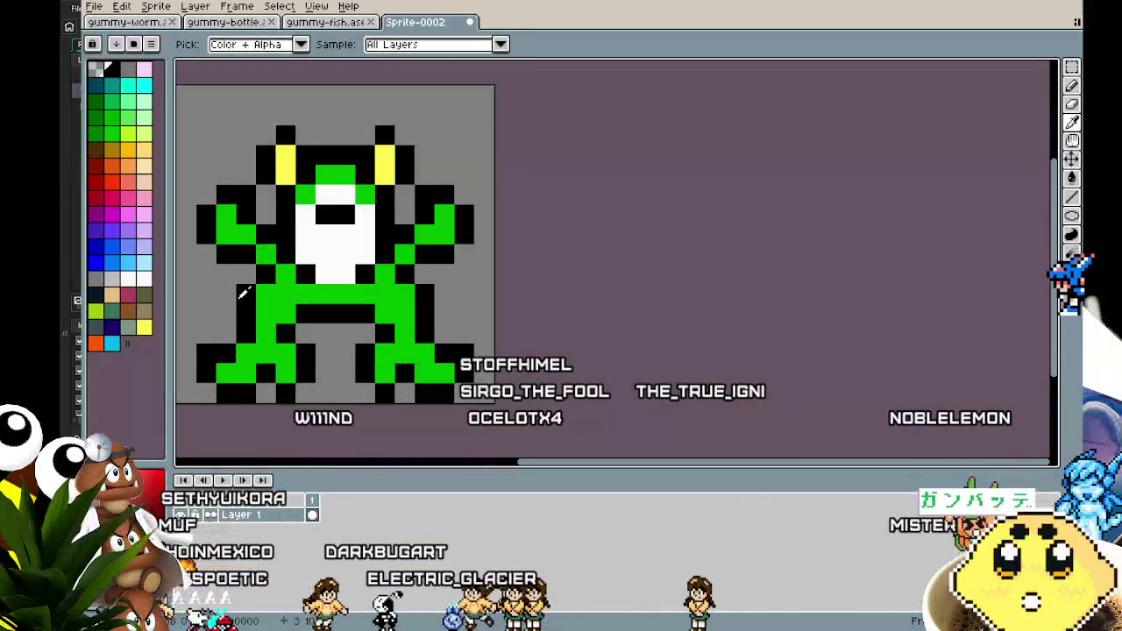
{"action": "key", "text": "alt"}
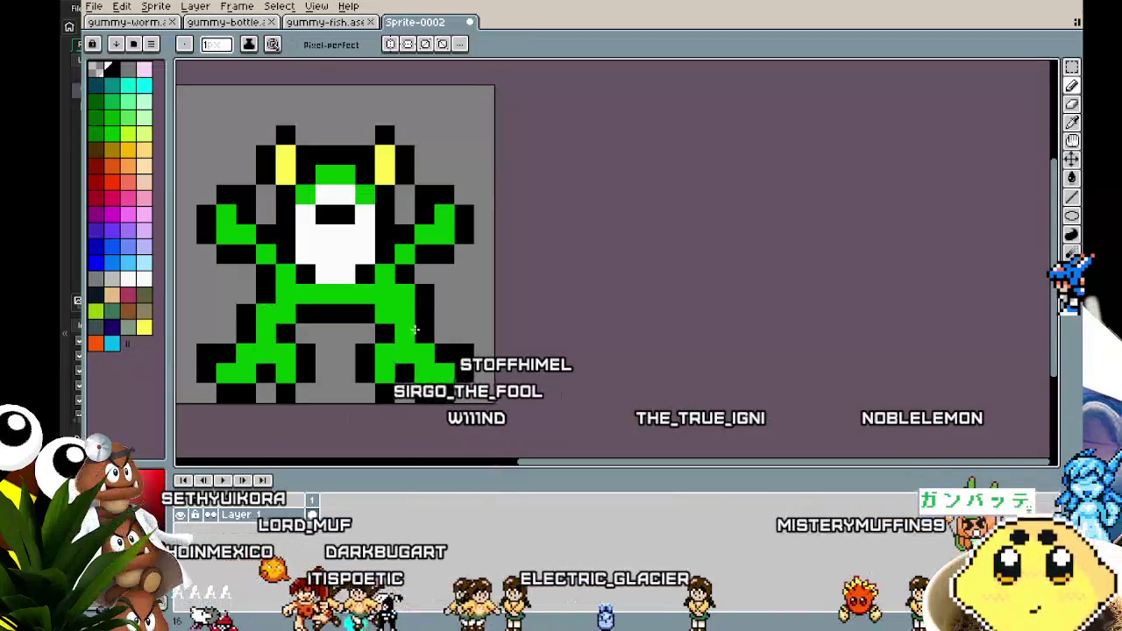
{"action": "scroll", "coordinate": [432, 292], "scroll_direction": "down", "scroll_amount": 4}
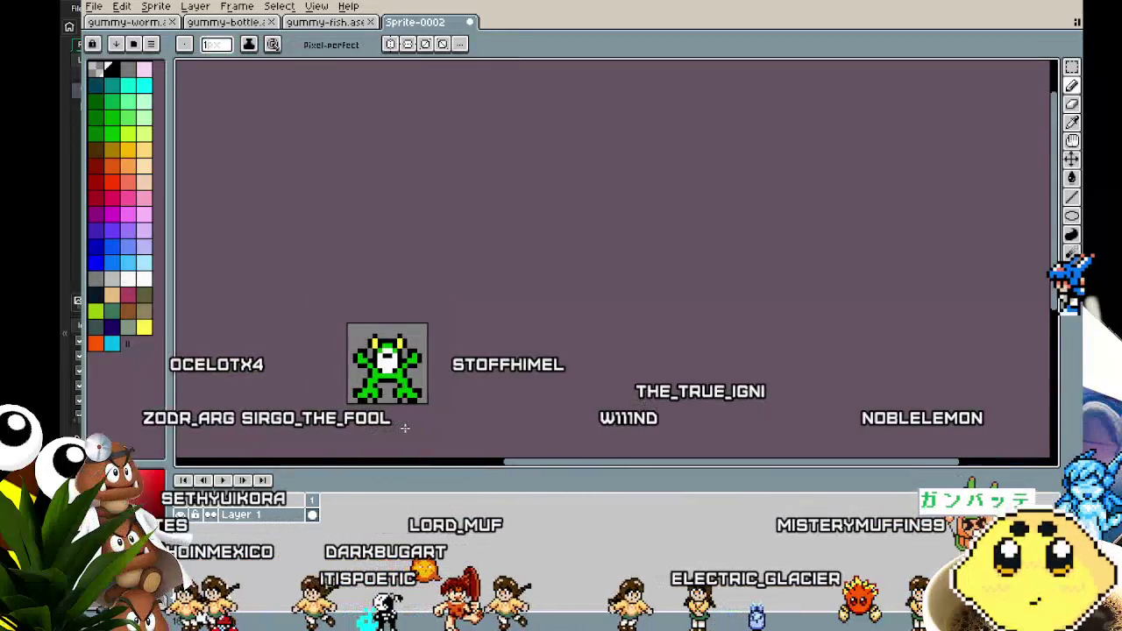
{"action": "scroll", "coordinate": [401, 368], "scroll_direction": "up", "scroll_amount": 4}
{"action": "key", "text": "alt"}
{"action": "key", "text": "alt"}
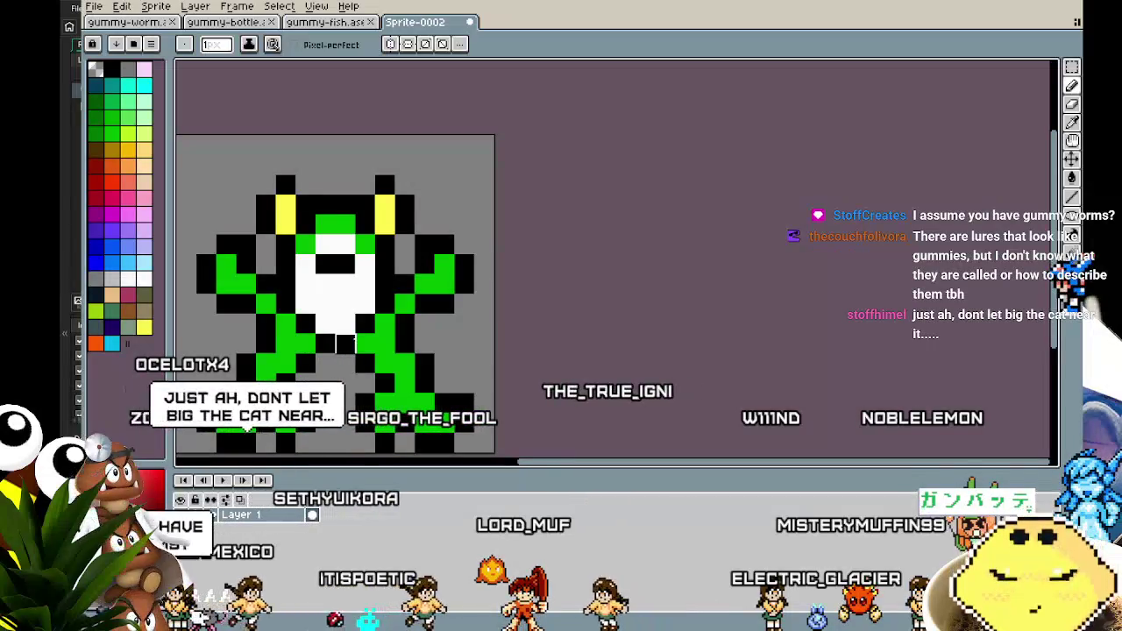
{"action": "left_click_drag", "start_coordinate": [353, 338], "coordinate": [430, 332]}
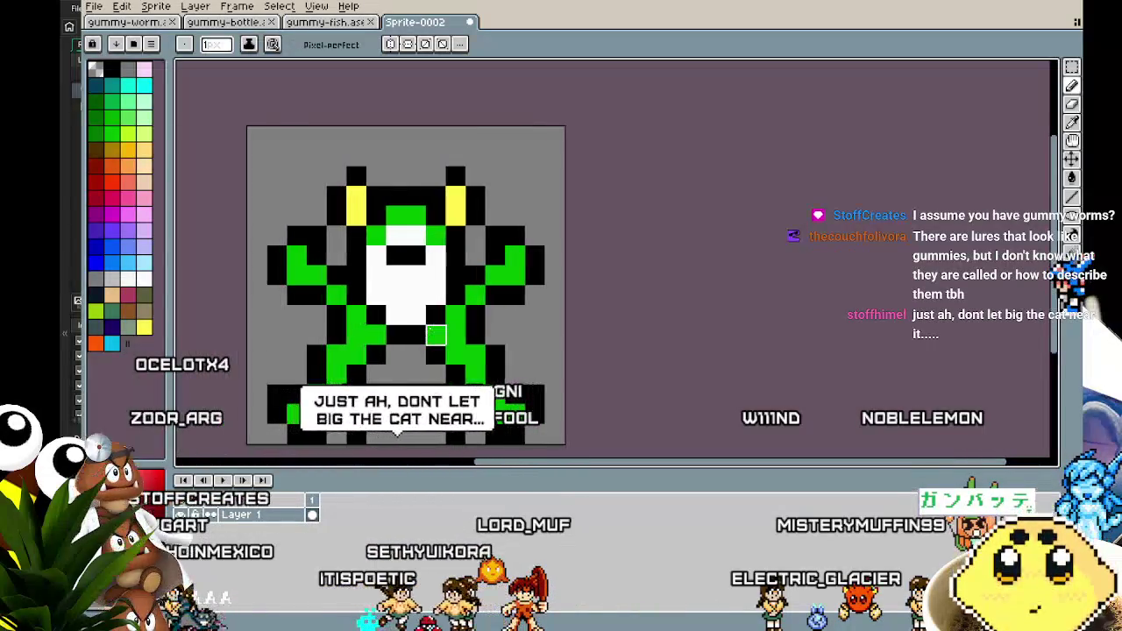
Step: Inspect the gummy worm sprite for reference
{"action": "left_click", "coordinate": [166, 22]}
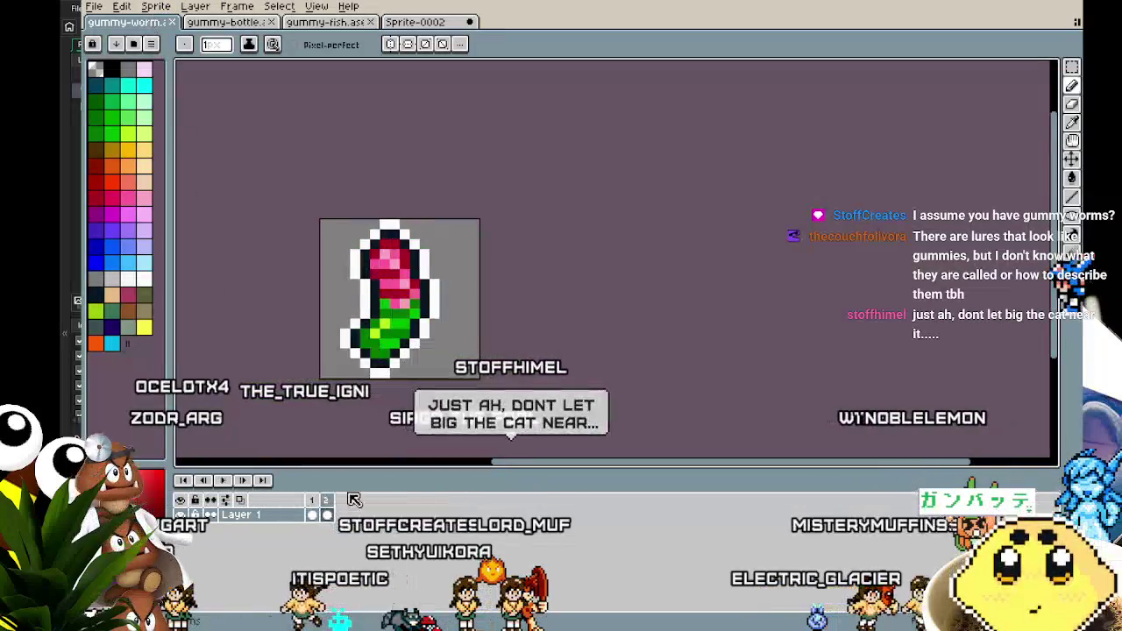
{"action": "scroll", "coordinate": [334, 434], "scroll_direction": "up", "scroll_amount": 3}
{"action": "scroll", "coordinate": [330, 407], "scroll_direction": "down", "scroll_amount": 1}
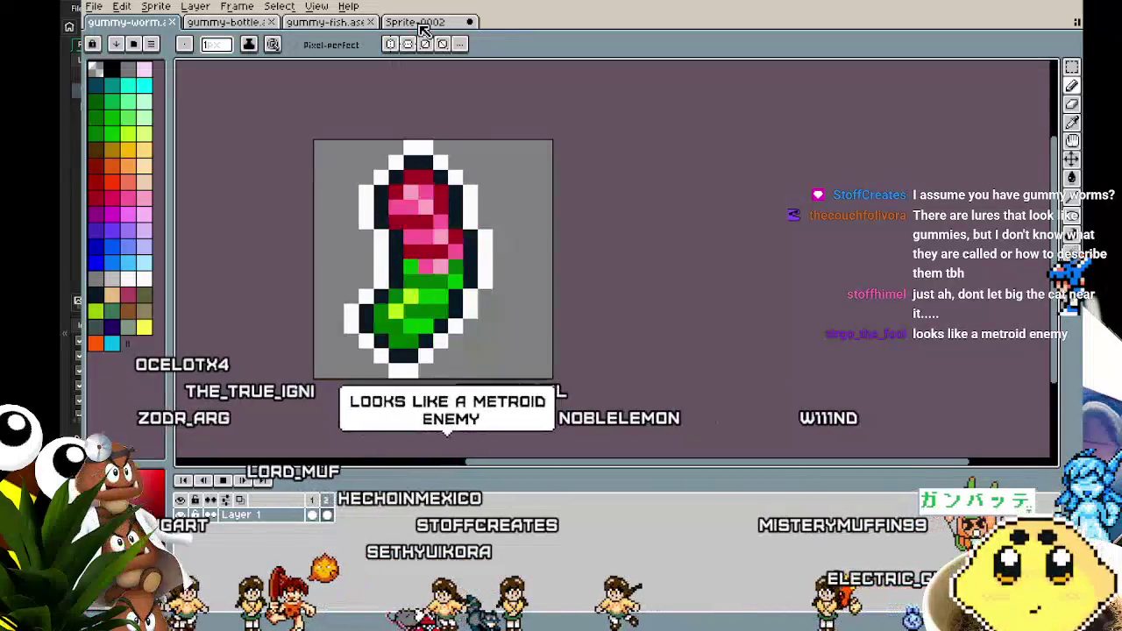
Step: Back in Sprite-0002, add a black pixel at the top of the frog's head
{"action": "left_click", "coordinate": [424, 23]}
{"action": "left_click", "coordinate": [442, 181]}
{"action": "scroll", "coordinate": [376, 176], "scroll_direction": "down", "scroll_amount": 8}
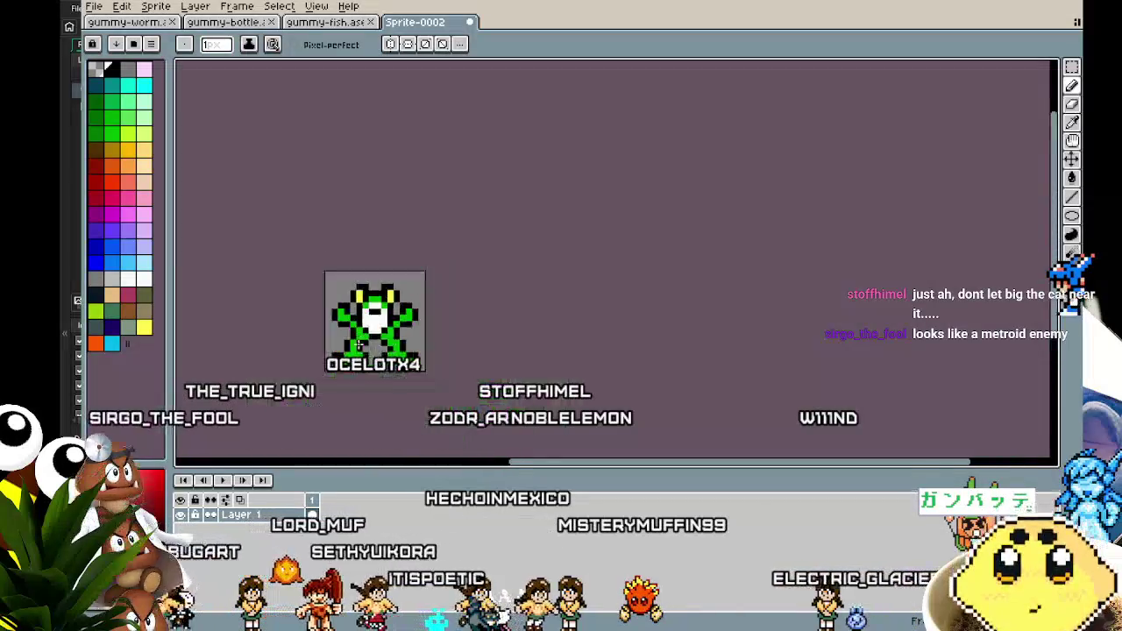
Step: Select the frog's arms with the marquee and move them upward
{"action": "scroll", "coordinate": [360, 342], "scroll_direction": "up", "scroll_amount": 4}
{"action": "scroll", "coordinate": [356, 352], "scroll_direction": "up", "scroll_amount": 1}
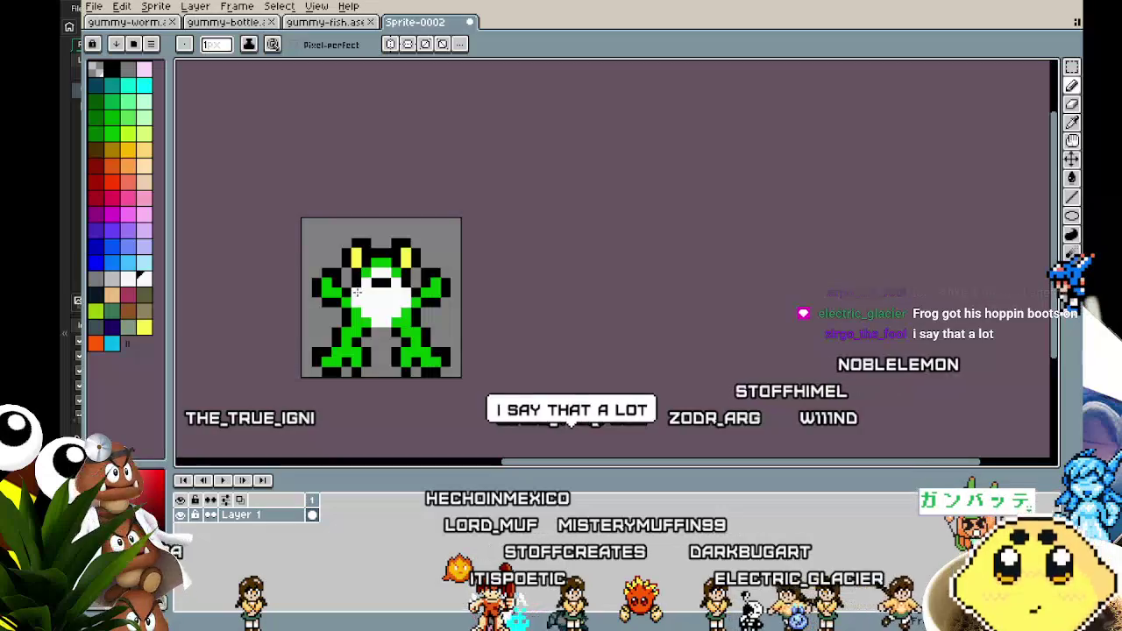
{"action": "scroll", "coordinate": [357, 292], "scroll_direction": "down", "scroll_amount": 3}
{"action": "scroll", "coordinate": [357, 425], "scroll_direction": "up", "scroll_amount": 4}
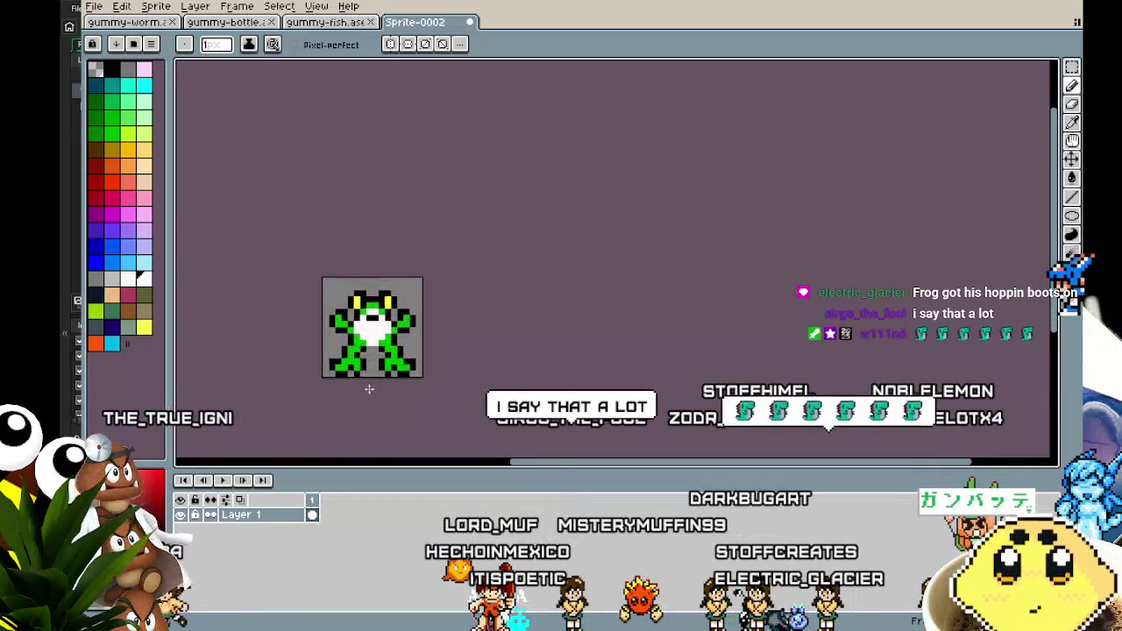
{"action": "key", "text": "m"}
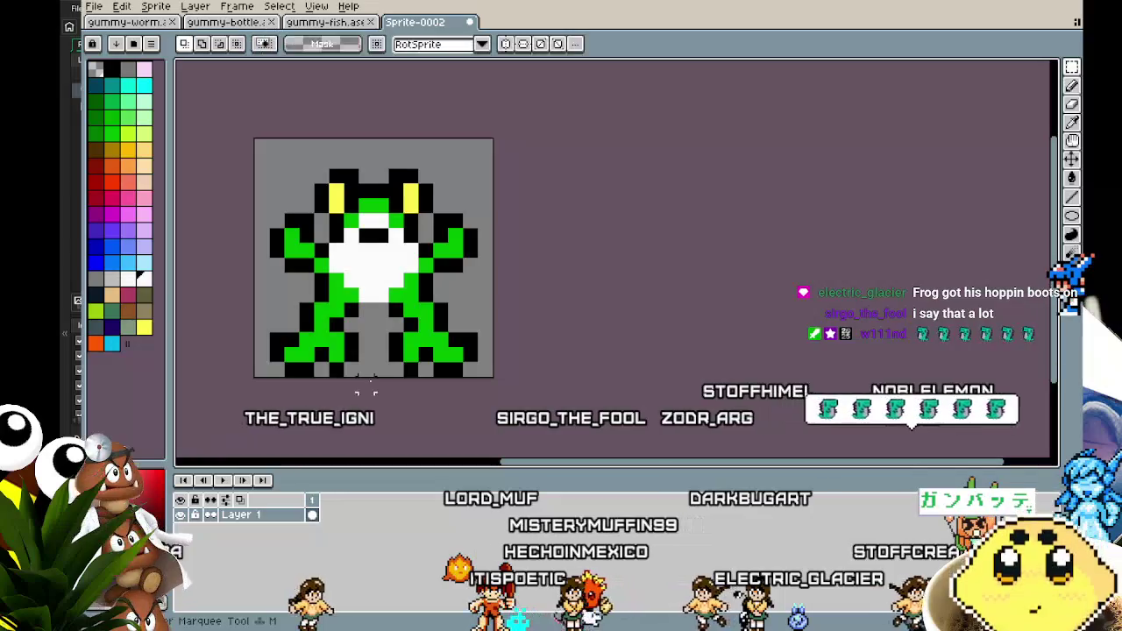
{"action": "mouse_move", "coordinate": [277, 207]}
{"action": "left_mouse_down"}
{"action": "mouse_move", "coordinate": [321, 244]}
{"action": "mouse_move", "coordinate": [317, 263]}
{"action": "left_mouse_up"}
{"action": "mouse_move", "coordinate": [439, 265]}
{"action": "left_mouse_down"}
{"action": "mouse_move", "coordinate": [446, 279]}
{"action": "mouse_move", "coordinate": [475, 253]}
{"action": "mouse_move", "coordinate": [495, 255]}
{"action": "left_mouse_up"}
{"action": "key", "text": "Return"}
{"action": "key", "text": "b"}
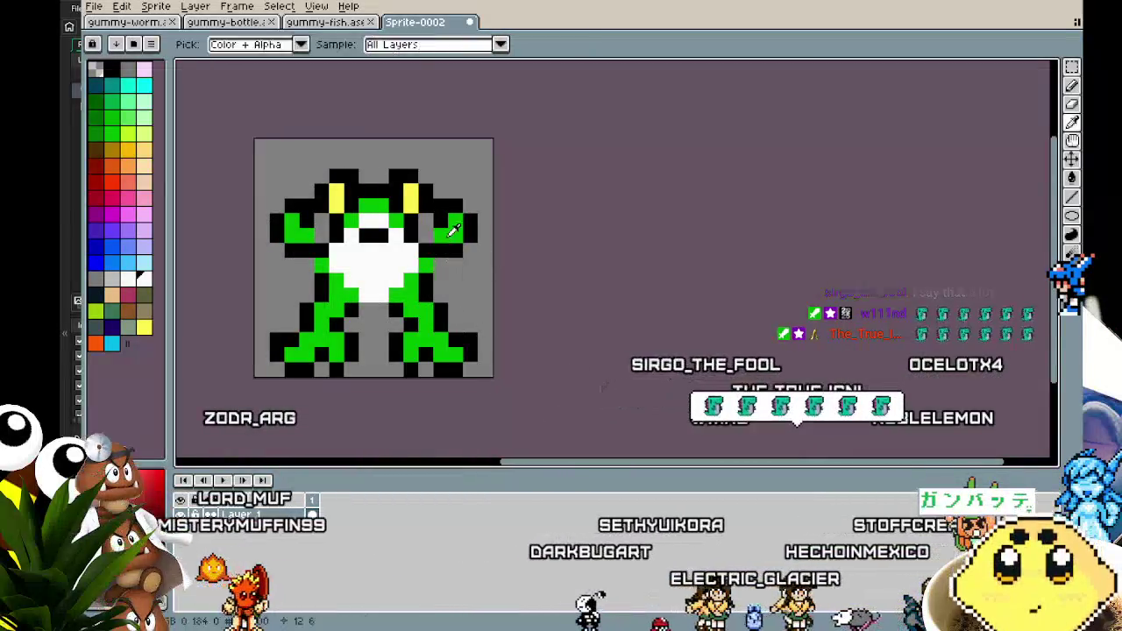
Step: Touch up pixels around the raised arms, adding black outline on their outer sides
{"action": "key", "text": "i"}
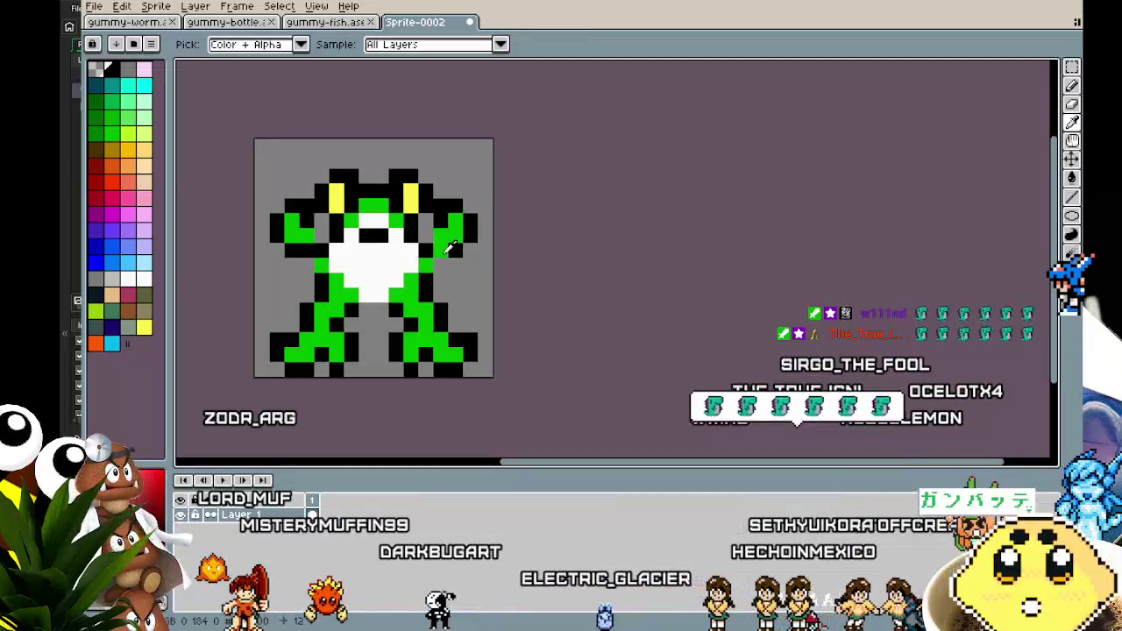
{"action": "key", "text": "b"}
{"action": "key", "text": "i"}
{"action": "key", "text": "i"}
{"action": "key", "text": "b"}
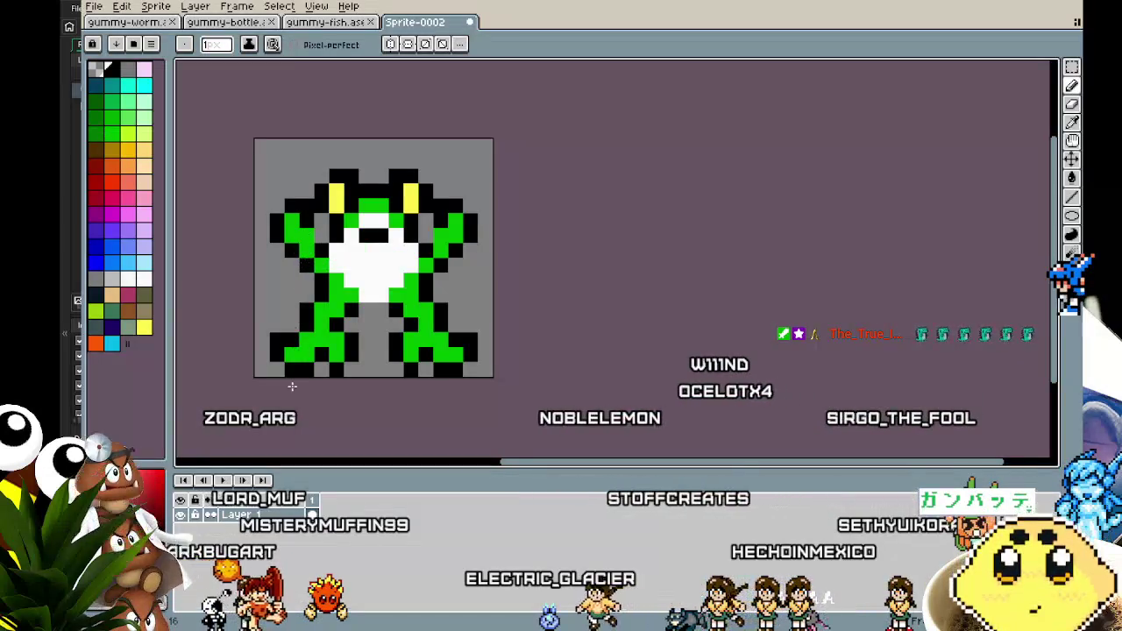
{"action": "scroll", "coordinate": [292, 386], "scroll_direction": "down", "scroll_amount": 1}
{"action": "mouse_move", "coordinate": [282, 396]}
{"action": "left_mouse_down"}
{"action": "mouse_move", "coordinate": [393, 388]}
{"action": "mouse_move", "coordinate": [327, 410]}
{"action": "left_mouse_up"}
{"action": "scroll", "coordinate": [394, 388], "scroll_direction": "up", "scroll_amount": 2}
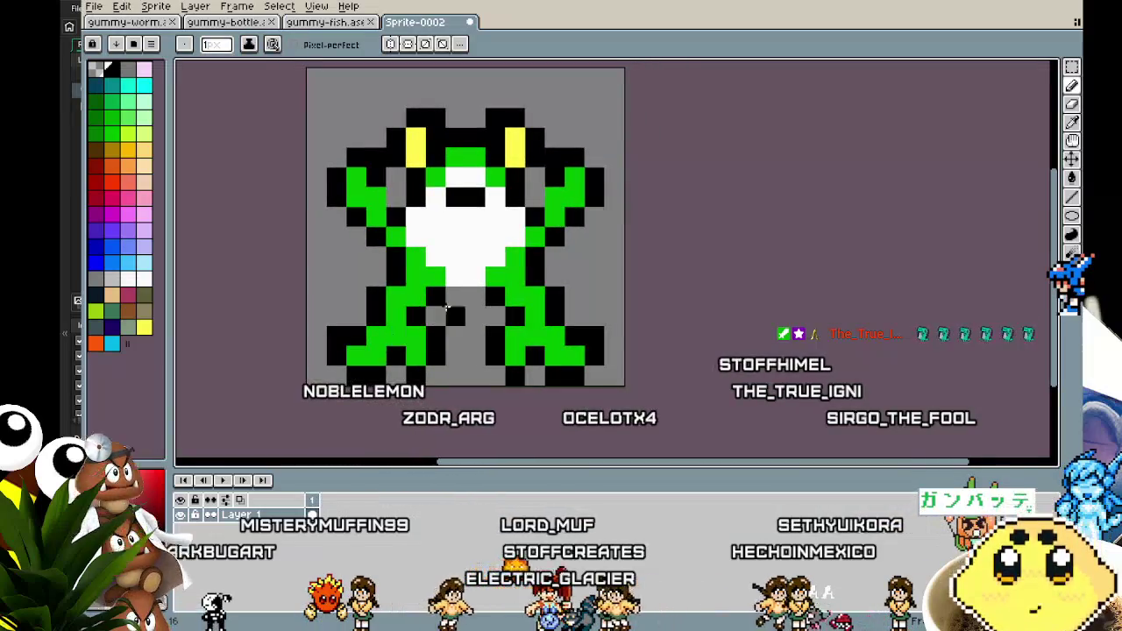
{"action": "scroll", "coordinate": [423, 386], "scroll_direction": "down", "scroll_amount": 5}
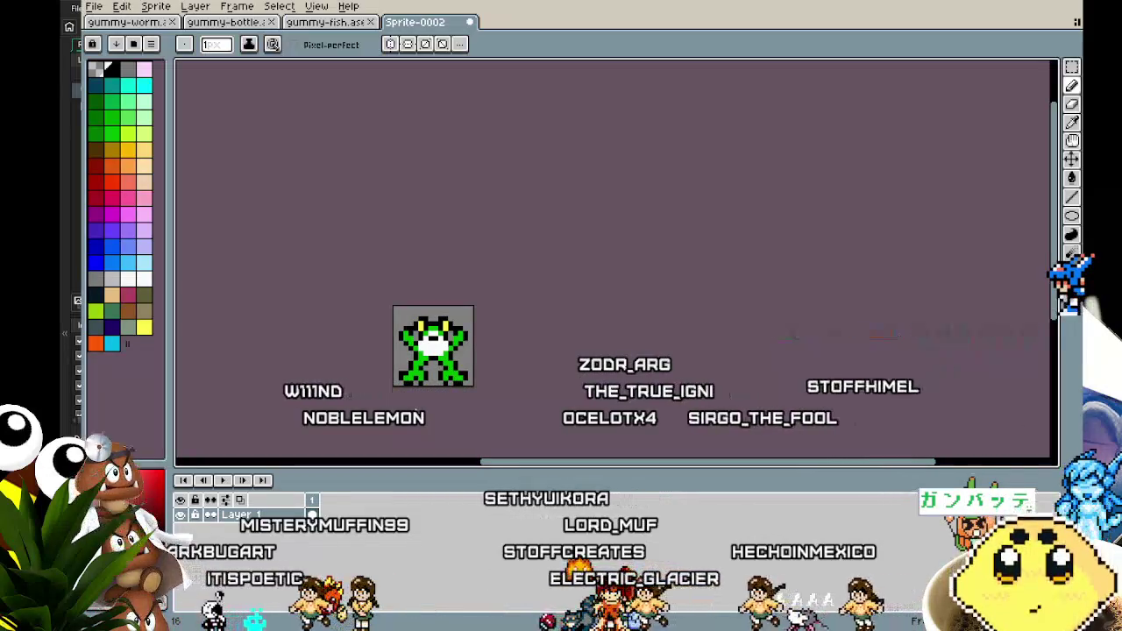
Step: Turn a face pixel green, then pick white from the belly to redraw its pixels
{"action": "scroll", "coordinate": [428, 377], "scroll_direction": "up", "scroll_amount": 3}
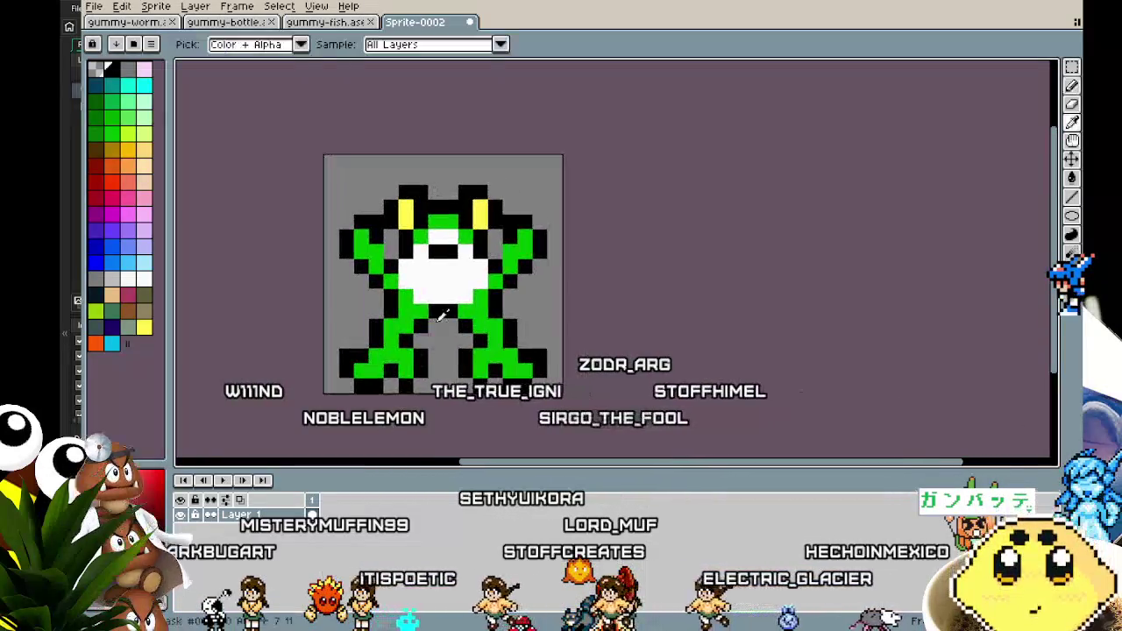
{"action": "left_click", "coordinate": [451, 237]}
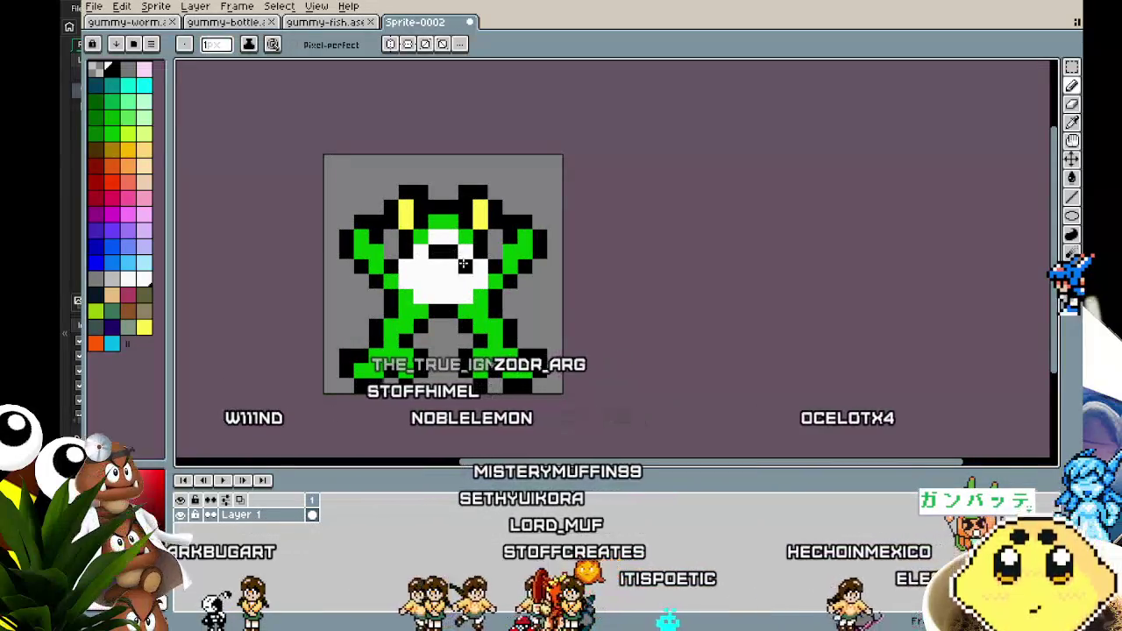
{"action": "scroll", "coordinate": [399, 422], "scroll_direction": "down", "scroll_amount": 3}
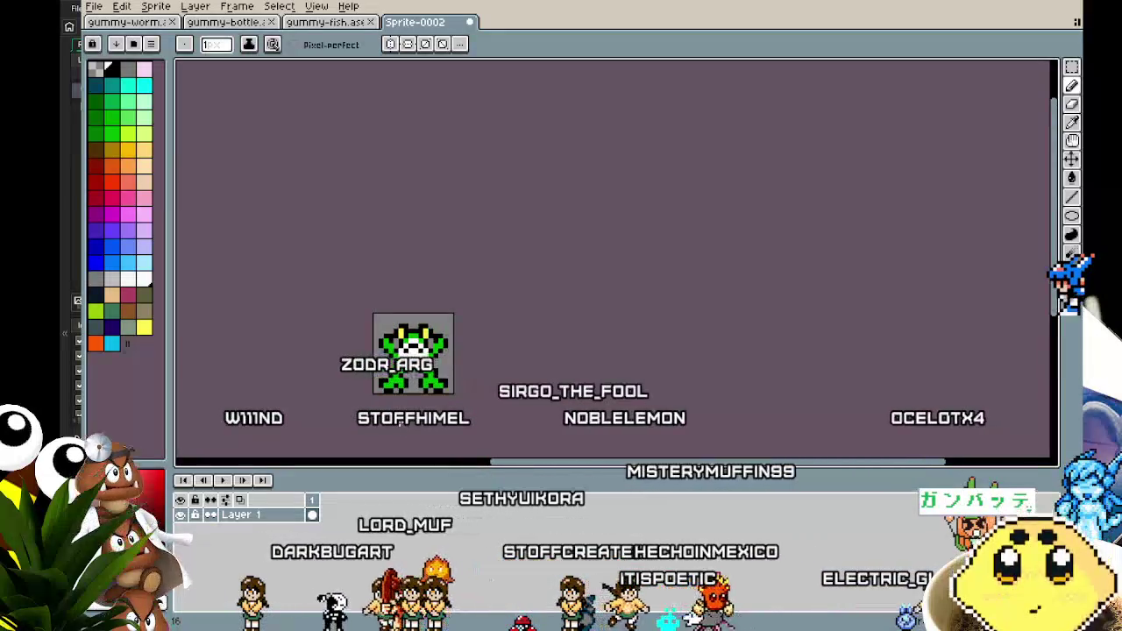
{"action": "scroll", "coordinate": [399, 422], "scroll_direction": "down", "scroll_amount": 1}
{"action": "scroll", "coordinate": [386, 360], "scroll_direction": "up", "scroll_amount": 2}
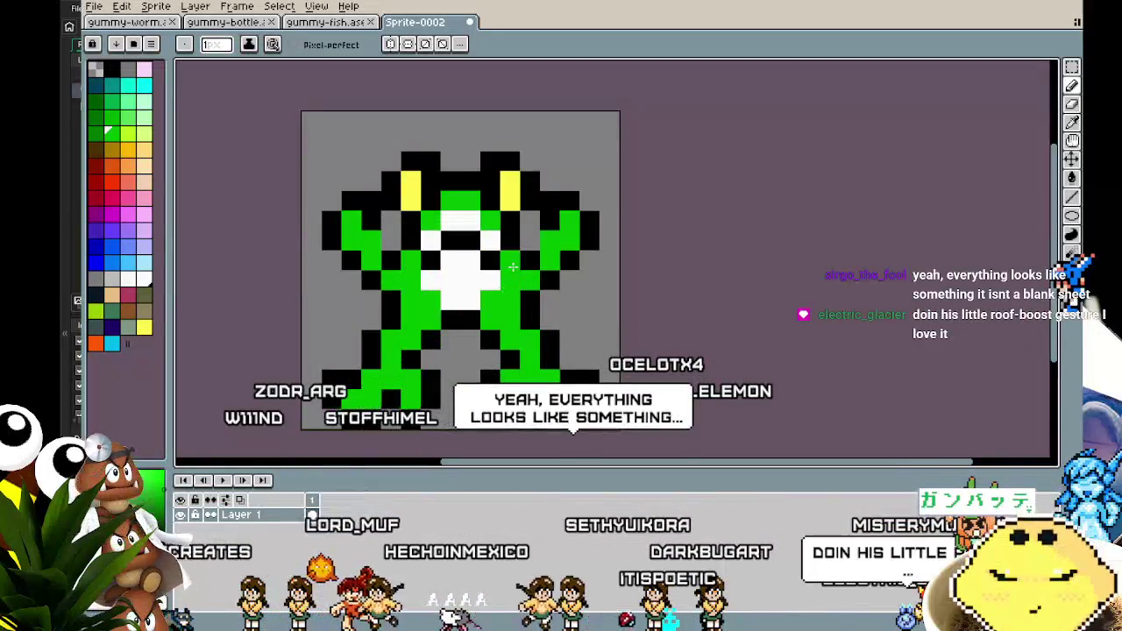
{"action": "scroll", "coordinate": [464, 424], "scroll_direction": "down", "scroll_amount": 4}
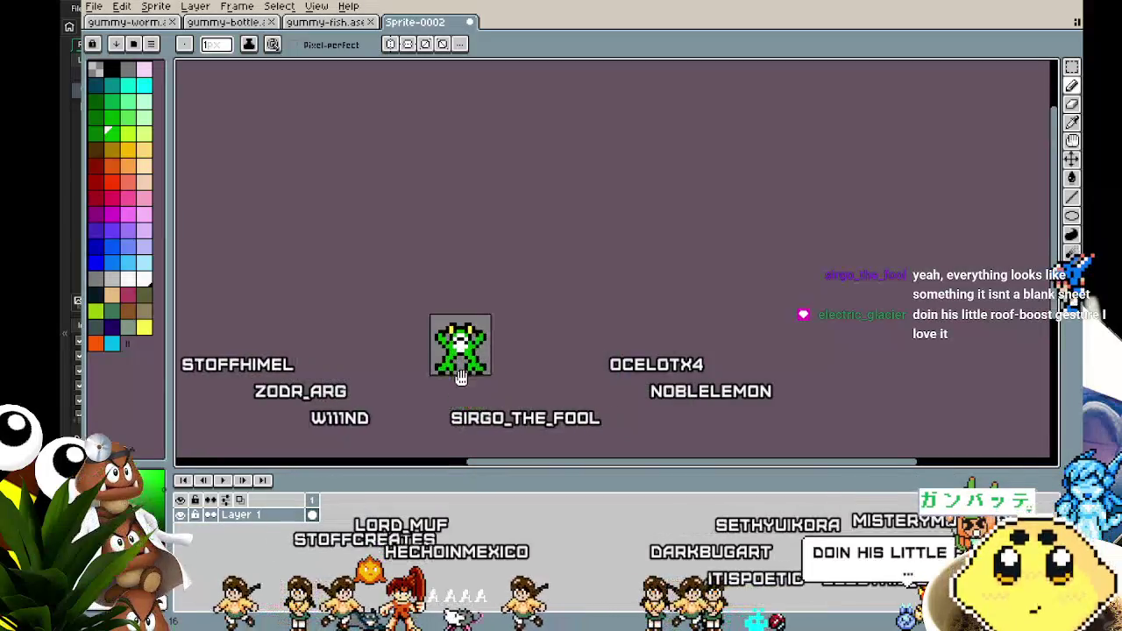
{"action": "scroll", "coordinate": [464, 364], "scroll_direction": "up", "scroll_amount": 3}
{"action": "key", "text": "i"}
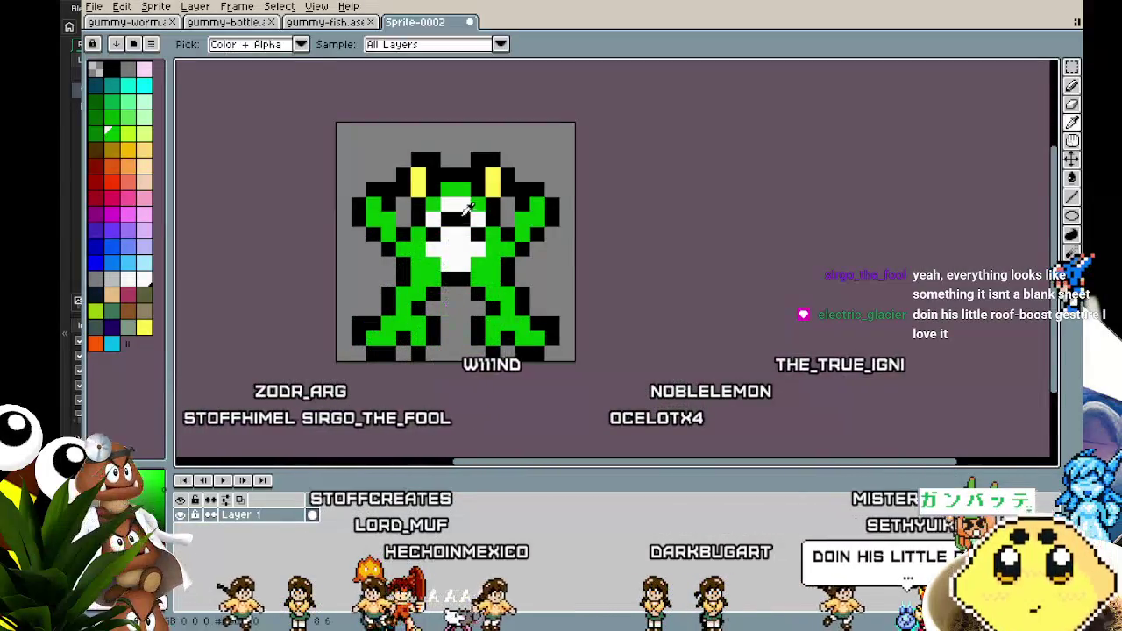
{"action": "left_click", "coordinate": [455, 239], "text": "alt"}
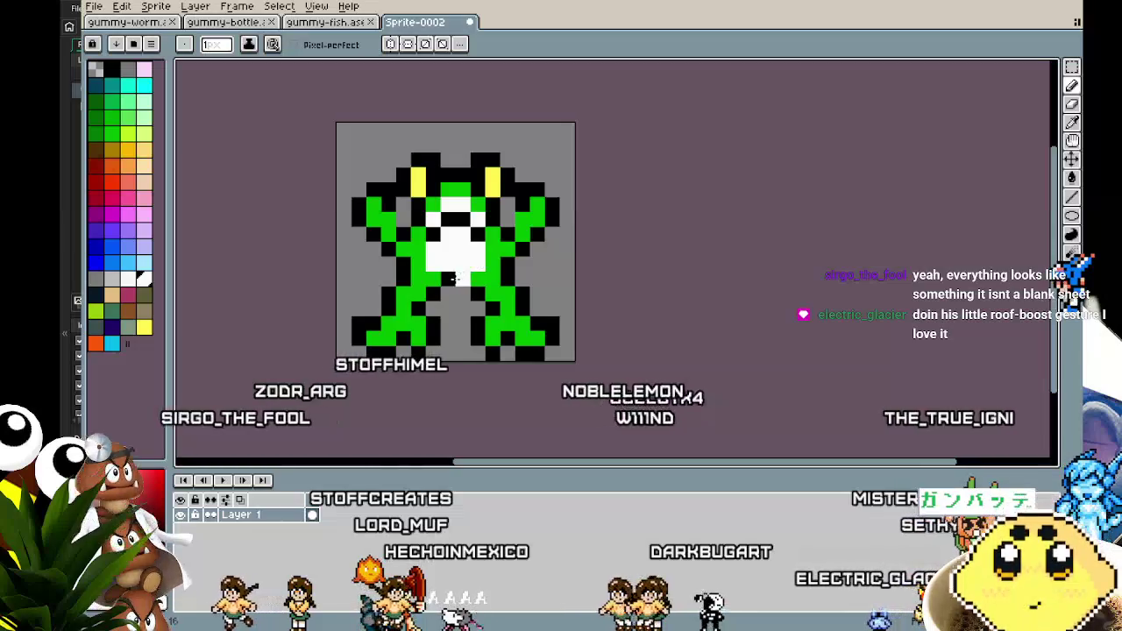
{"action": "scroll", "coordinate": [441, 381], "scroll_direction": "down", "scroll_amount": 3}
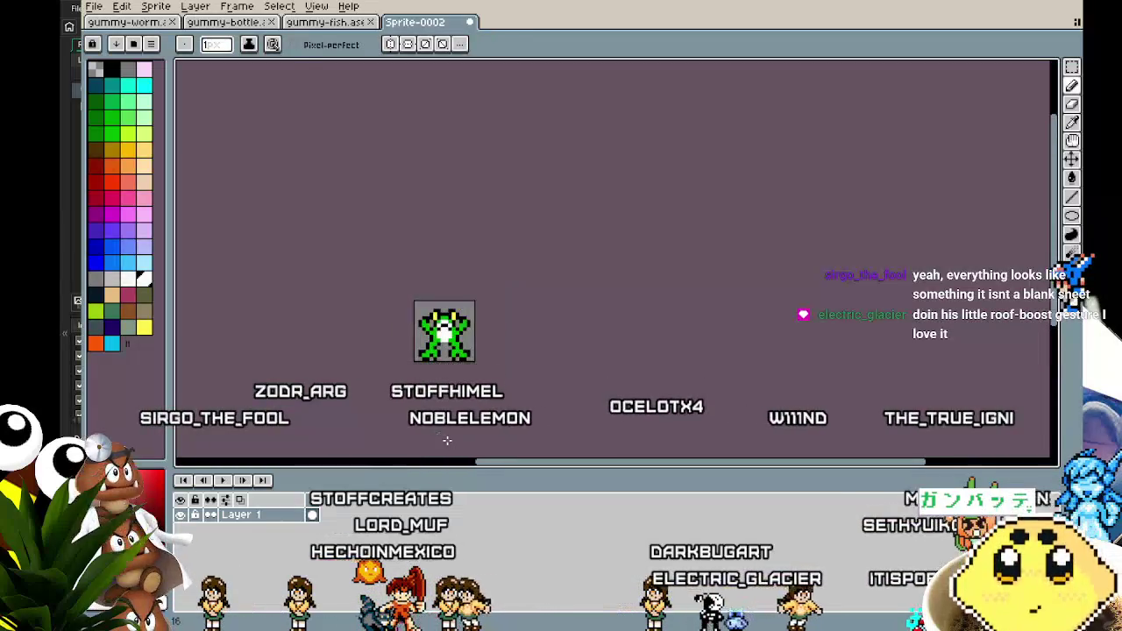
{"action": "scroll", "coordinate": [391, 310], "scroll_direction": "up", "scroll_amount": 2}
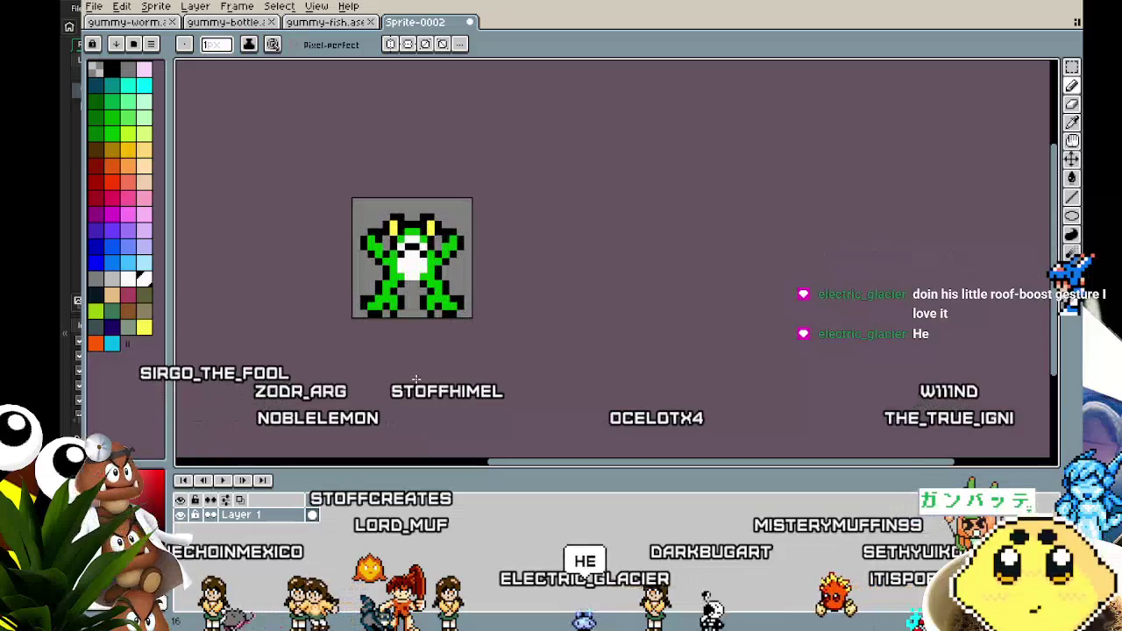
{"action": "key", "text": "ctrl+a"}
{"action": "key", "text": "Up"}
{"action": "key", "text": "ctrl+d"}
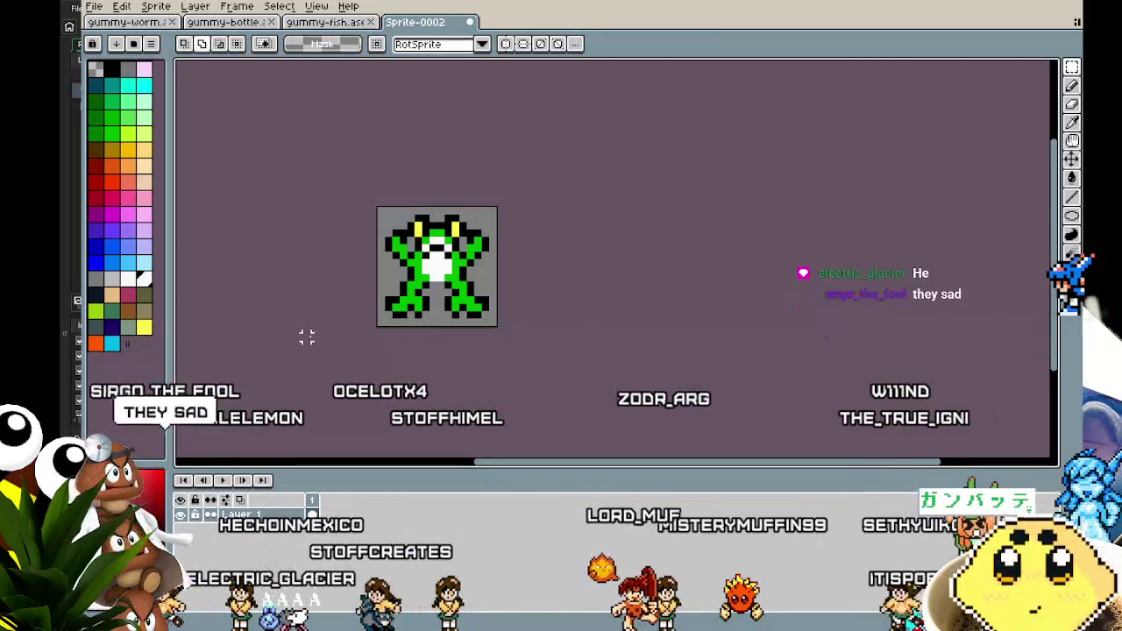
{"action": "key", "text": "shift+o"}
{"action": "key", "text": "Return"}
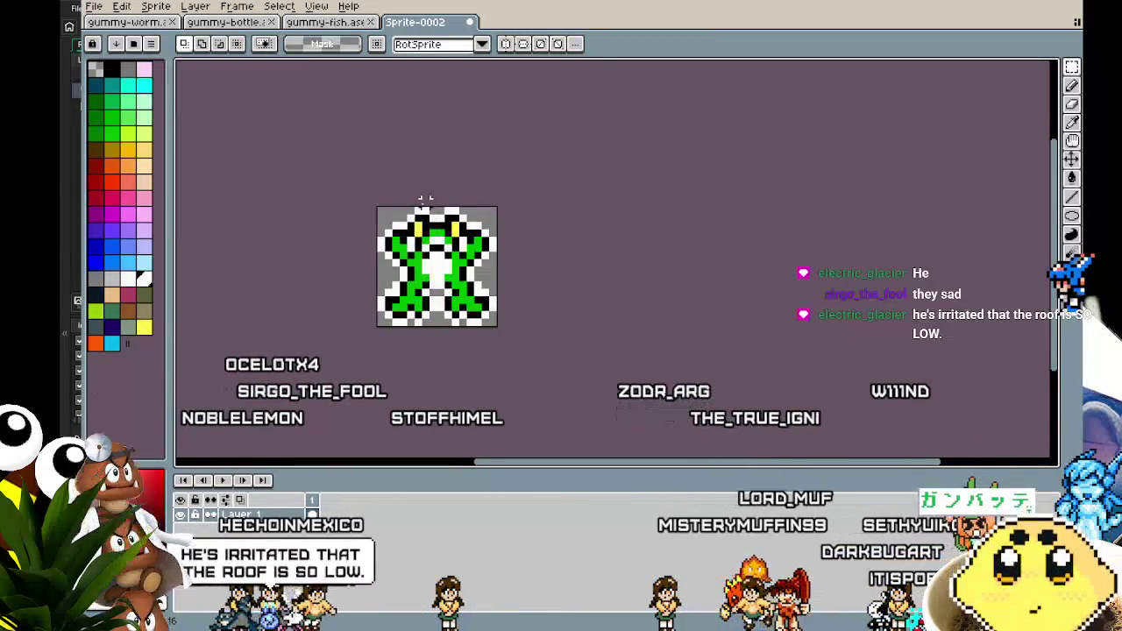
{"action": "scroll", "coordinate": [430, 325], "scroll_direction": "up", "scroll_amount": 4}
{"action": "key", "text": "alt"}
{"action": "left_click", "coordinate": [455, 221]}
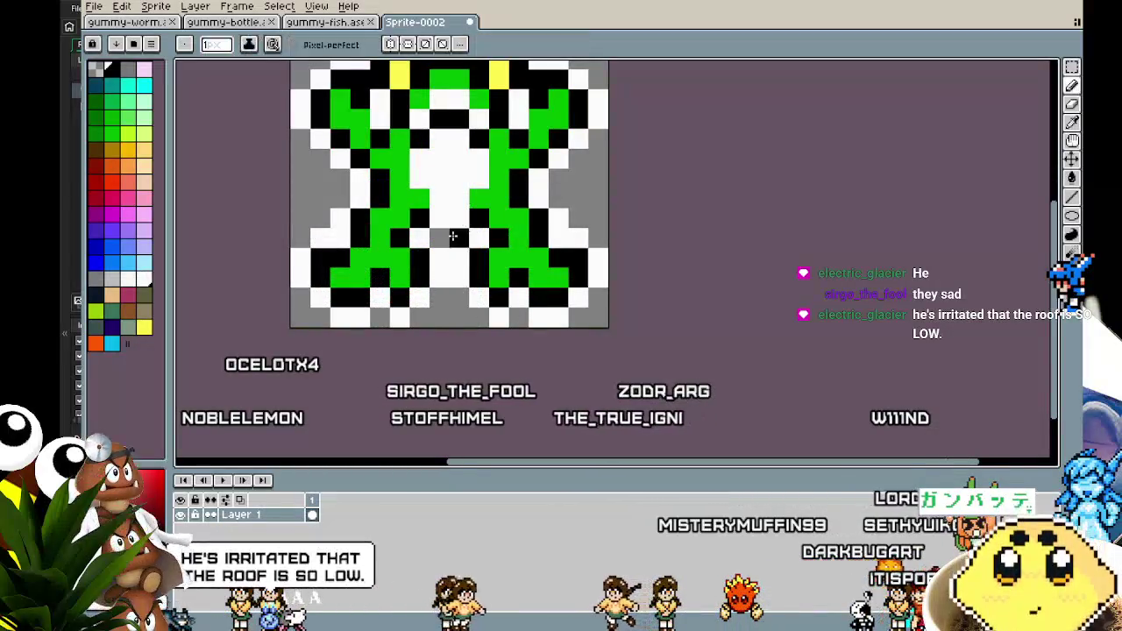
{"action": "left_click", "coordinate": [445, 230], "text": "alt"}
{"action": "left_click", "coordinate": [444, 235]}
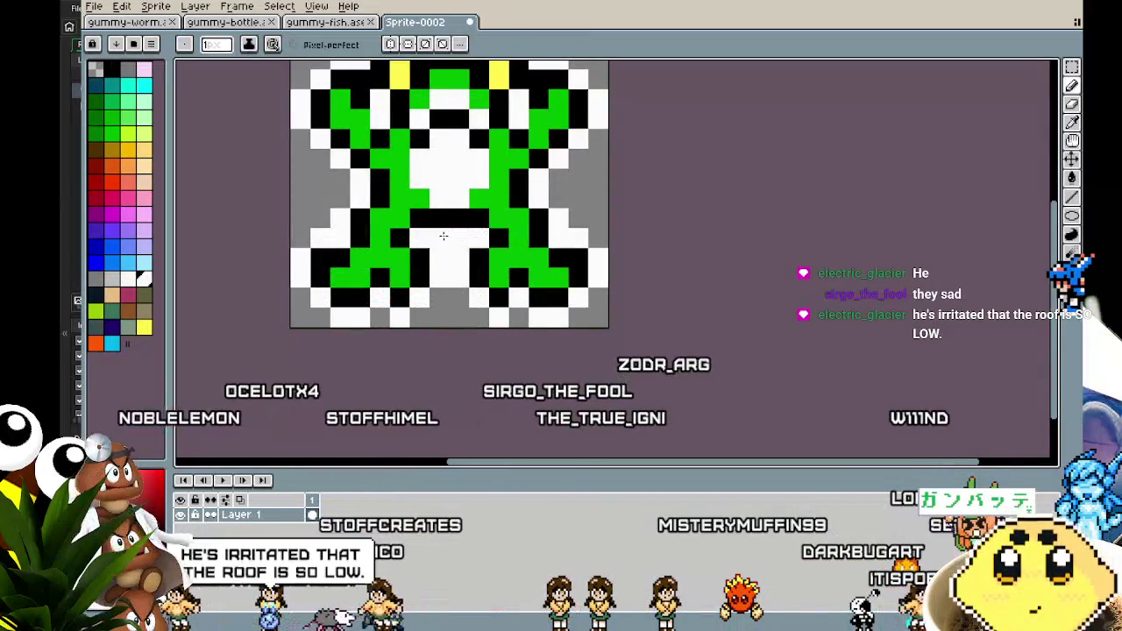
{"action": "scroll", "coordinate": [415, 369], "scroll_direction": "down", "scroll_amount": 8}
{"action": "scroll", "coordinate": [415, 370], "scroll_direction": "up", "scroll_amount": 3}
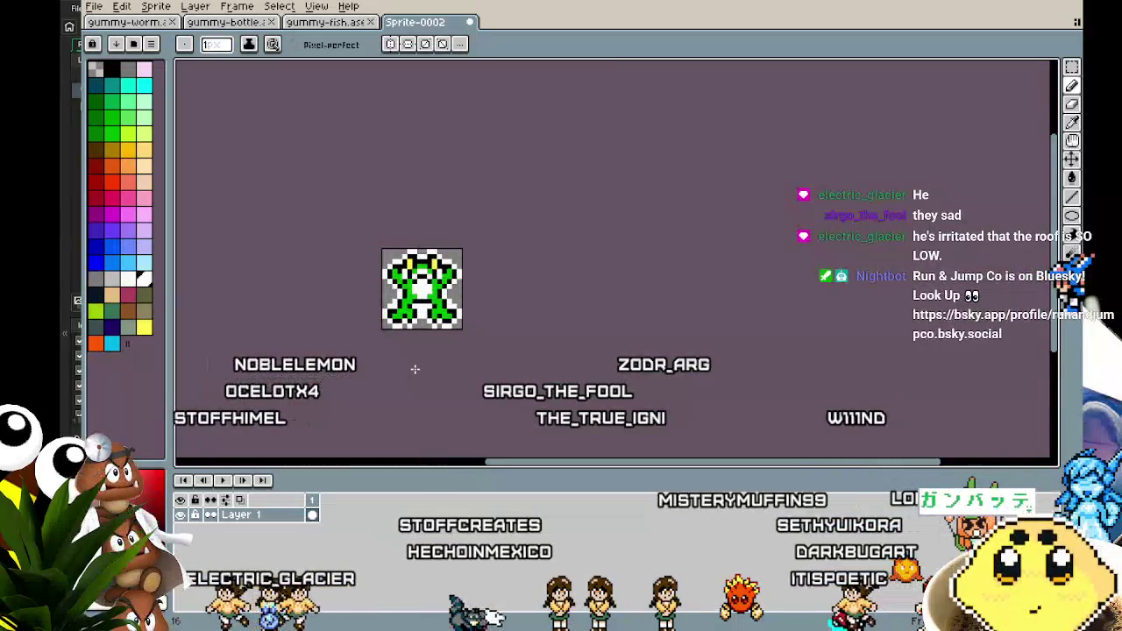
{"action": "scroll", "coordinate": [414, 331], "scroll_direction": "up", "scroll_amount": 3}
{"action": "left_click", "coordinate": [469, 237], "text": "alt"}
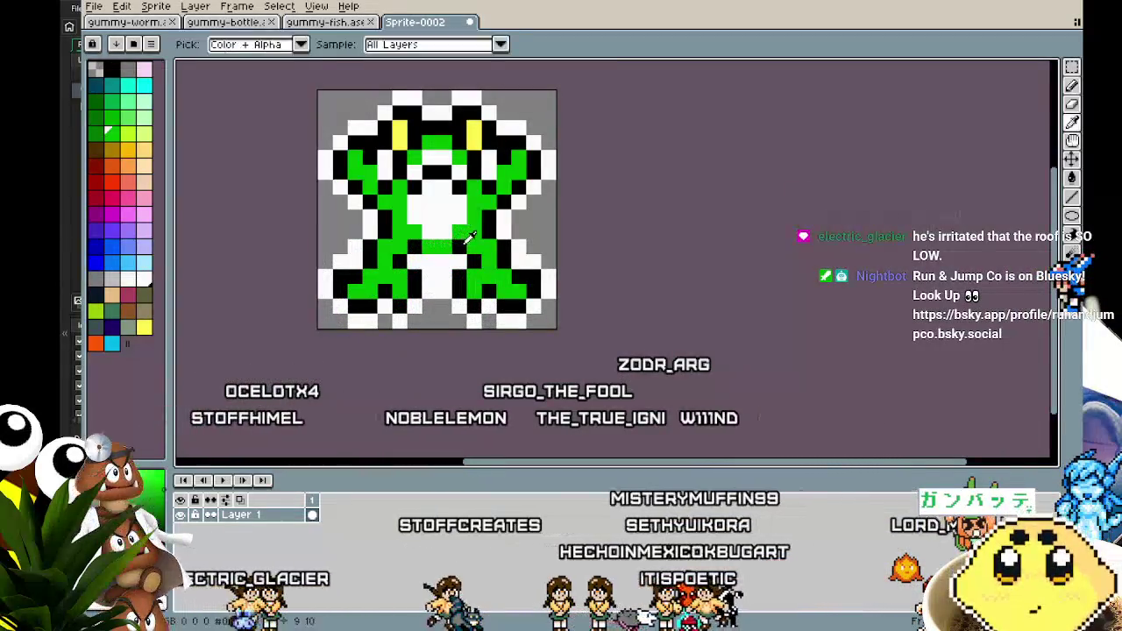
{"action": "scroll", "coordinate": [387, 382], "scroll_direction": "down", "scroll_amount": 5}
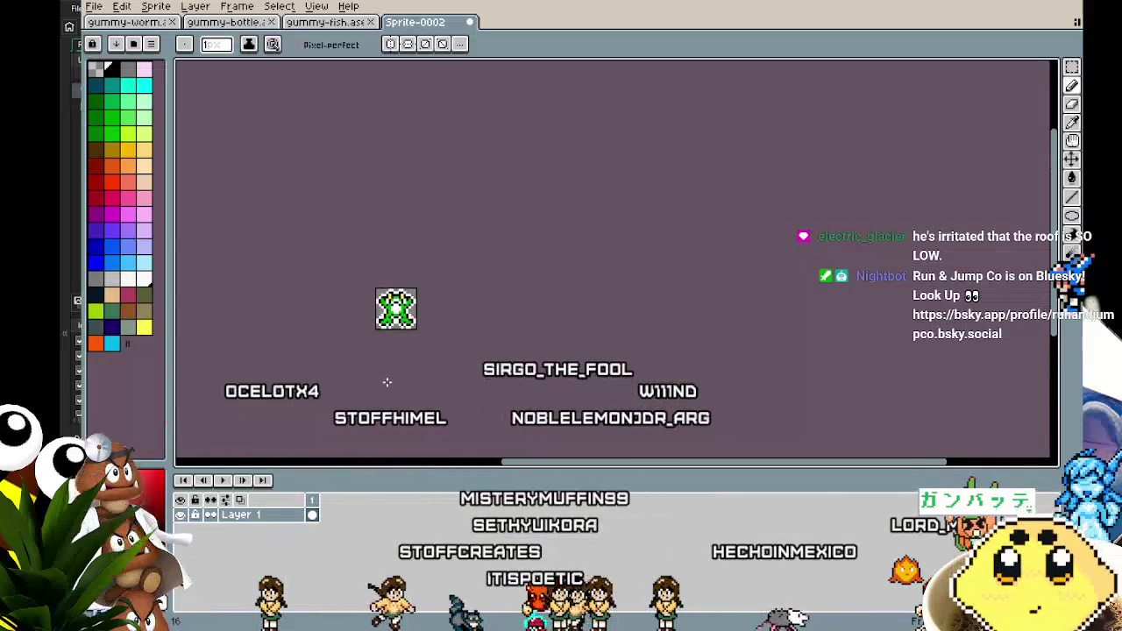
{"action": "scroll", "coordinate": [387, 382], "scroll_direction": "up", "scroll_amount": 3}
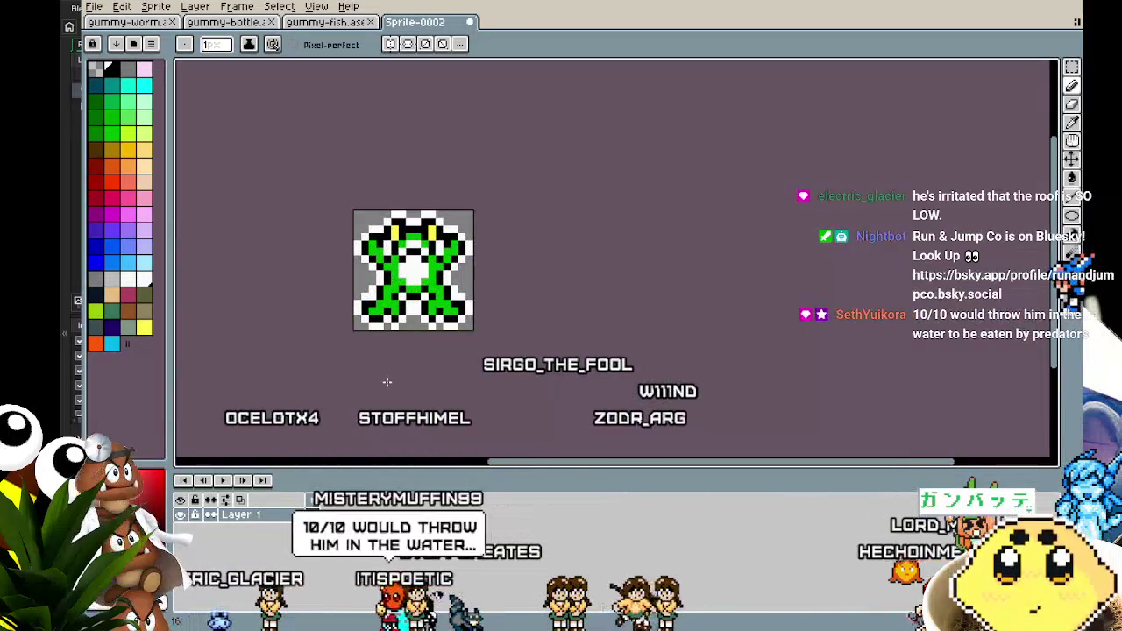
{"action": "left_click_drag", "start_coordinate": [385, 381], "coordinate": [480, 374]}
{"action": "scroll", "coordinate": [521, 259], "scroll_direction": "up", "scroll_amount": 3}
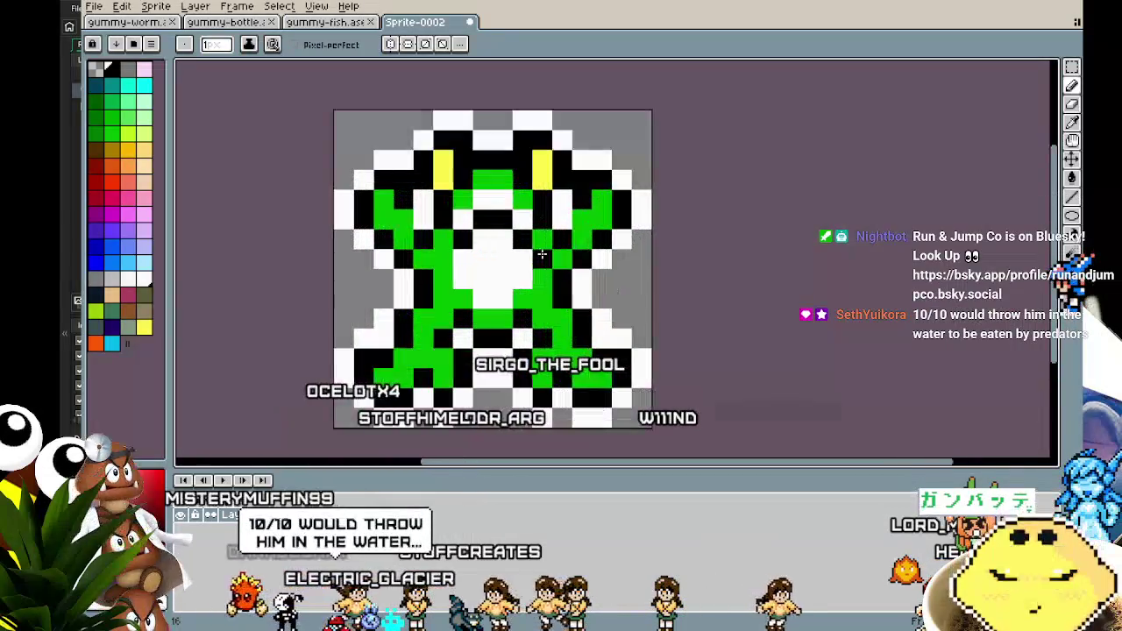
{"action": "left_click", "coordinate": [542, 223], "text": "alt"}
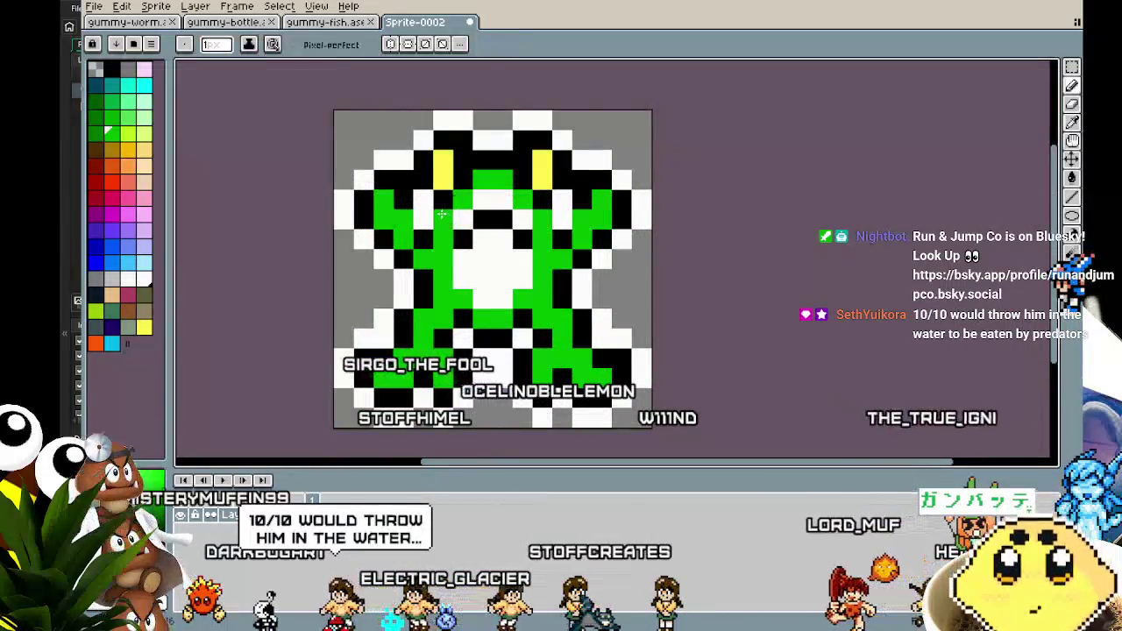
{"action": "left_click", "coordinate": [545, 206], "text": "alt"}
{"action": "scroll", "coordinate": [521, 333], "scroll_direction": "down", "scroll_amount": 5}
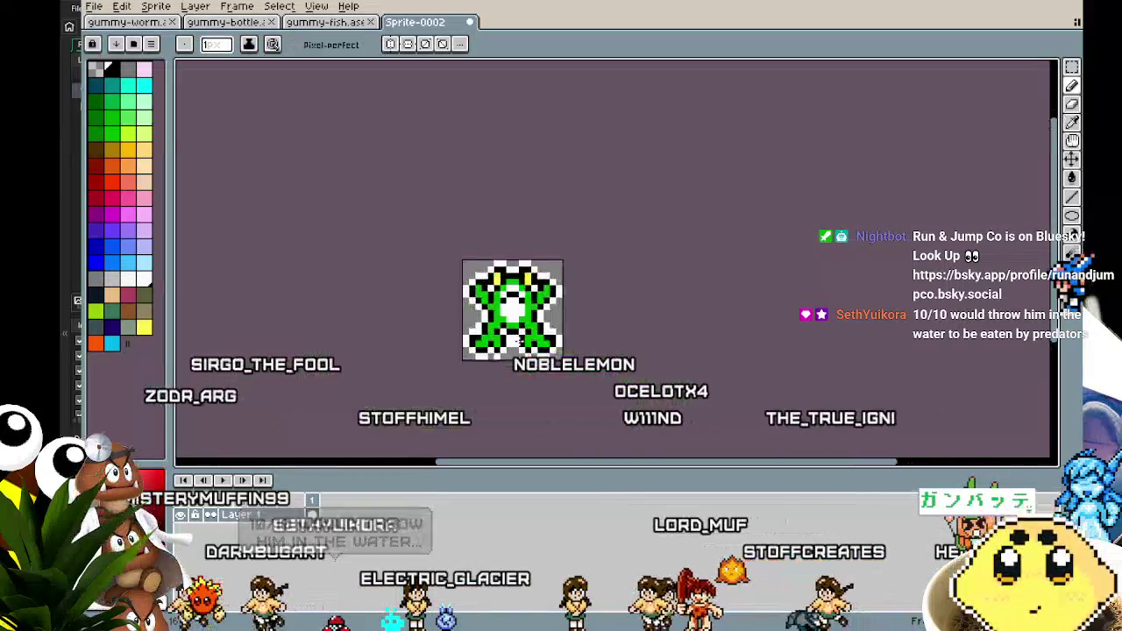
{"action": "left_click_drag", "start_coordinate": [524, 403], "coordinate": [464, 363]}
{"action": "scroll", "coordinate": [458, 359], "scroll_direction": "up", "scroll_amount": 5}
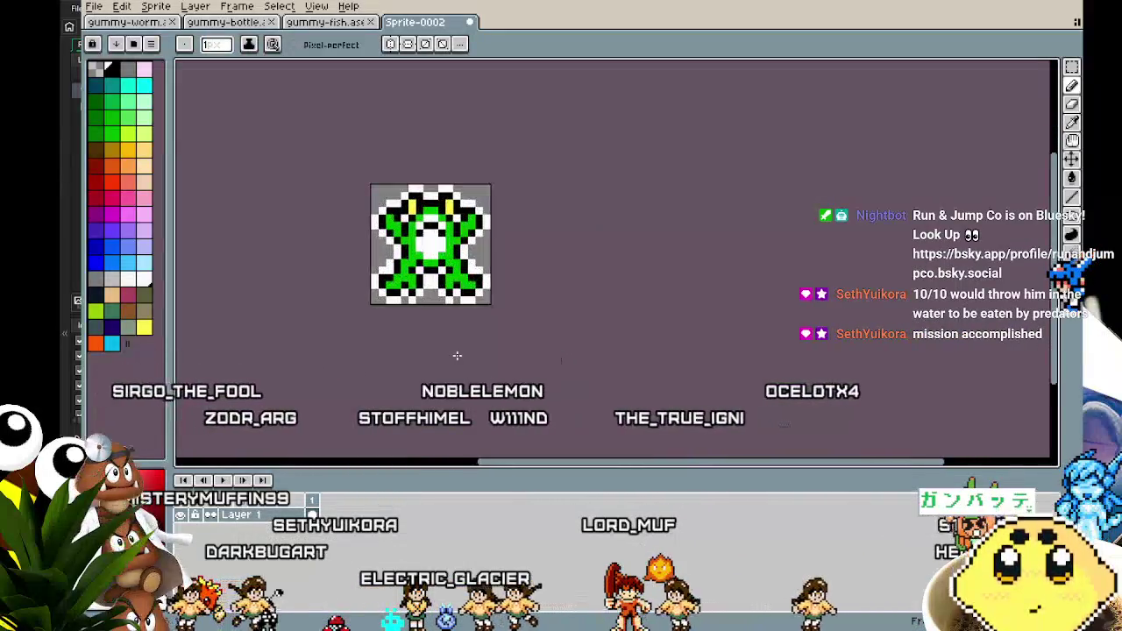
{"action": "left_click_drag", "start_coordinate": [432, 175], "coordinate": [482, 231]}
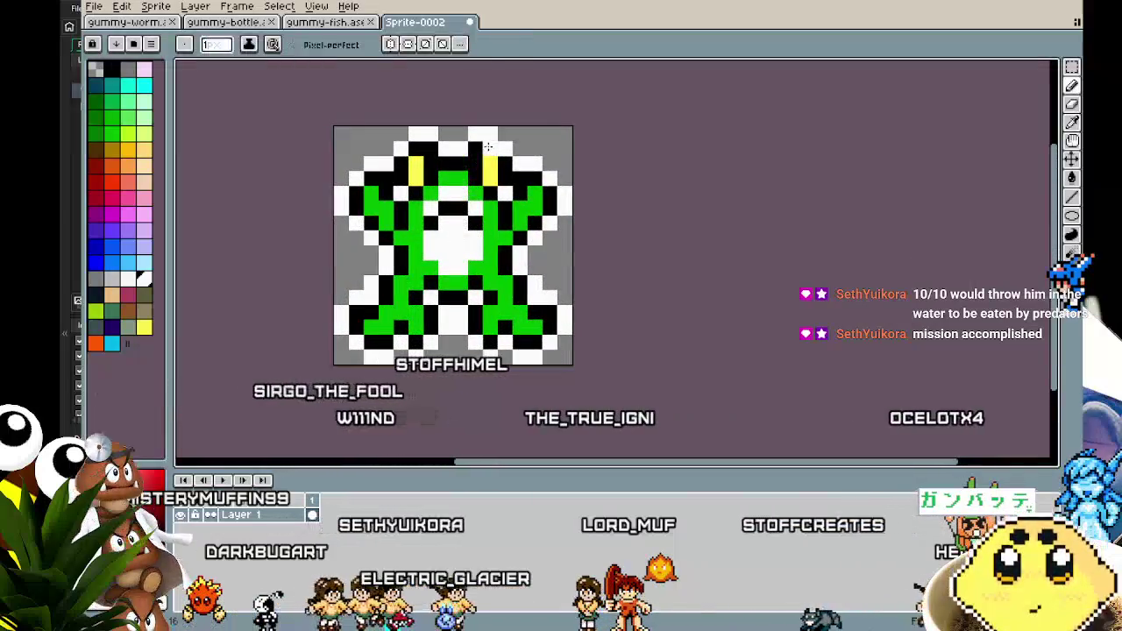
{"action": "scroll", "coordinate": [381, 292], "scroll_direction": "down", "scroll_amount": 2}
{"action": "mouse_move", "coordinate": [345, 380]}
{"action": "left_mouse_down"}
{"action": "mouse_move", "coordinate": [304, 345]}
{"action": "mouse_move", "coordinate": [376, 351]}
{"action": "left_mouse_up"}
{"action": "scroll", "coordinate": [376, 351], "scroll_direction": "up", "scroll_amount": 1}
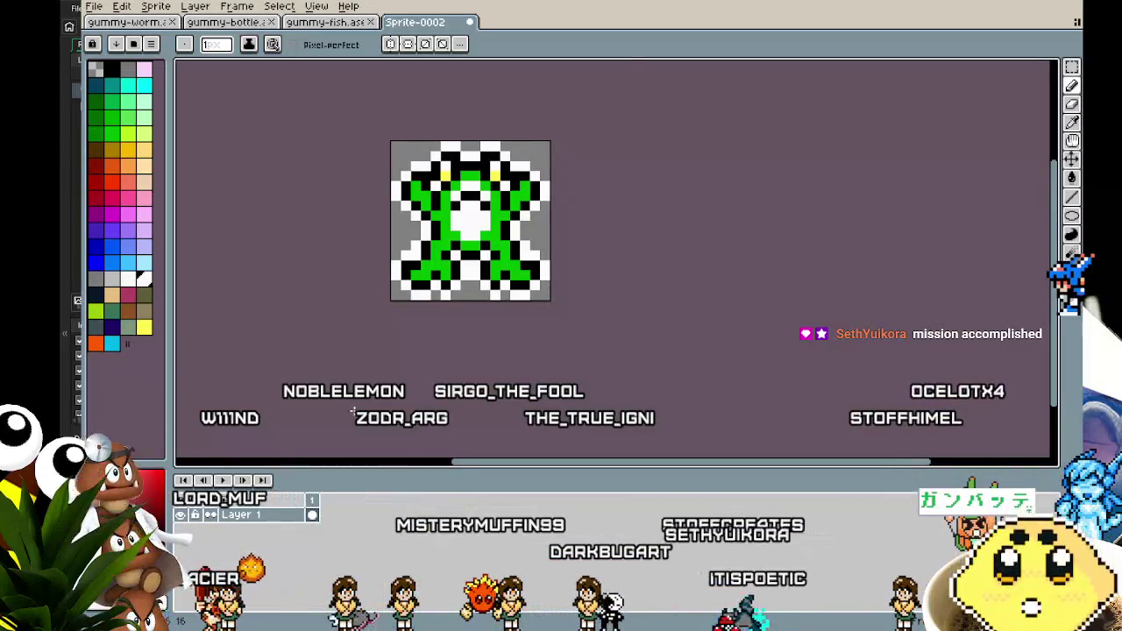
{"action": "scroll", "coordinate": [352, 411], "scroll_direction": "up", "scroll_amount": 1}
{"action": "left_click_drag", "start_coordinate": [352, 411], "coordinate": [293, 371]}
{"action": "scroll", "coordinate": [293, 371], "scroll_direction": "up", "scroll_amount": 1}
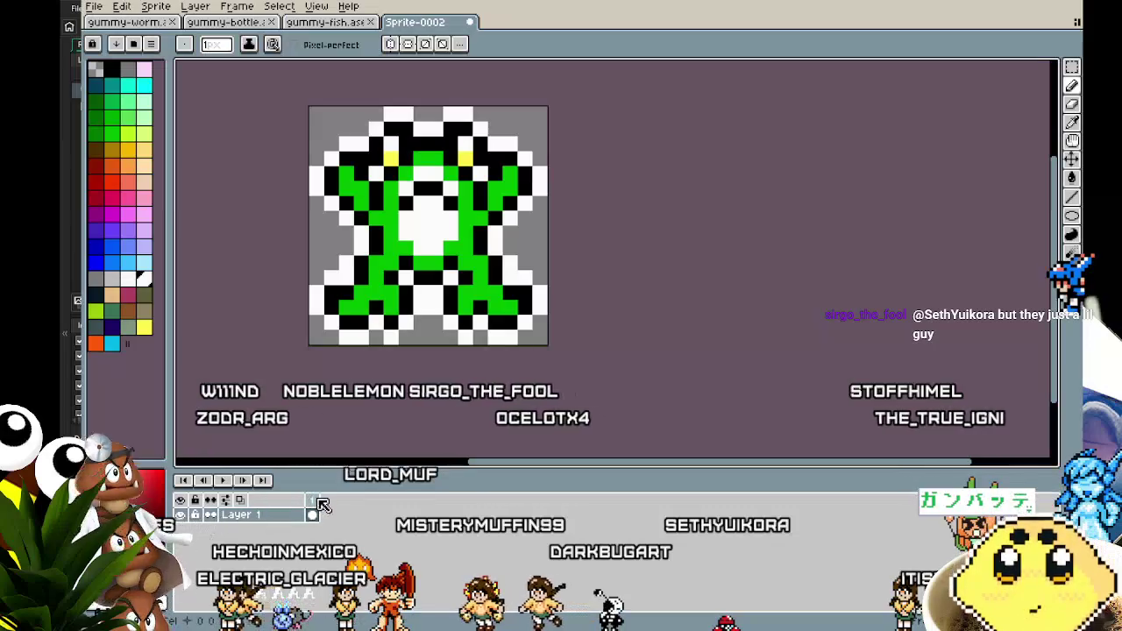
{"action": "right_click", "coordinate": [321, 504]}
Step: Add a second animation frame and shift the sprite's top nine rows down one pixel
{"action": "left_click", "coordinate": [351, 526]}
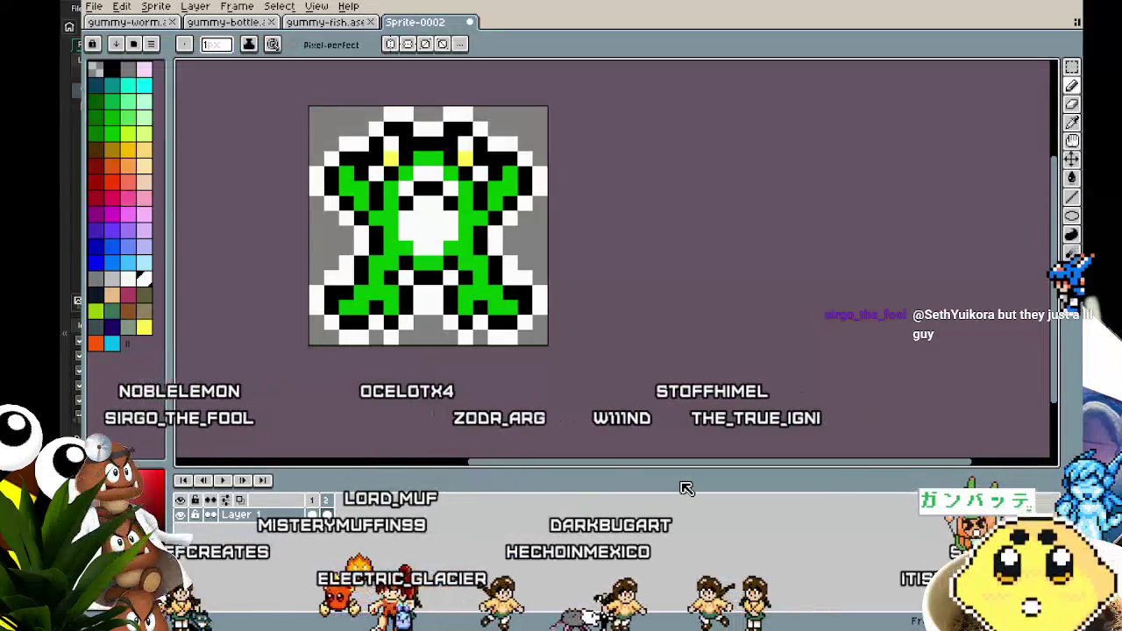
{"action": "key", "text": "m"}
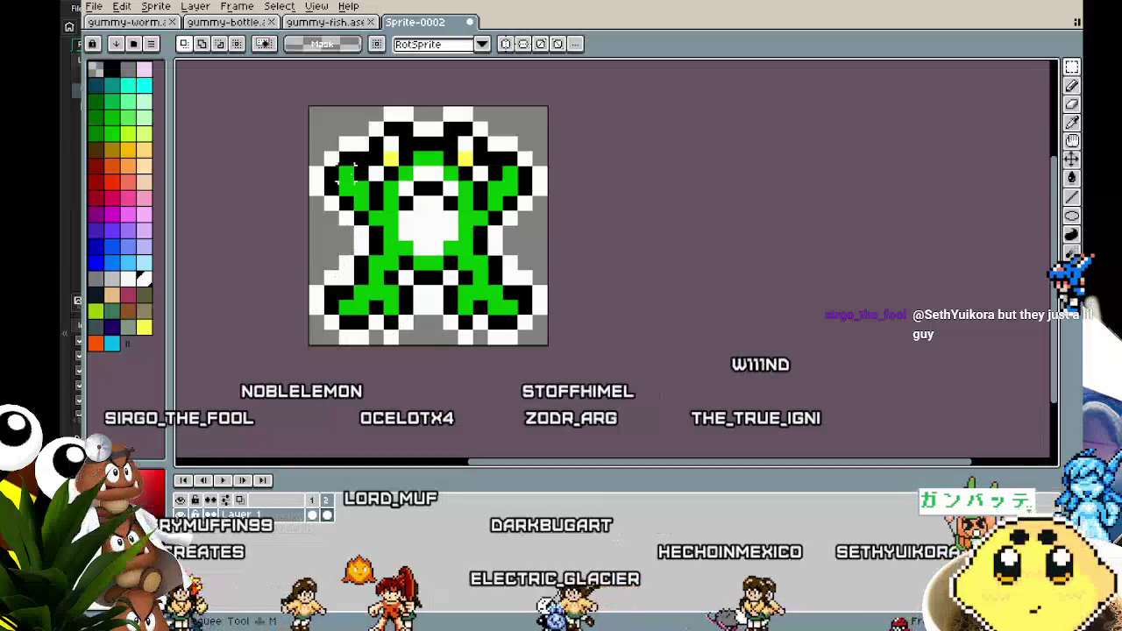
{"action": "mouse_move", "coordinate": [256, 98]}
{"action": "left_mouse_down"}
{"action": "mouse_move", "coordinate": [561, 155]}
{"action": "mouse_move", "coordinate": [597, 233]}
{"action": "left_mouse_up"}
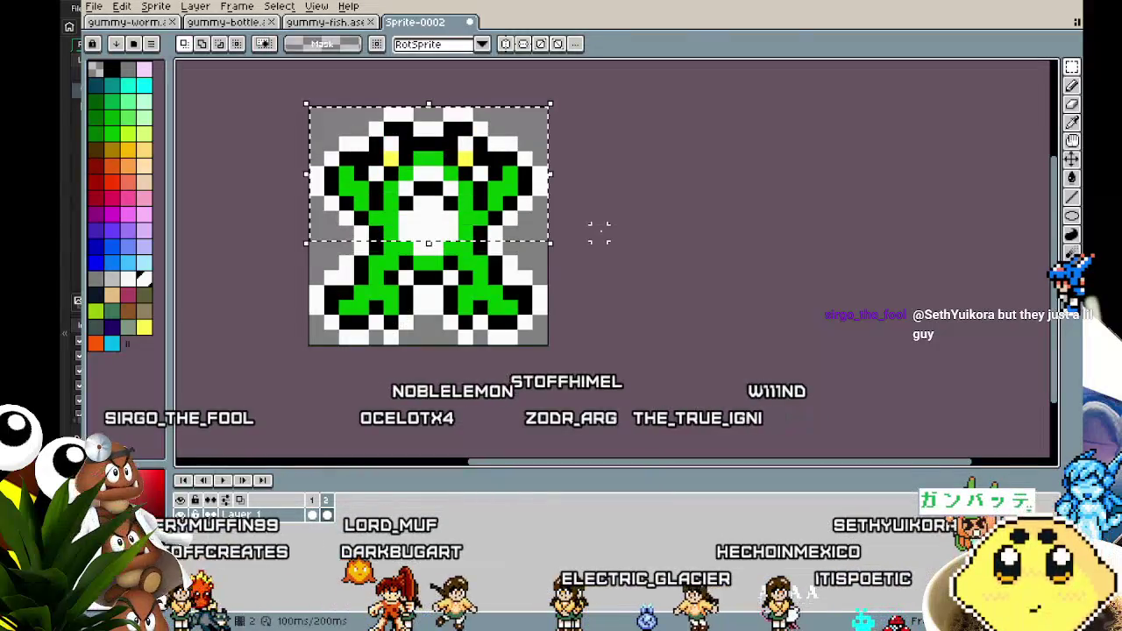
{"action": "key", "text": "Down"}
{"action": "key", "text": "Return"}
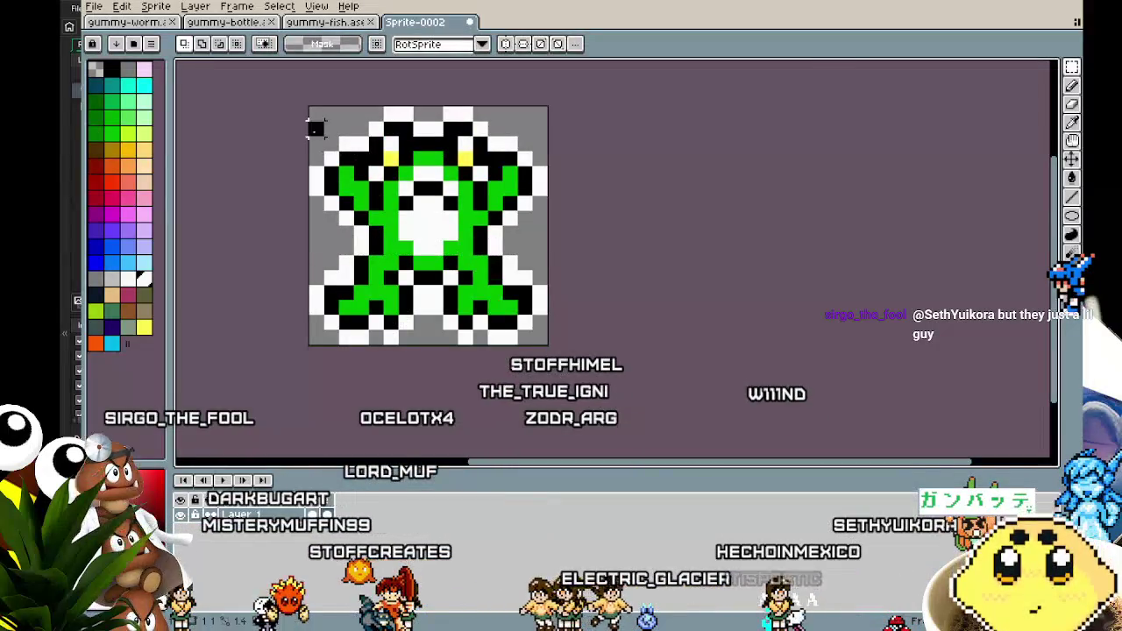
Step: Select the whole frog, squash it to 16x14 pixels, and reposition it on the canvas
{"action": "key", "text": "ctrl+a"}
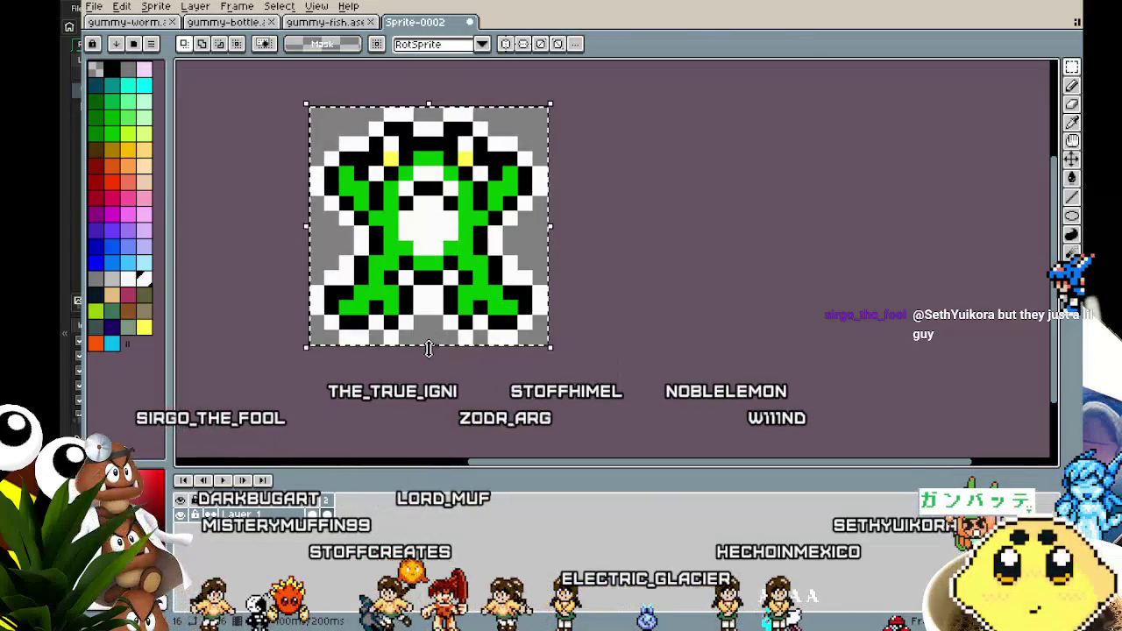
{"action": "left_click_drag", "start_coordinate": [430, 343], "coordinate": [433, 334]}
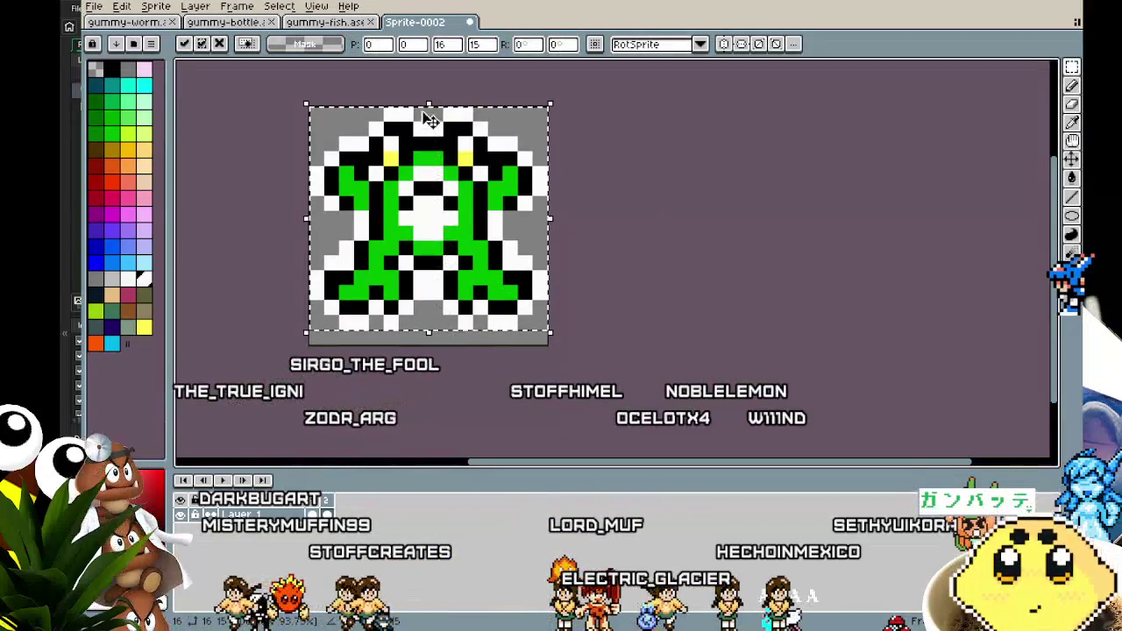
{"action": "left_click_drag", "start_coordinate": [428, 105], "coordinate": [428, 110]}
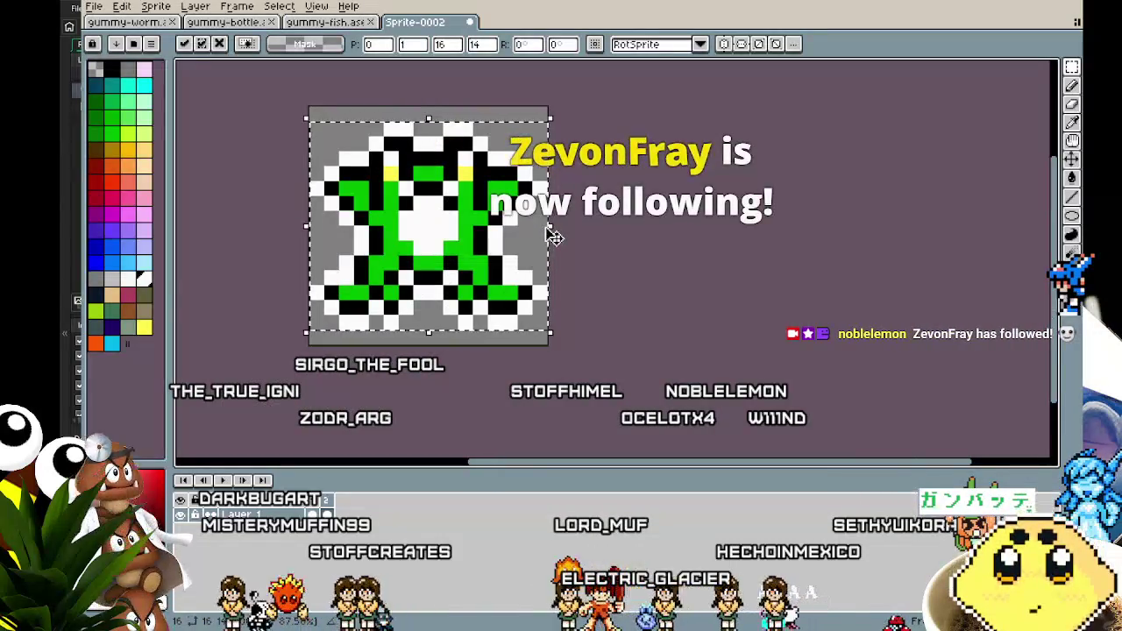
{"action": "left_click_drag", "start_coordinate": [570, 351], "coordinate": [619, 351]}
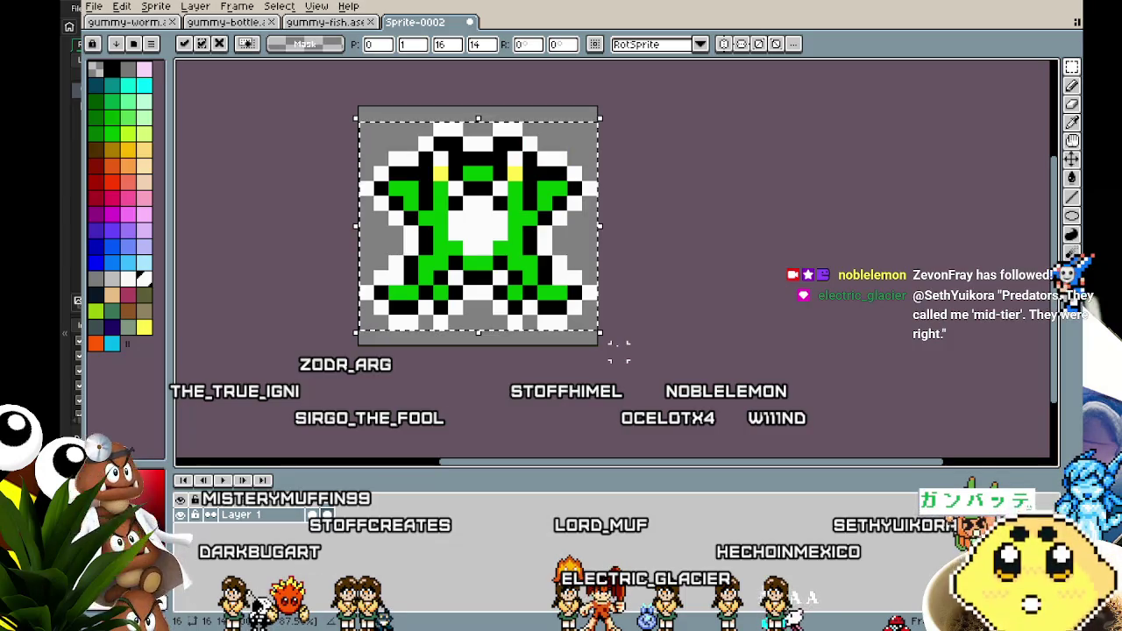
{"action": "scroll", "coordinate": [459, 243], "scroll_direction": "up", "scroll_amount": 1}
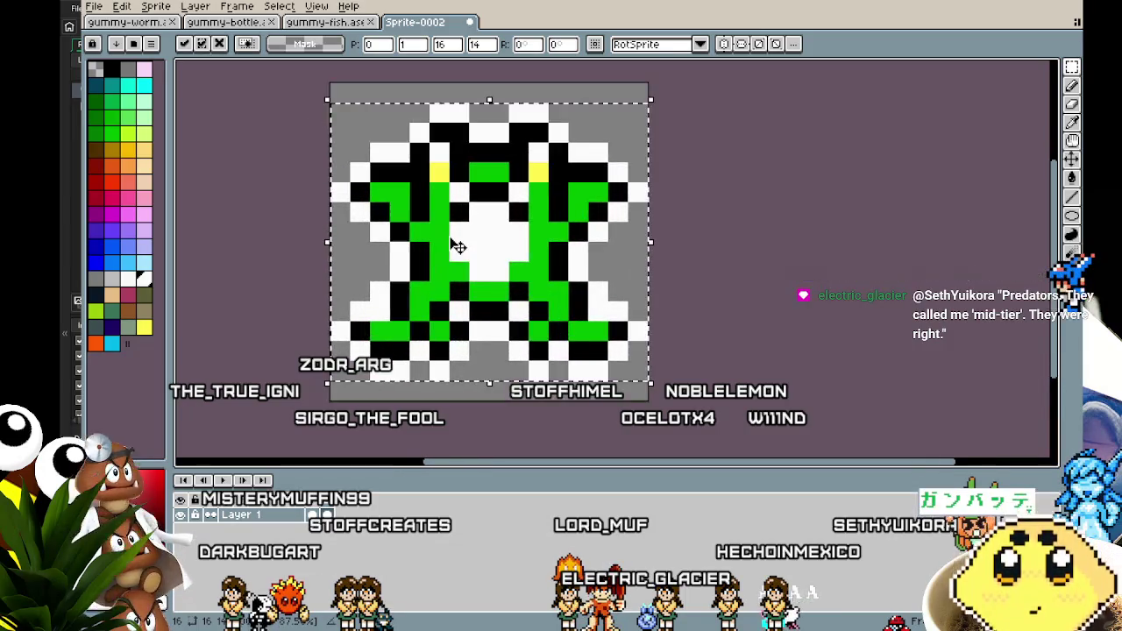
{"action": "left_click_drag", "start_coordinate": [459, 243], "coordinate": [383, 228]}
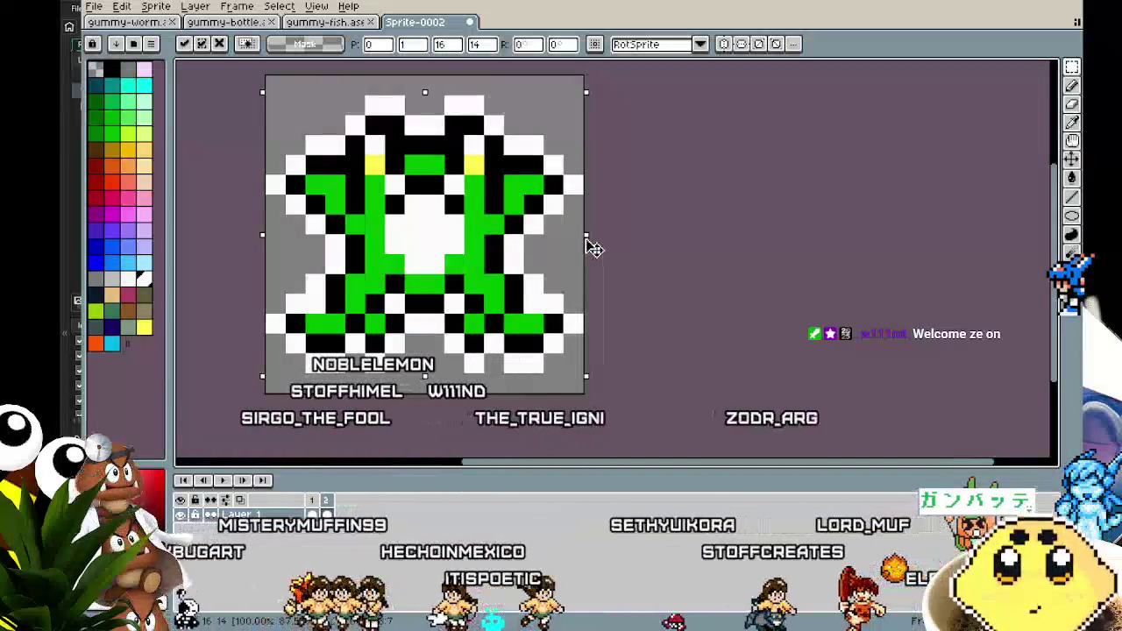
{"action": "key", "text": "ctrl+a"}
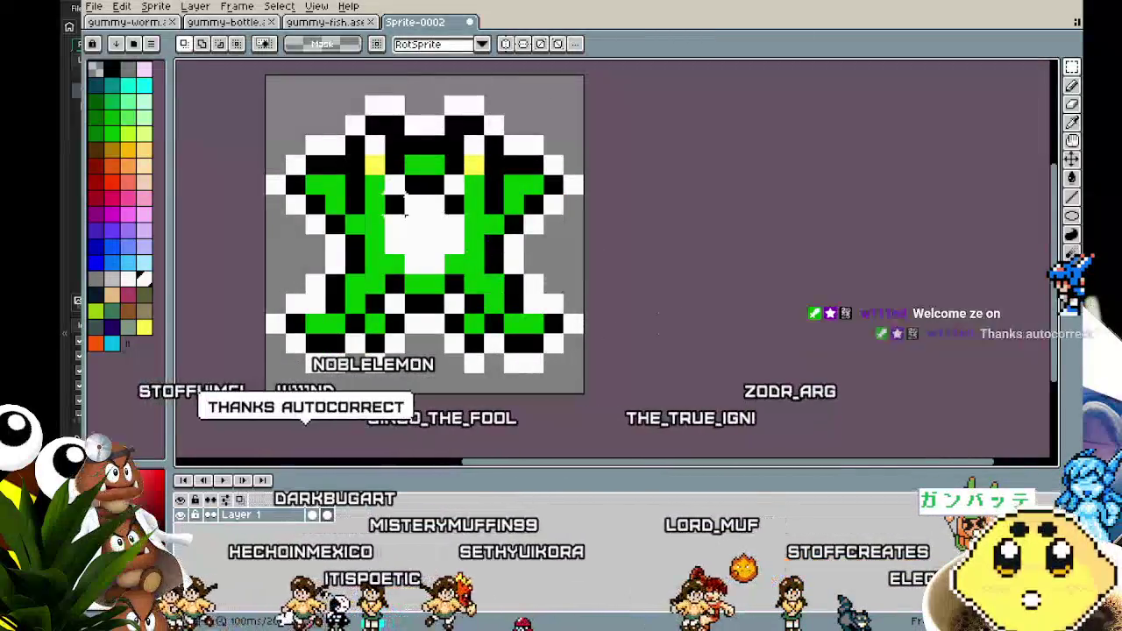
Step: Squash the frog in frame 2 to 16x14 and apply the transform
{"action": "left_click_drag", "start_coordinate": [426, 394], "coordinate": [434, 376]}
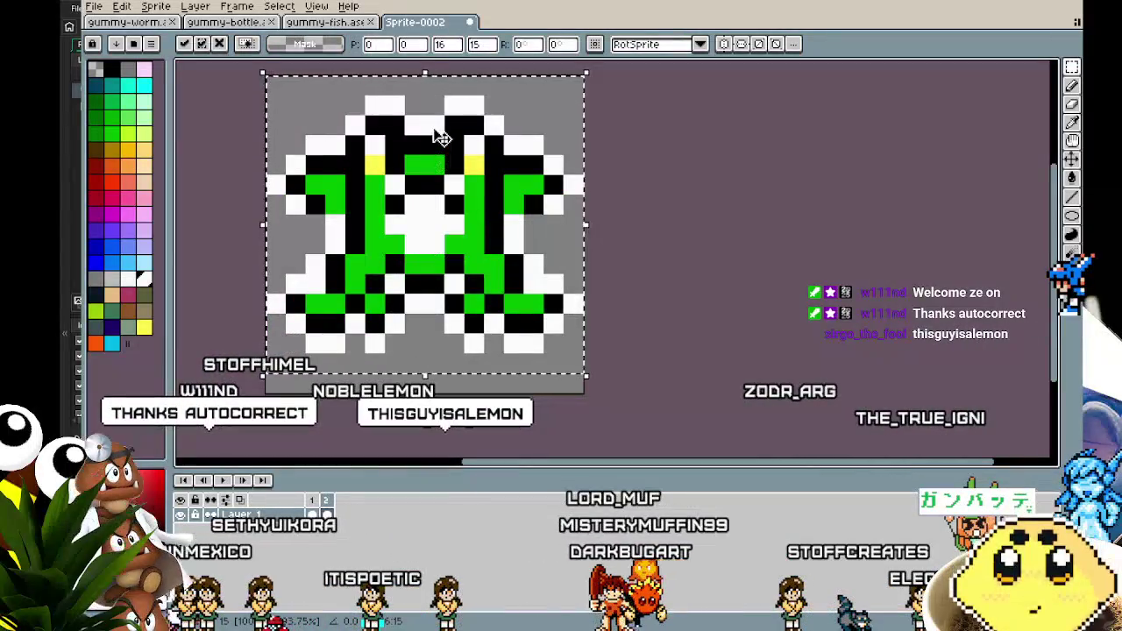
{"action": "mouse_move", "coordinate": [423, 73]}
{"action": "left_mouse_down"}
{"action": "mouse_move", "coordinate": [429, 94]}
{"action": "mouse_move", "coordinate": [431, 77]}
{"action": "left_mouse_up"}
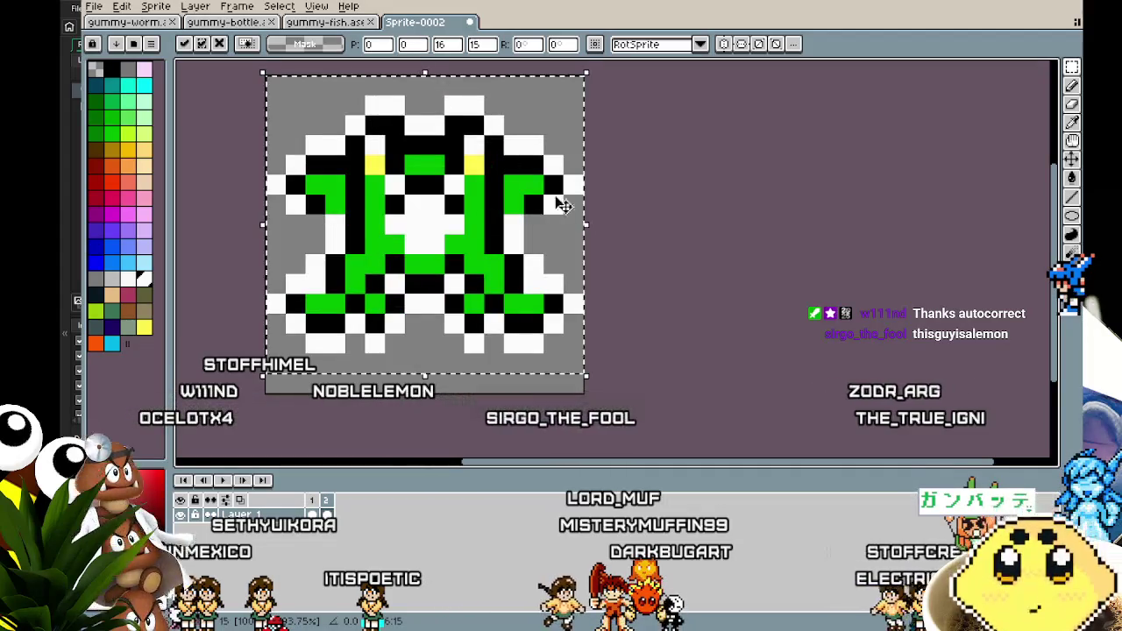
{"action": "left_click", "coordinate": [692, 283]}
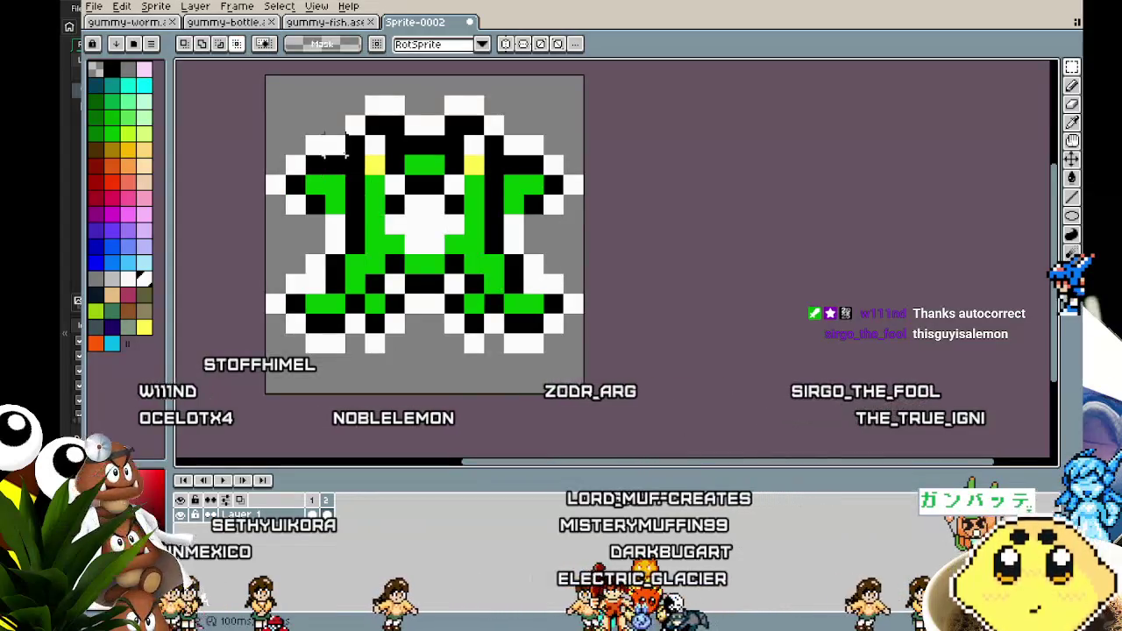
Step: Play the two-frame bounce preview, then try marquee selections on the frog's upper-left area
{"action": "key", "text": "Return"}
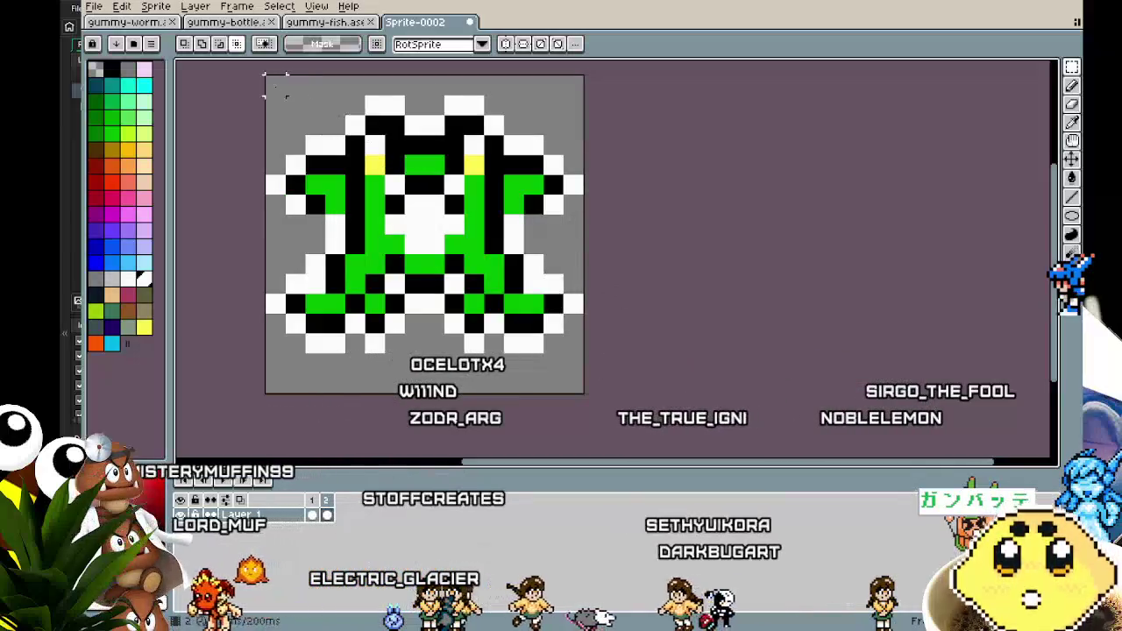
{"action": "left_click_drag", "start_coordinate": [266, 77], "coordinate": [522, 198]}
{"action": "left_click", "coordinate": [533, 244]}
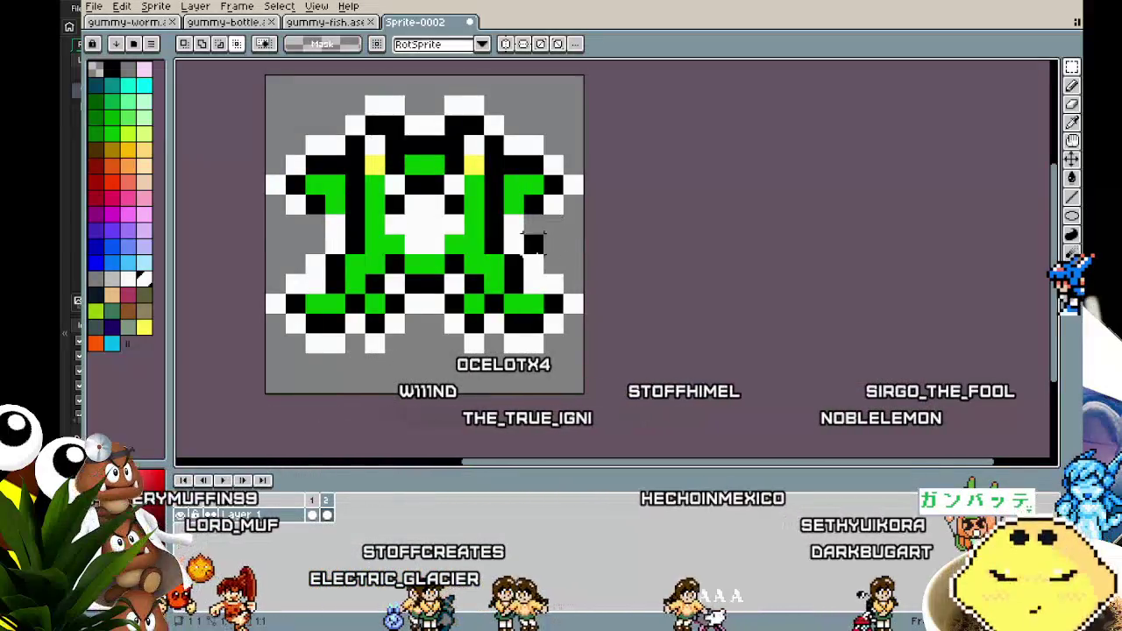
{"action": "left_click_drag", "start_coordinate": [266, 76], "coordinate": [583, 236]}
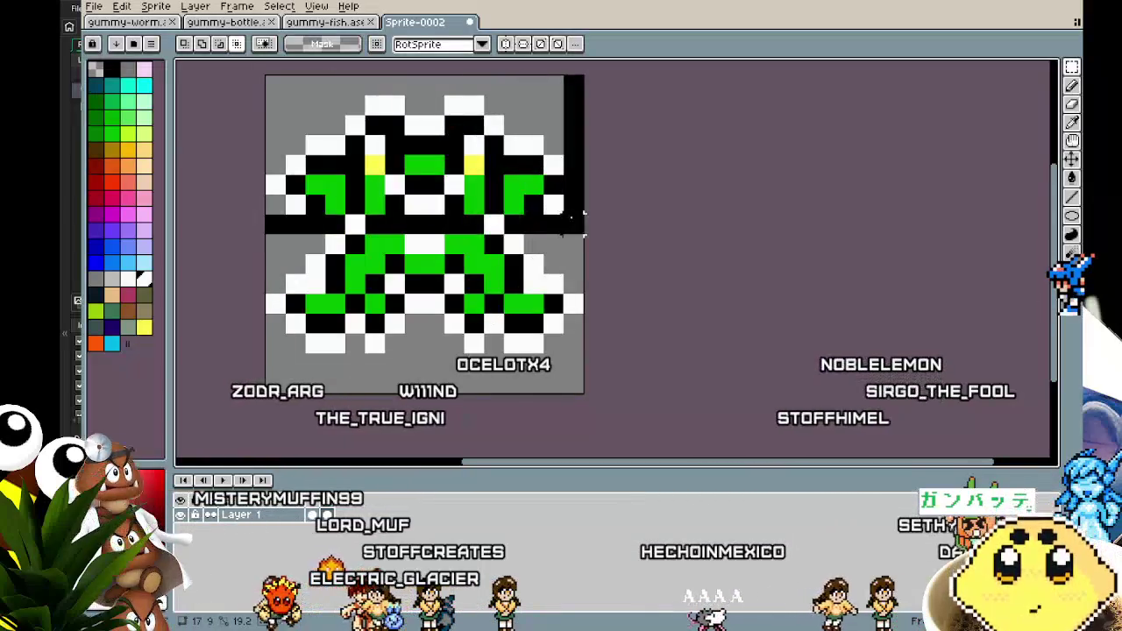
{"action": "left_click", "coordinate": [582, 213]}
{"action": "scroll", "coordinate": [517, 233], "scroll_direction": "down", "scroll_amount": 3}
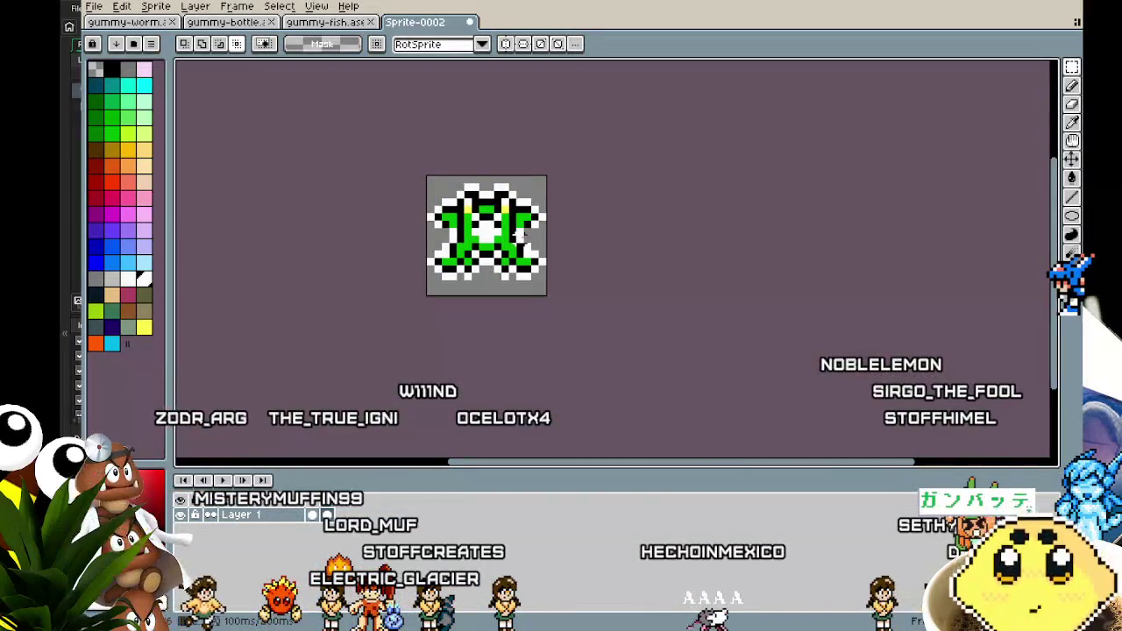
Step: Test a selection on the frog, step through the gummy-fish animation, then return to Sprite-0002
{"action": "scroll", "coordinate": [518, 236], "scroll_direction": "up", "scroll_amount": 2}
{"action": "left_click_drag", "start_coordinate": [337, 123], "coordinate": [559, 254]}
{"action": "left_click", "coordinate": [541, 316]}
{"action": "scroll", "coordinate": [442, 386], "scroll_direction": "down", "scroll_amount": 3}
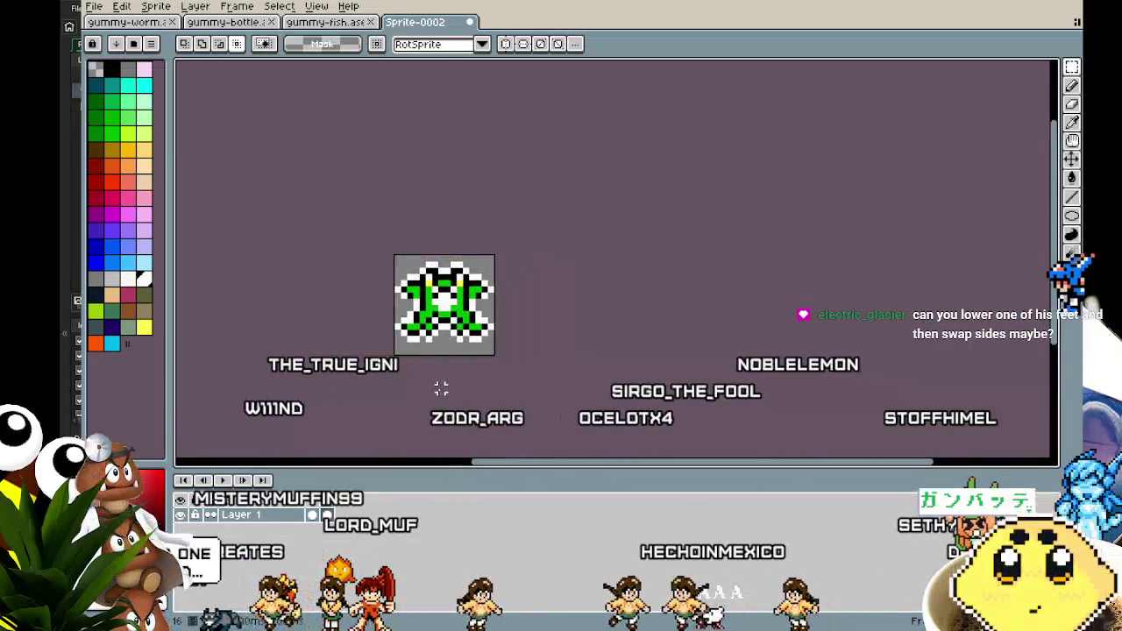
{"action": "key", "text": "ctrl+shift+Tab"}
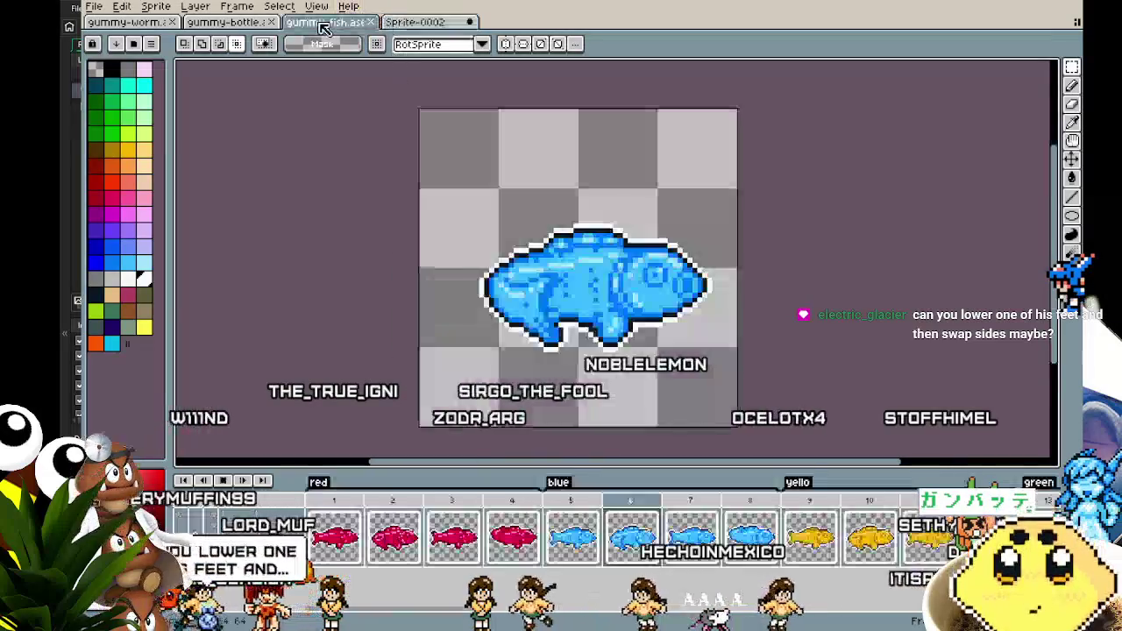
{"action": "mouse_move", "coordinate": [504, 173]}
{"action": "left_mouse_down"}
{"action": "mouse_move", "coordinate": [571, 243]}
{"action": "mouse_move", "coordinate": [501, 147]}
{"action": "left_mouse_up"}
{"action": "key", "text": "Right"}
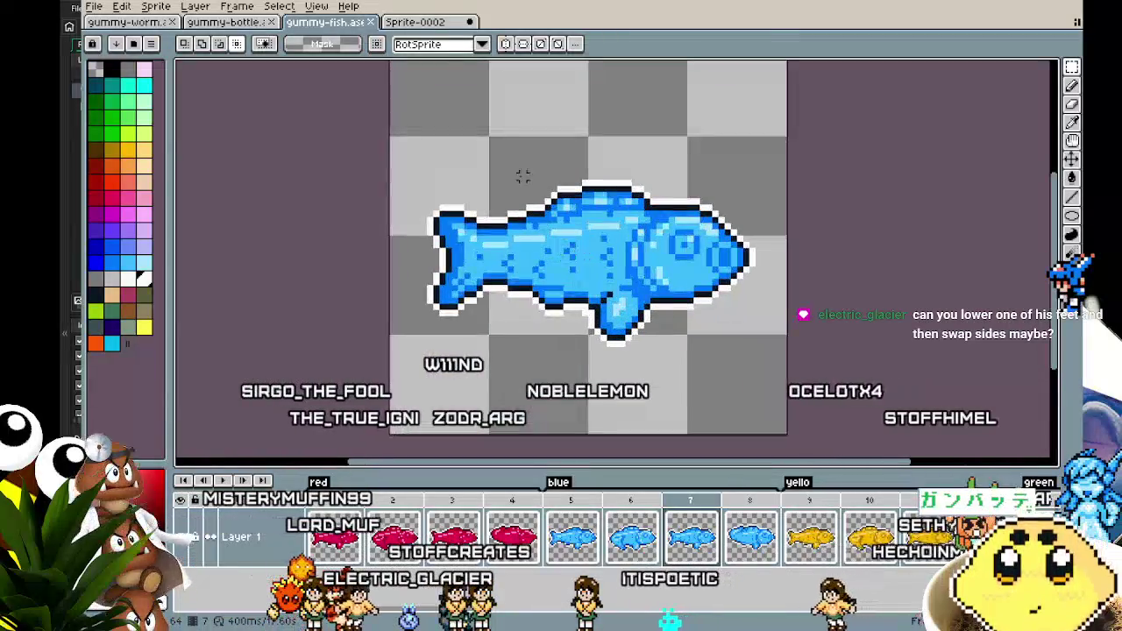
{"action": "left_click", "coordinate": [432, 24]}
{"action": "scroll", "coordinate": [379, 227], "scroll_direction": "up", "scroll_amount": 3}
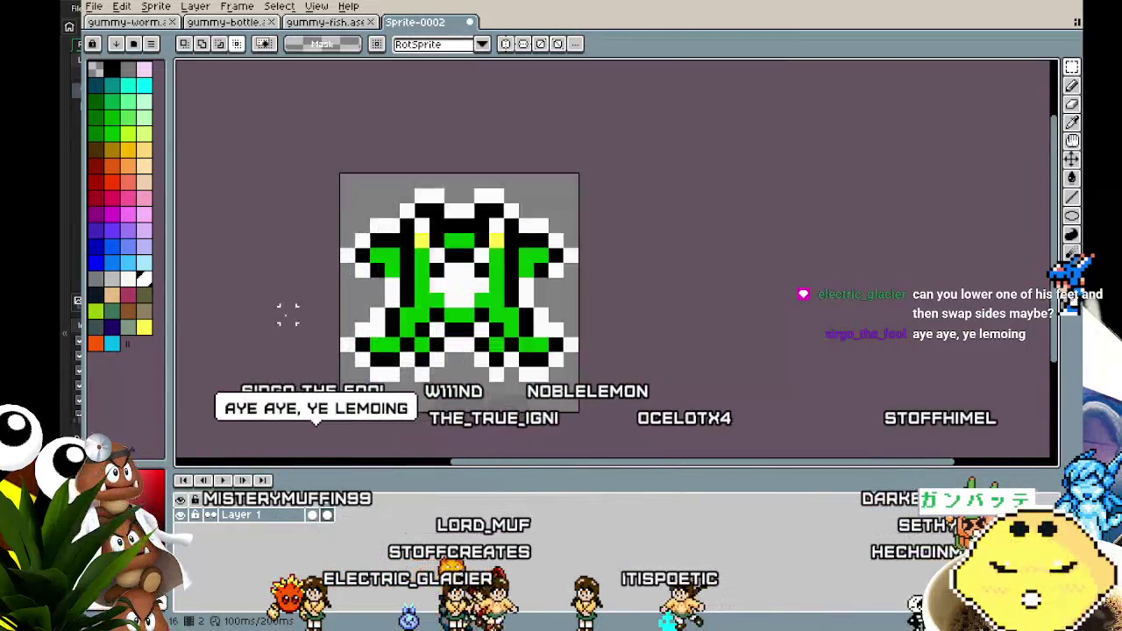
Step: Save the frog sprite as gummy-frog in the 'fast fish game' folder
{"action": "key", "text": "ctrl+s"}
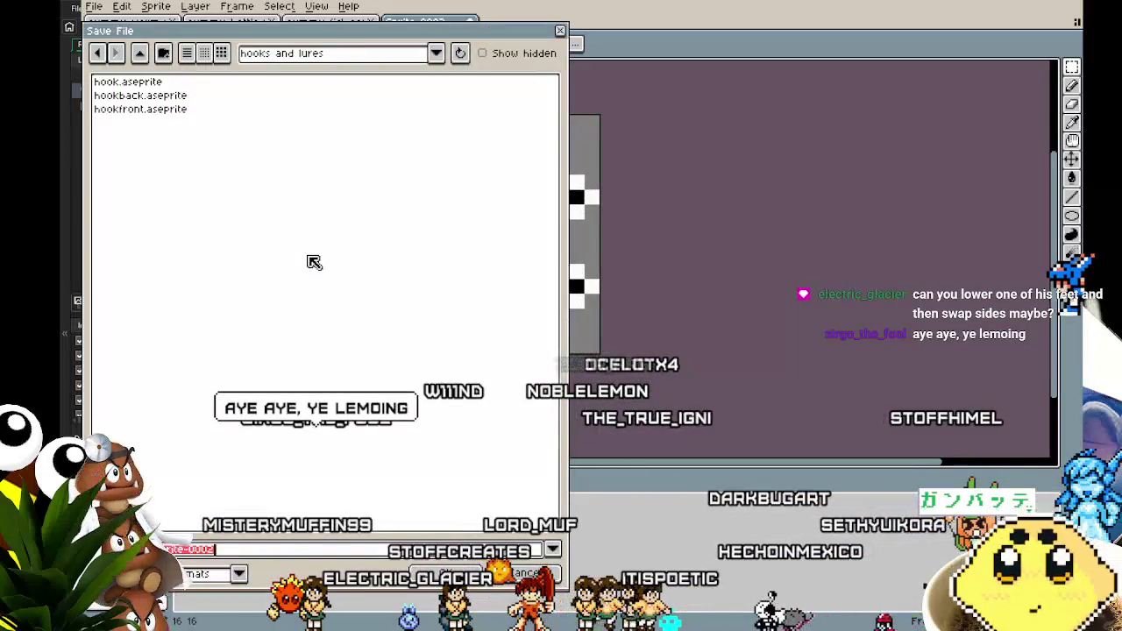
{"action": "left_click", "coordinate": [138, 54]}
{"action": "left_click", "coordinate": [139, 54]}
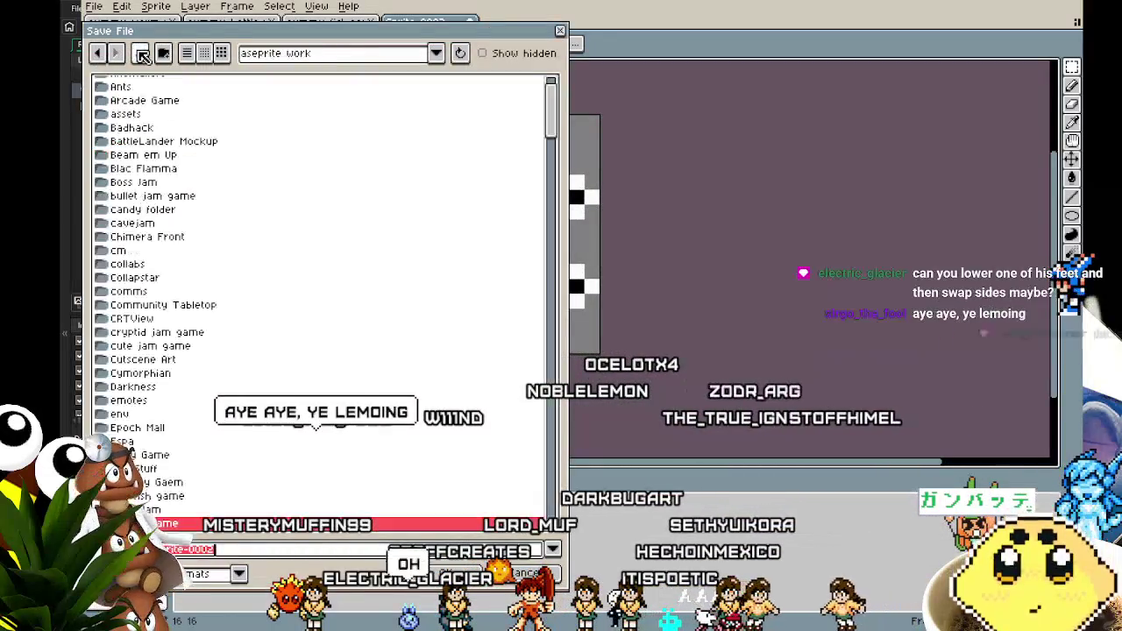
{"action": "scroll", "coordinate": [215, 376], "scroll_direction": "down", "scroll_amount": 4}
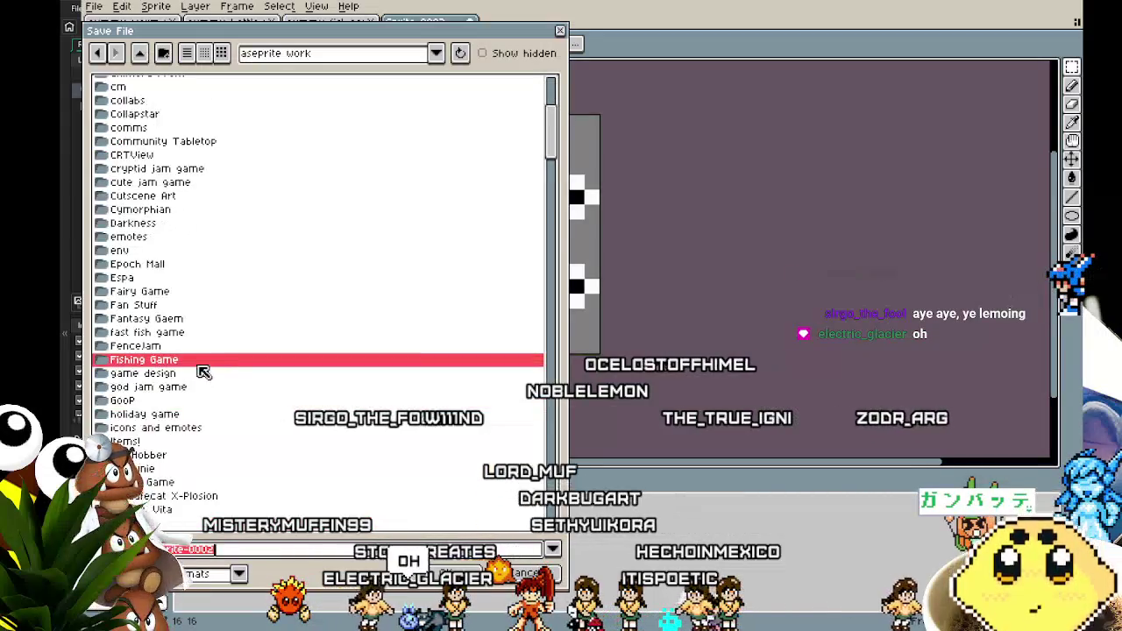
{"action": "double_click", "coordinate": [154, 333]}
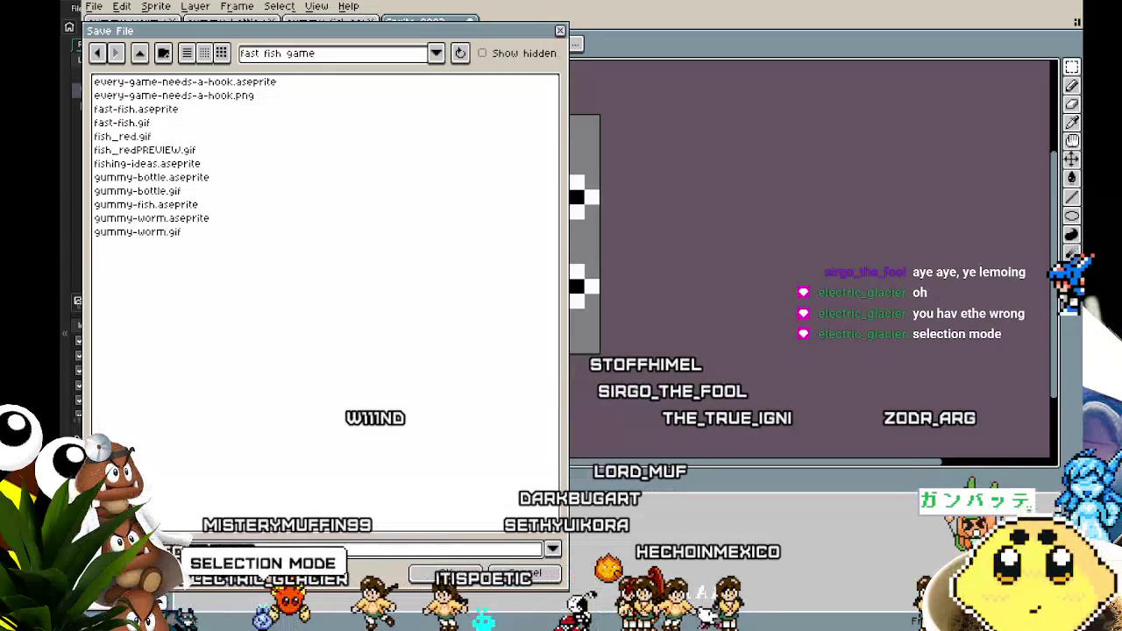
{"action": "key", "text": "Return"}
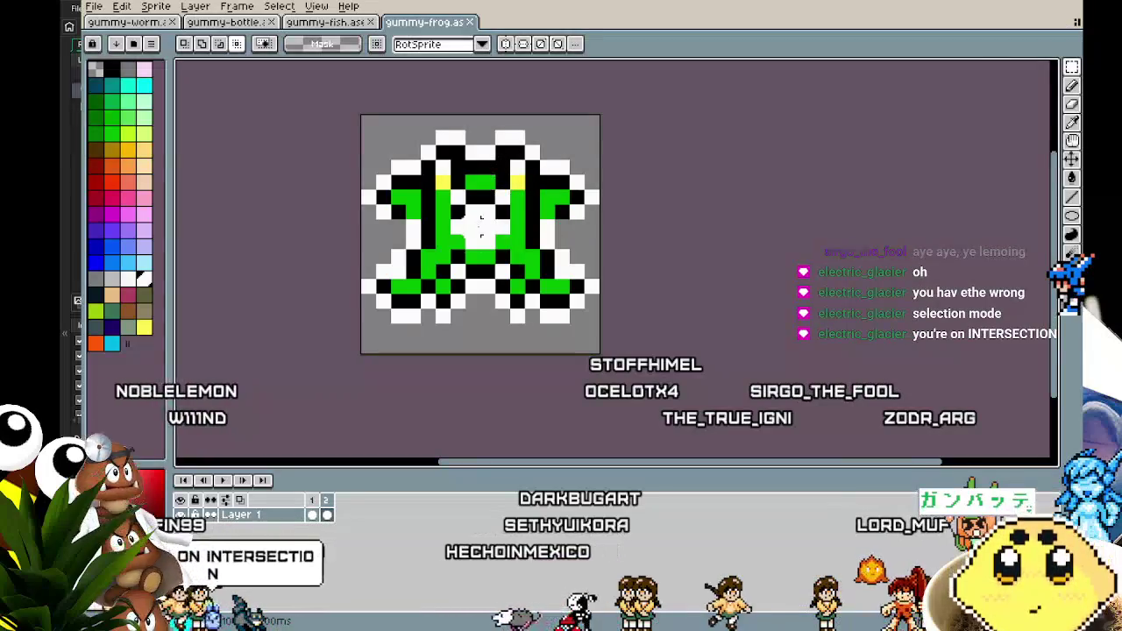
Step: Nudge the frog's top half down one pixel using a New-mode marquee selection
{"action": "left_click_drag", "start_coordinate": [458, 285], "coordinate": [426, 306]}
{"action": "scroll", "coordinate": [424, 306], "scroll_direction": "up", "scroll_amount": 1}
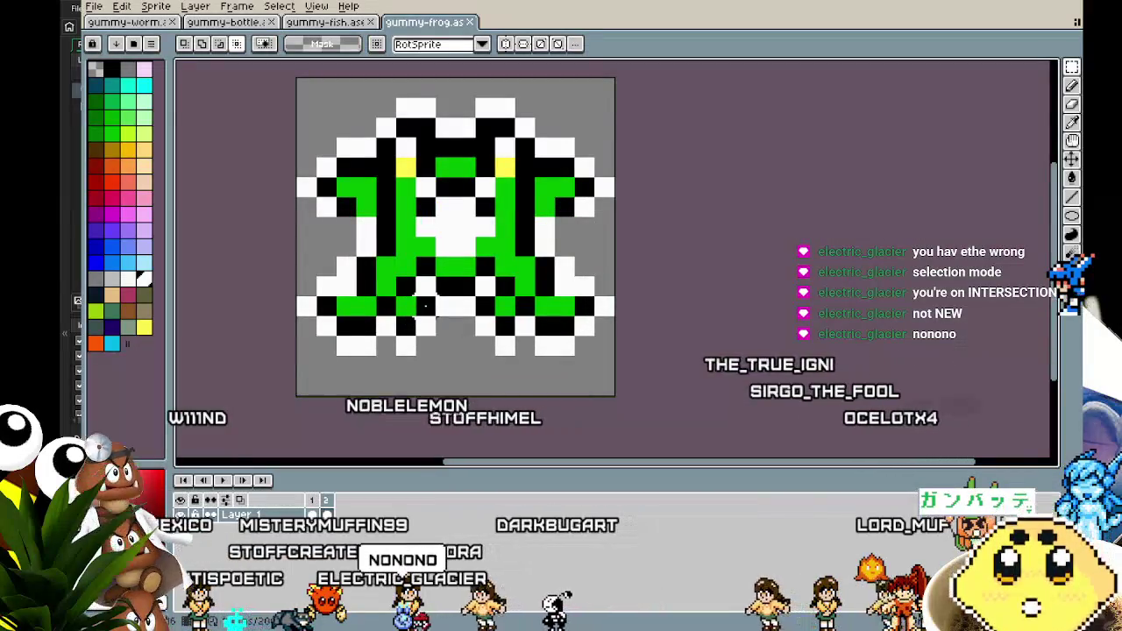
{"action": "left_click", "coordinate": [194, 43]}
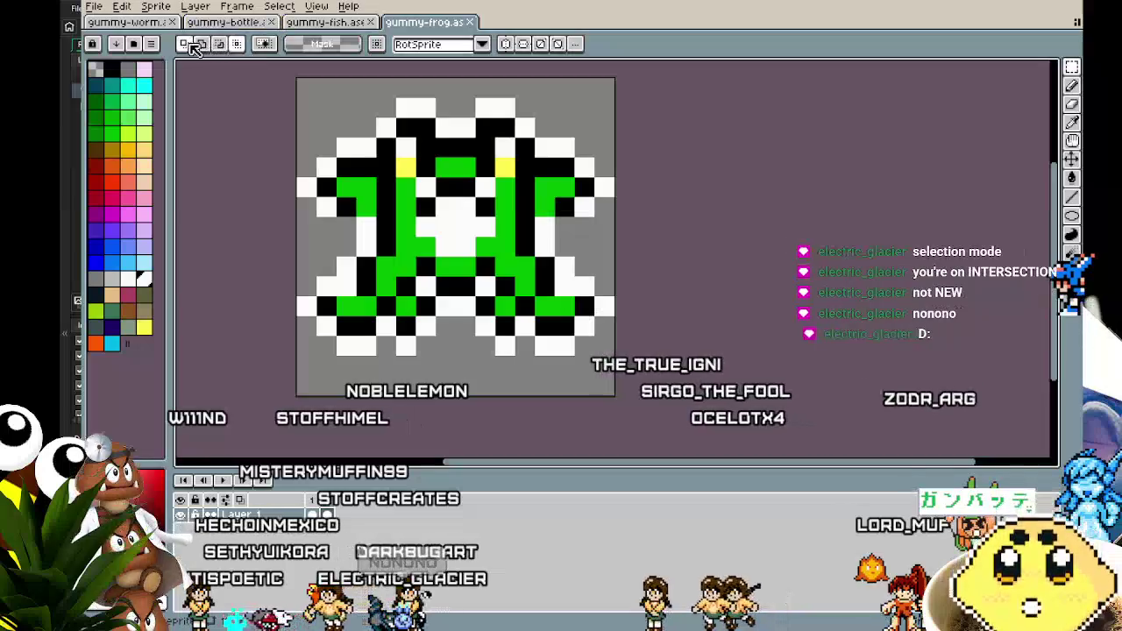
{"action": "left_click_drag", "start_coordinate": [357, 278], "coordinate": [272, 360]}
{"action": "mouse_move", "coordinate": [243, 103]}
{"action": "left_mouse_down"}
{"action": "mouse_move", "coordinate": [456, 180]}
{"action": "mouse_move", "coordinate": [605, 258]}
{"action": "left_mouse_up"}
{"action": "key", "text": "Down"}
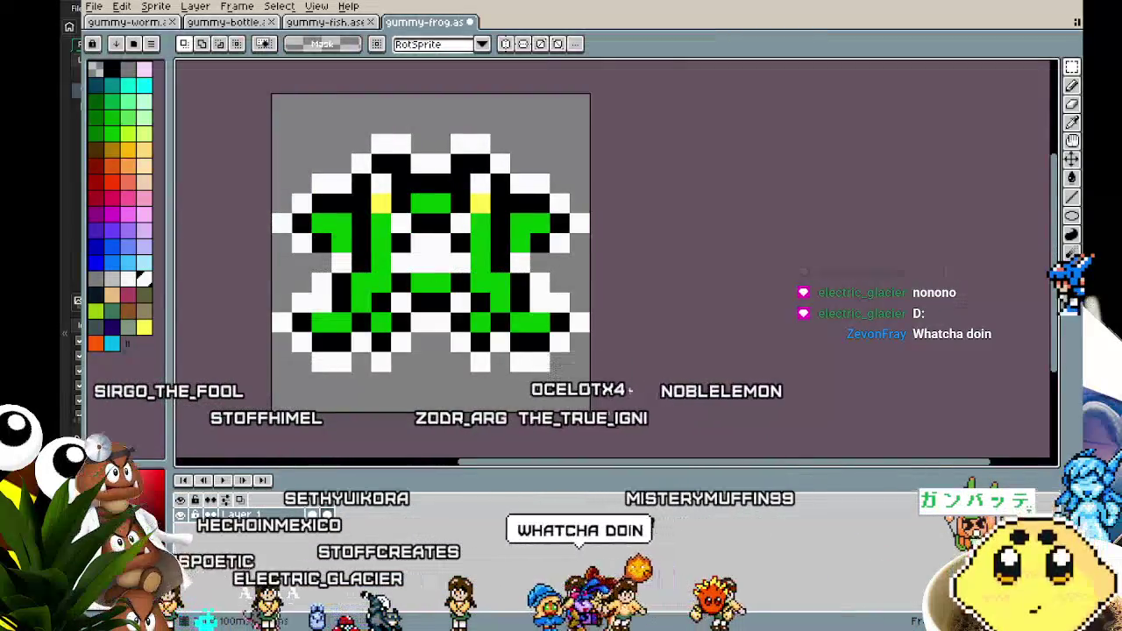
Step: Check the gummy bottle and fish sprites, then return to the gummy frog
{"action": "scroll", "coordinate": [386, 345], "scroll_direction": "up", "scroll_amount": 1}
{"action": "scroll", "coordinate": [387, 347], "scroll_direction": "down", "scroll_amount": 2}
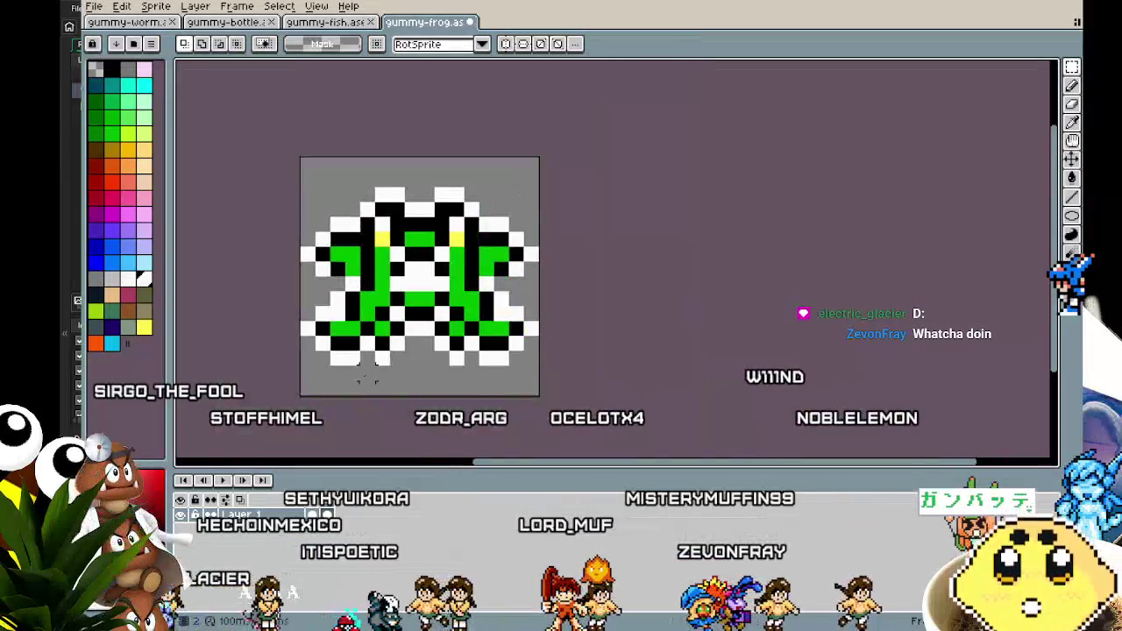
{"action": "key", "text": "ctrl+shift+Tab"}
{"action": "key", "text": "ctrl+shift+Tab"}
{"action": "key", "text": "Return"}
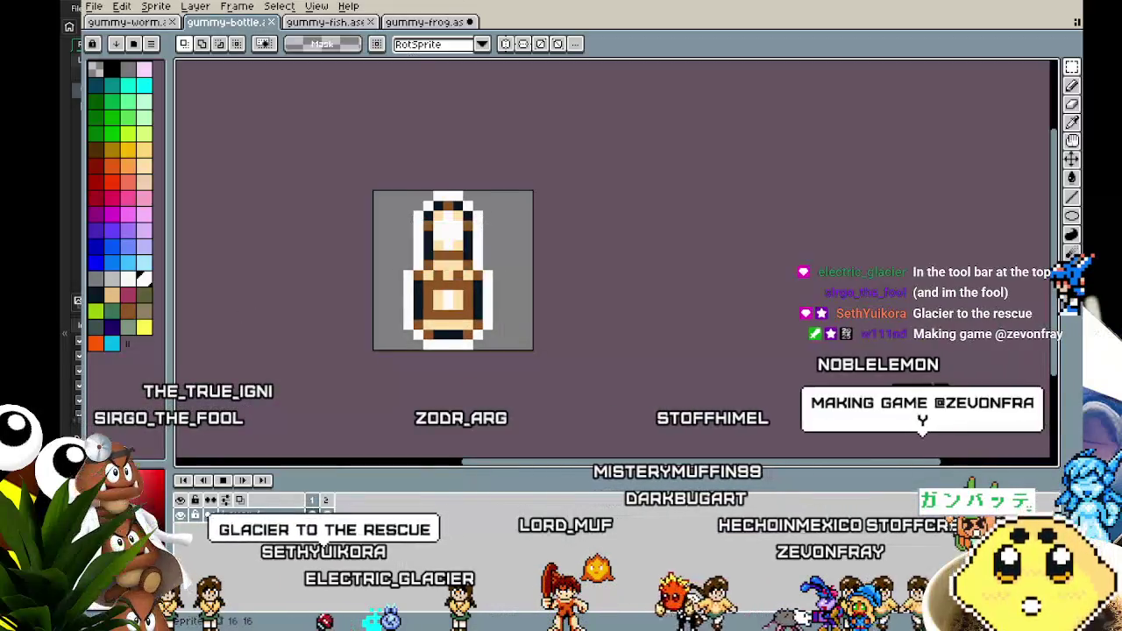
{"action": "key", "text": "ctrl+Tab"}
{"action": "key", "text": "ctrl+Tab"}
{"action": "left_click", "coordinate": [336, 23]}
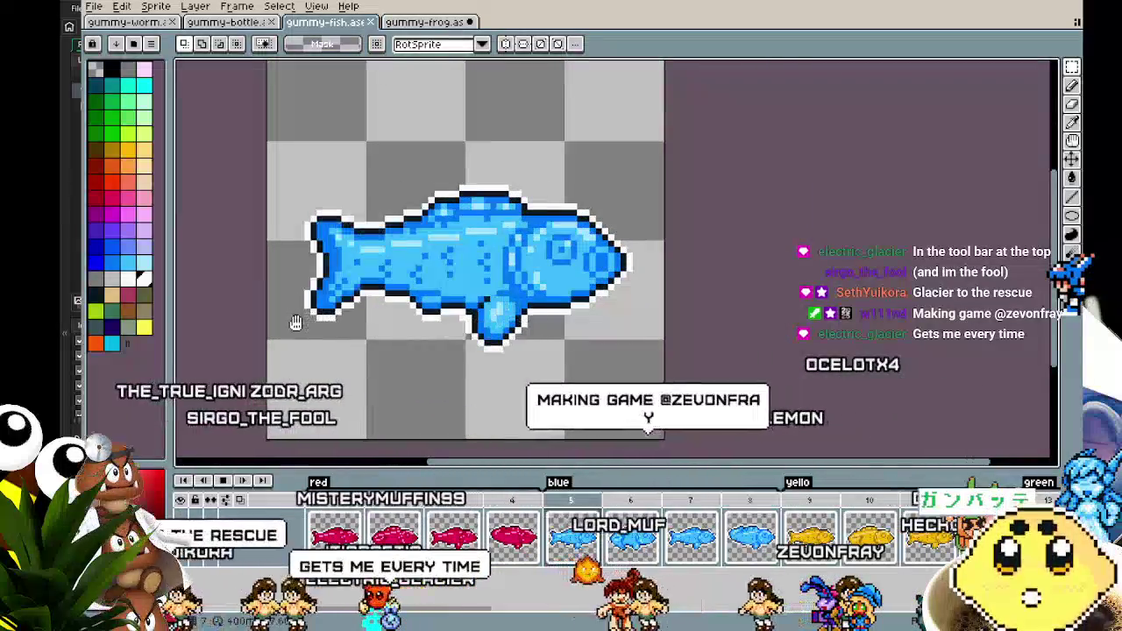
{"action": "mouse_move", "coordinate": [276, 379]}
{"action": "left_mouse_down"}
{"action": "mouse_move", "coordinate": [348, 381]}
{"action": "mouse_move", "coordinate": [303, 379]}
{"action": "left_mouse_up"}
{"action": "left_click", "coordinate": [419, 23]}
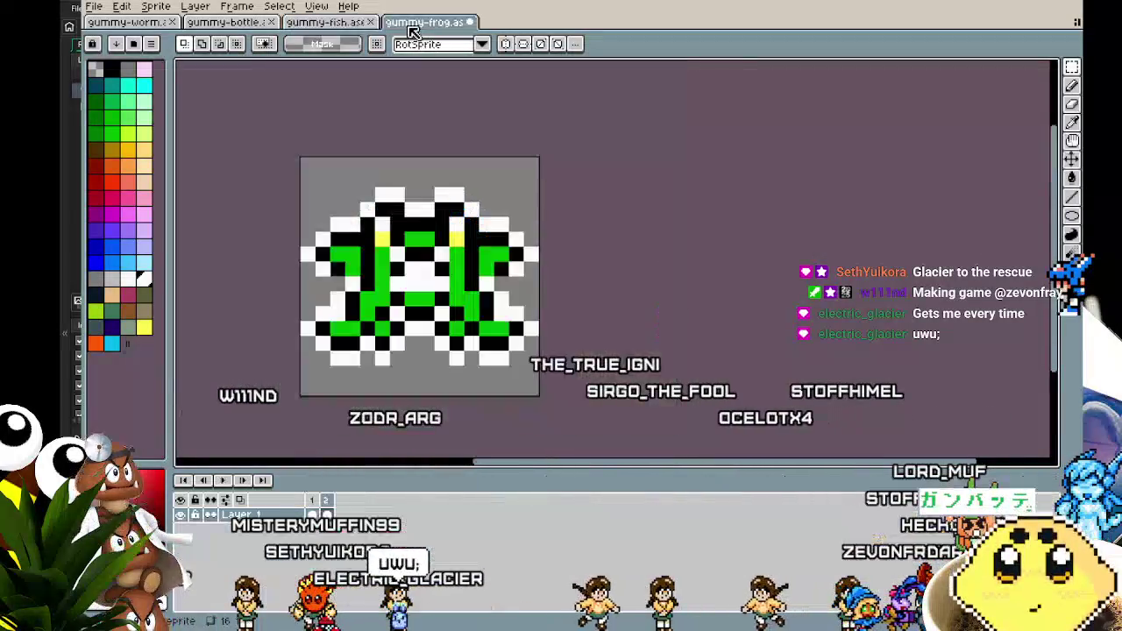
Step: Repaint pixels beside the frog's legs black and green with the Pencil
{"action": "scroll", "coordinate": [456, 312], "scroll_direction": "up", "scroll_amount": 1}
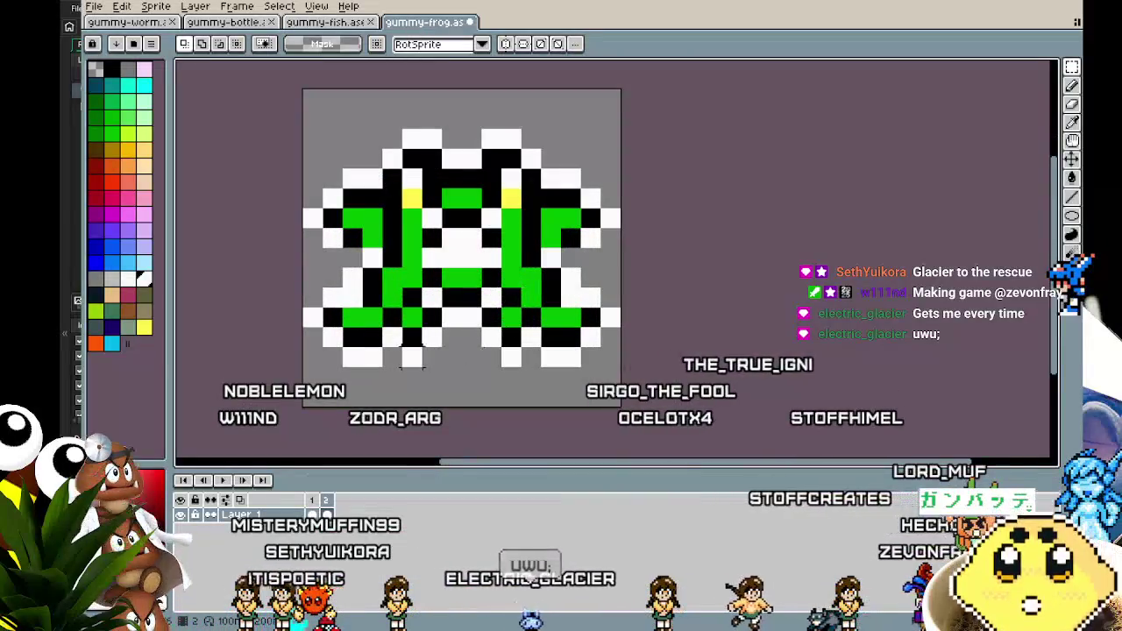
{"action": "key", "text": "i"}
{"action": "key", "text": "b"}
{"action": "left_click", "coordinate": [354, 239]}
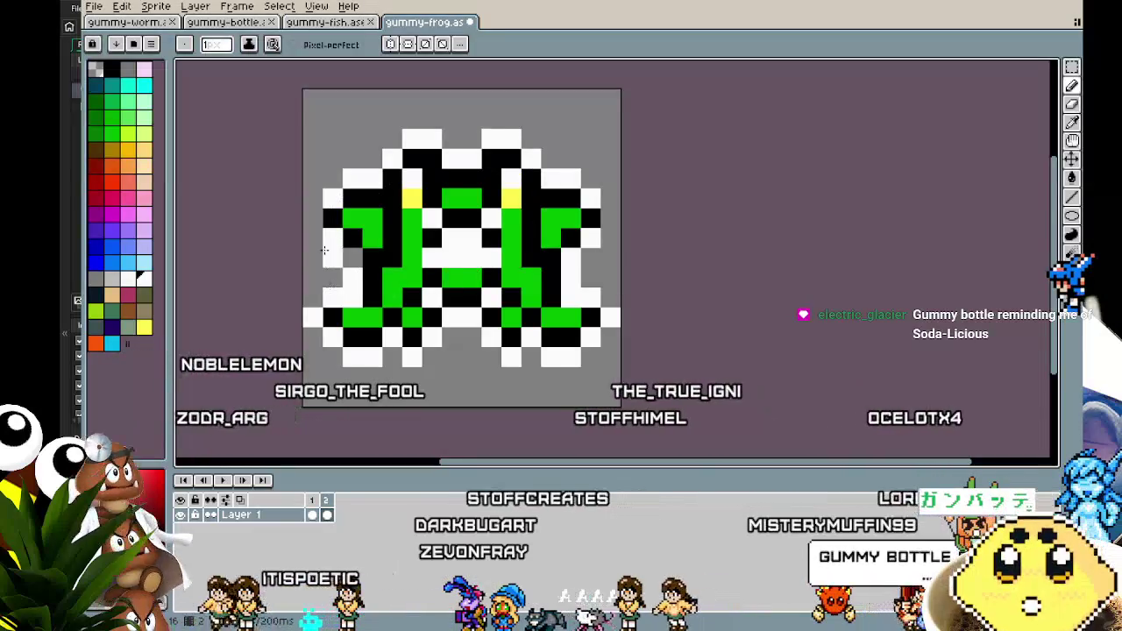
{"action": "left_click", "coordinate": [372, 298], "text": "alt"}
{"action": "left_click", "coordinate": [356, 299]}
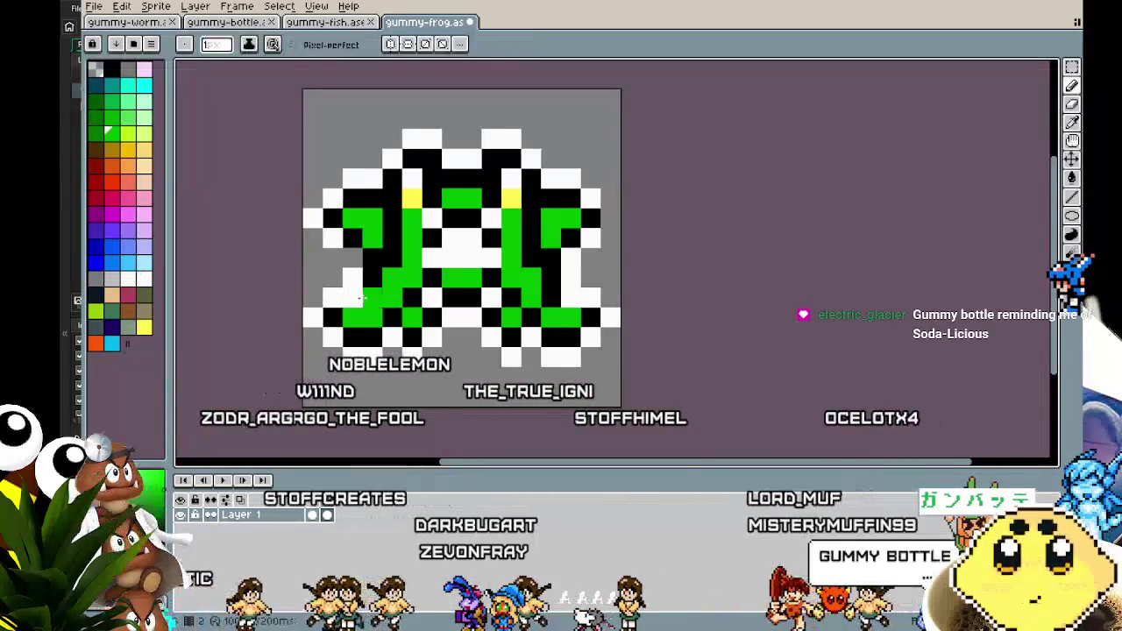
{"action": "left_click", "coordinate": [357, 293], "text": "alt"}
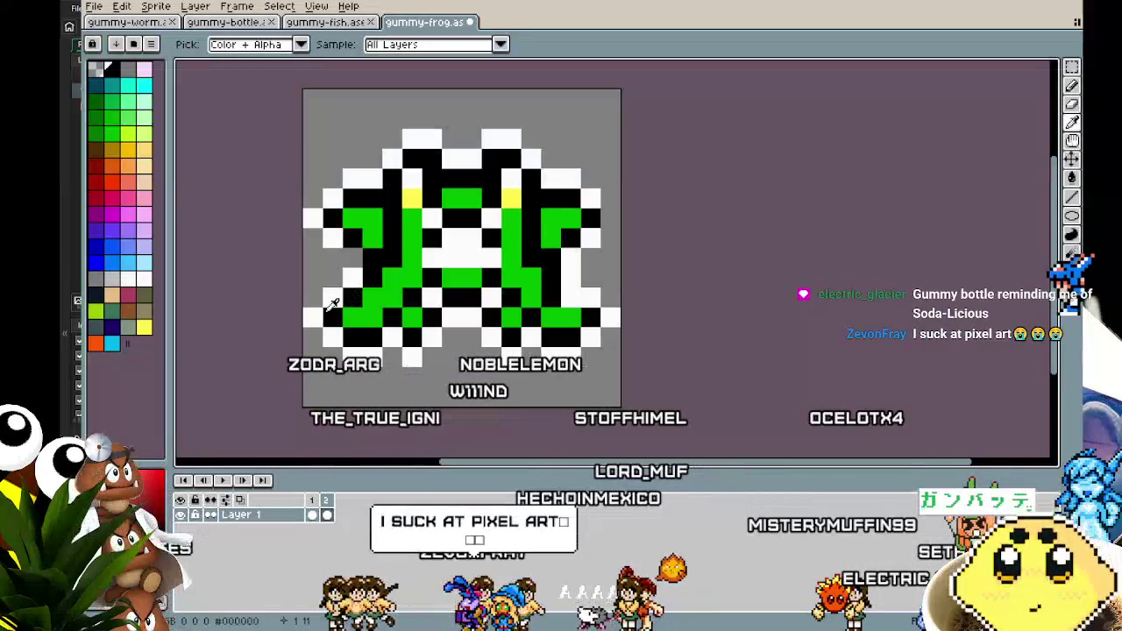
Step: Blacken more pixels below and on the frog's legs, sampling green and black from the sprite
{"action": "left_click_drag", "start_coordinate": [434, 364], "coordinate": [397, 363]}
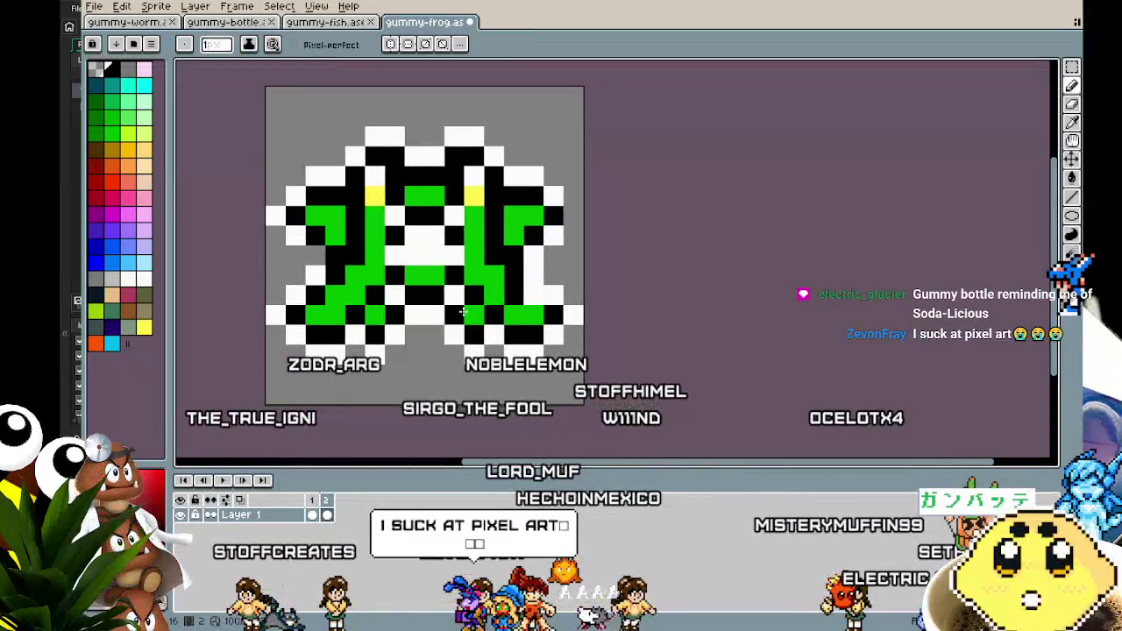
{"action": "left_click", "coordinate": [528, 305], "text": "alt"}
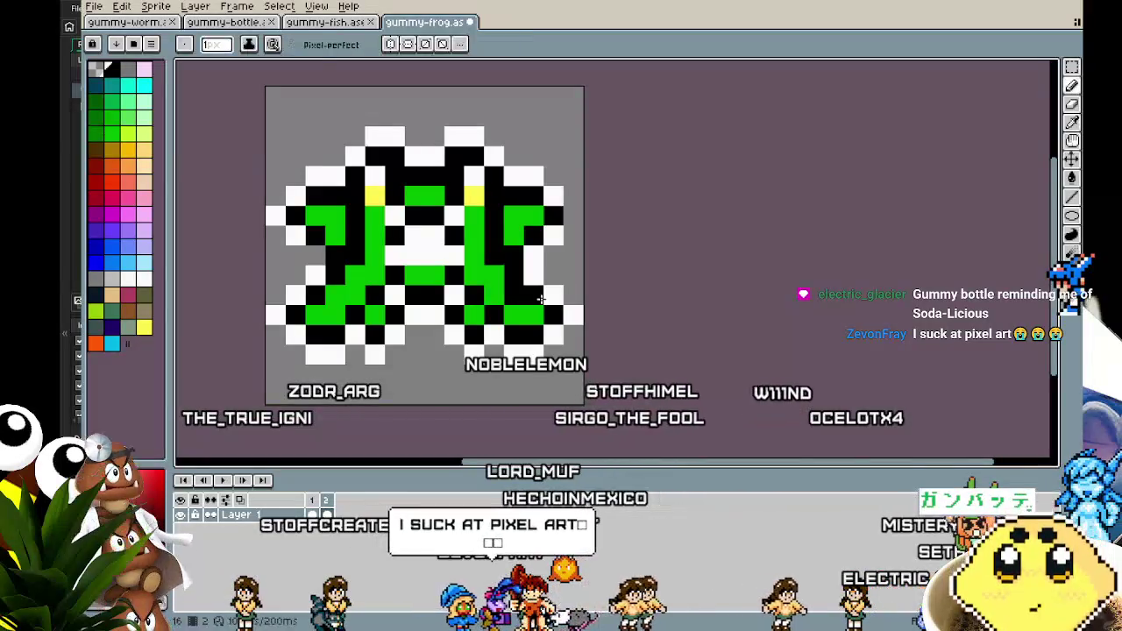
{"action": "left_click", "coordinate": [515, 301], "text": "alt"}
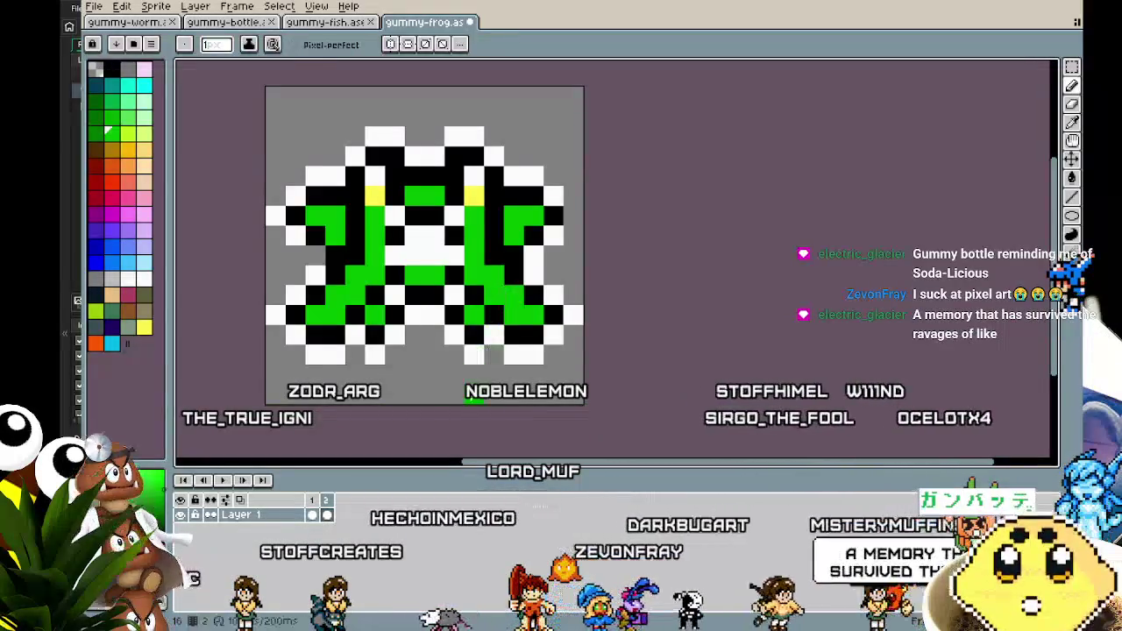
{"action": "left_click_drag", "start_coordinate": [400, 302], "coordinate": [422, 300]}
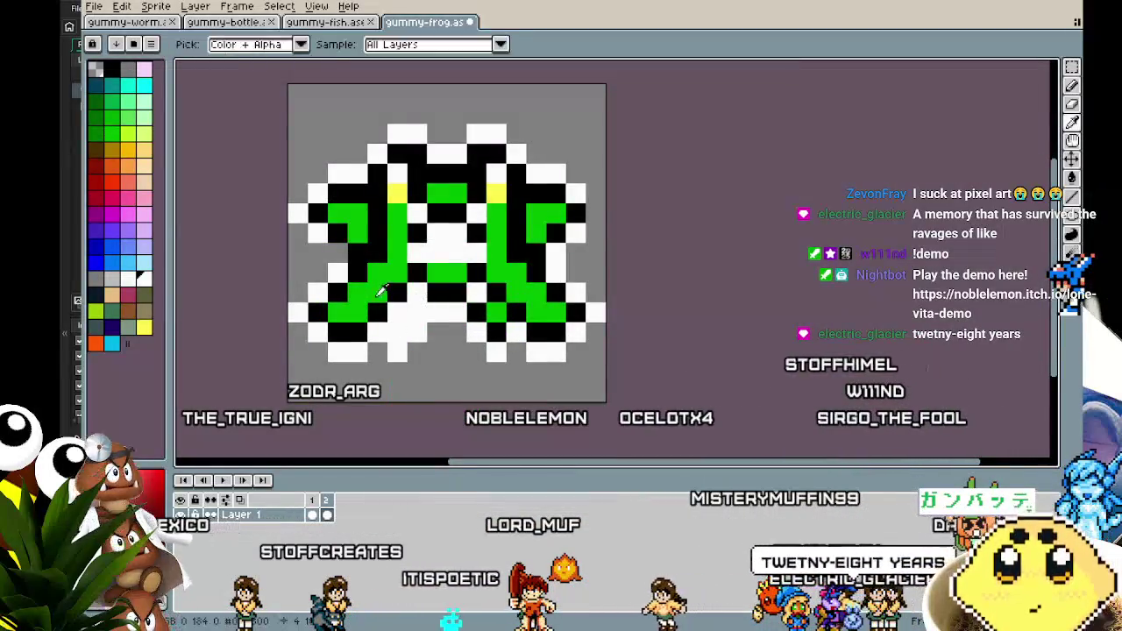
{"action": "left_click", "coordinate": [383, 327], "text": "alt"}
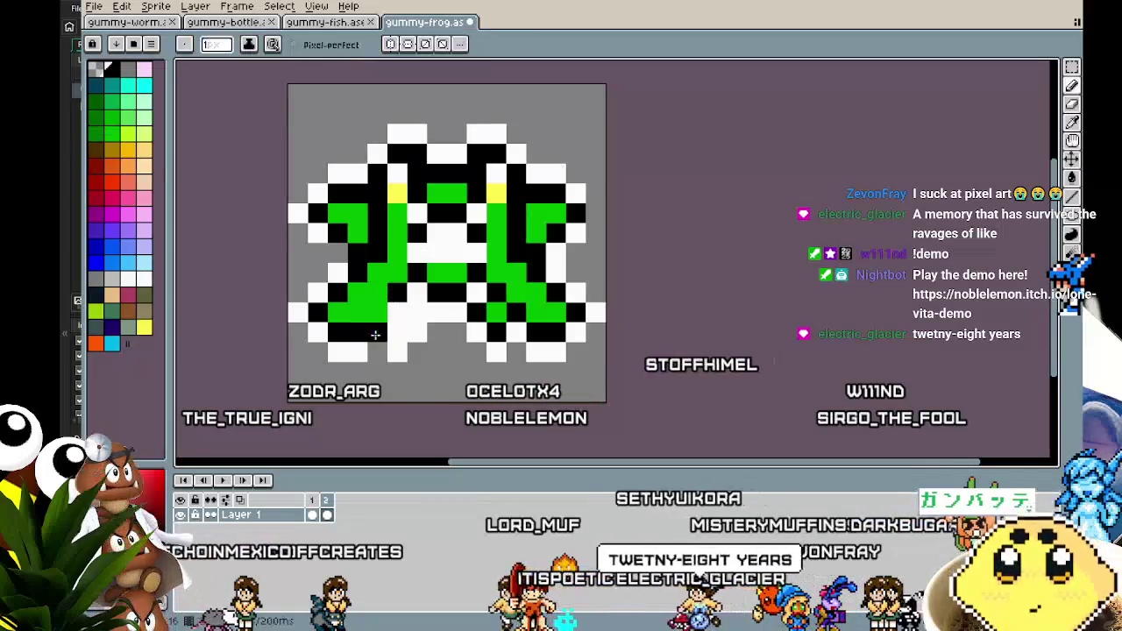
{"action": "left_click", "coordinate": [378, 351]}
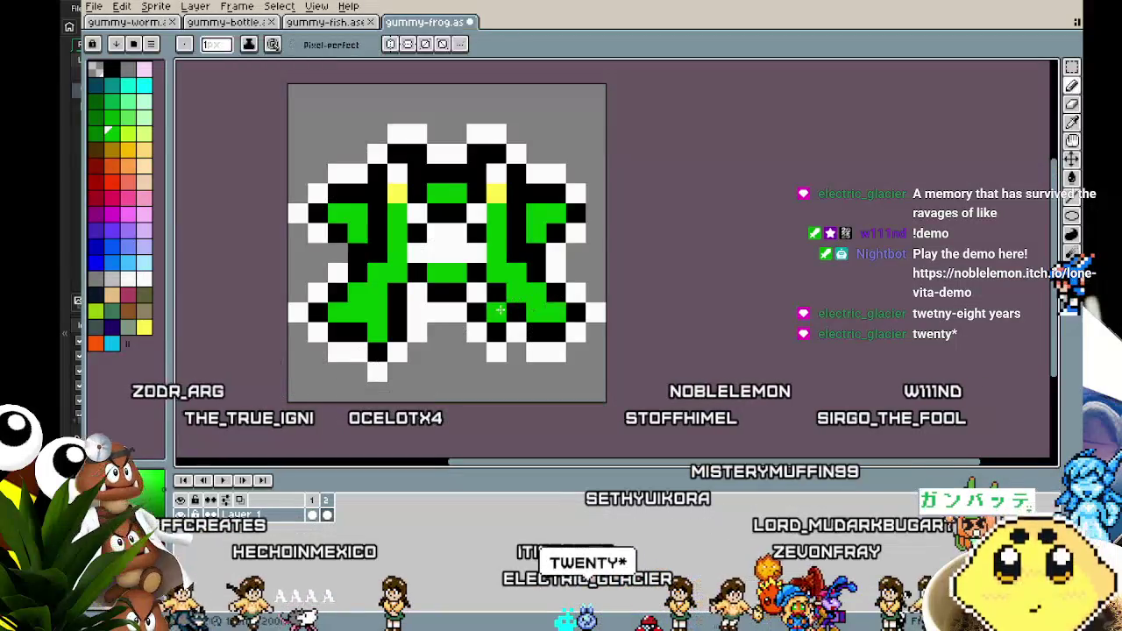
{"action": "key", "text": "alt"}
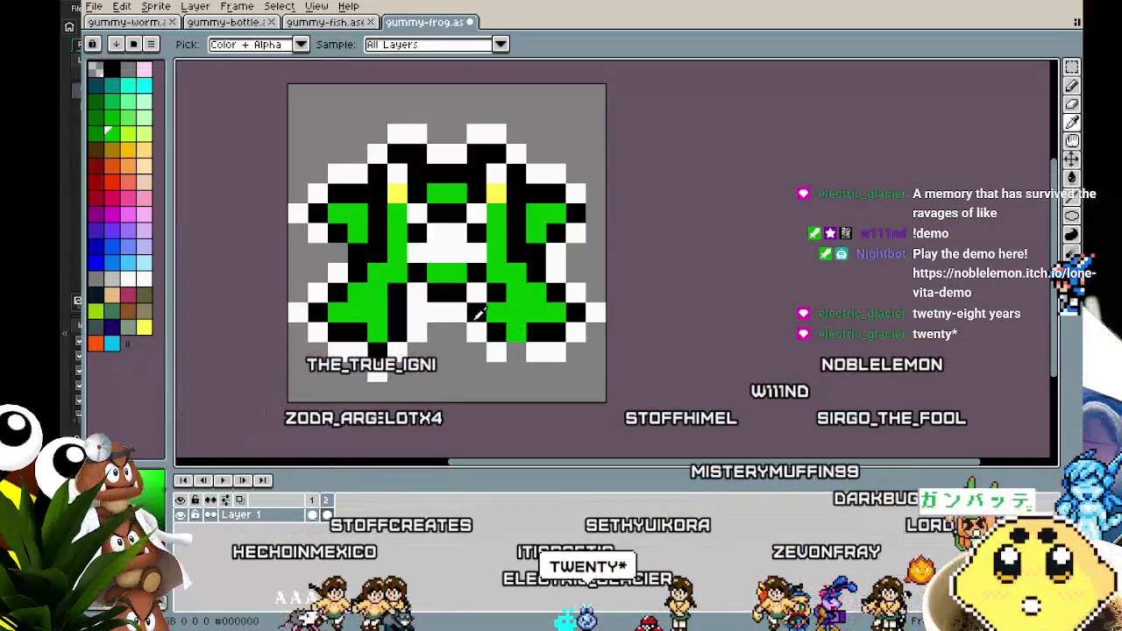
{"action": "left_click", "coordinate": [494, 312]}
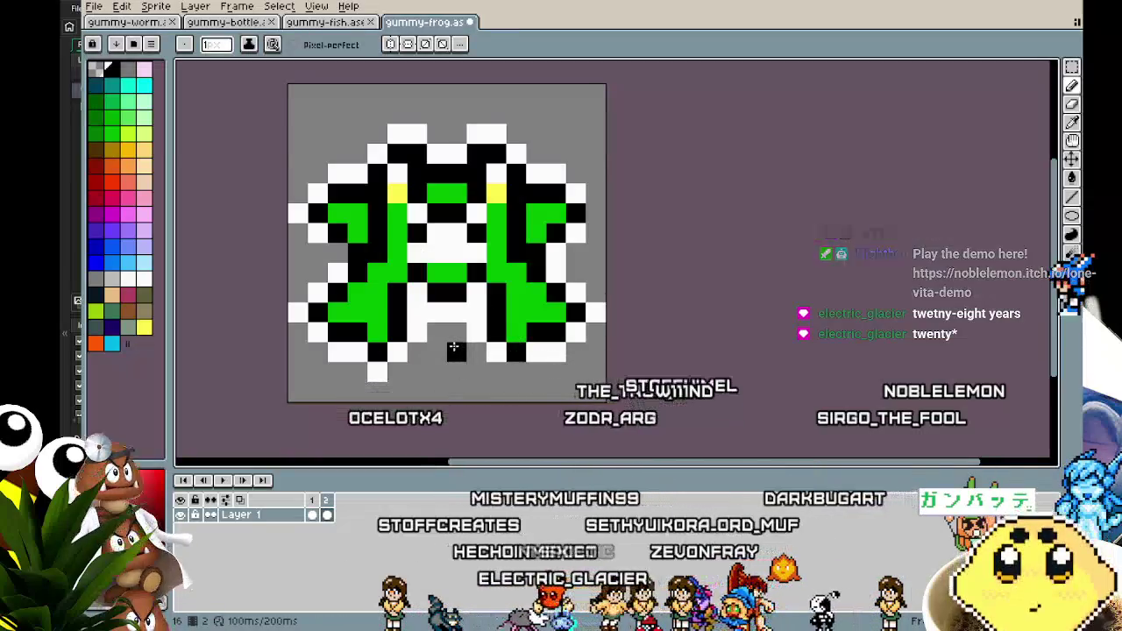
{"action": "key", "text": "alt"}
{"action": "scroll", "coordinate": [460, 305], "scroll_direction": "up", "scroll_amount": 1}
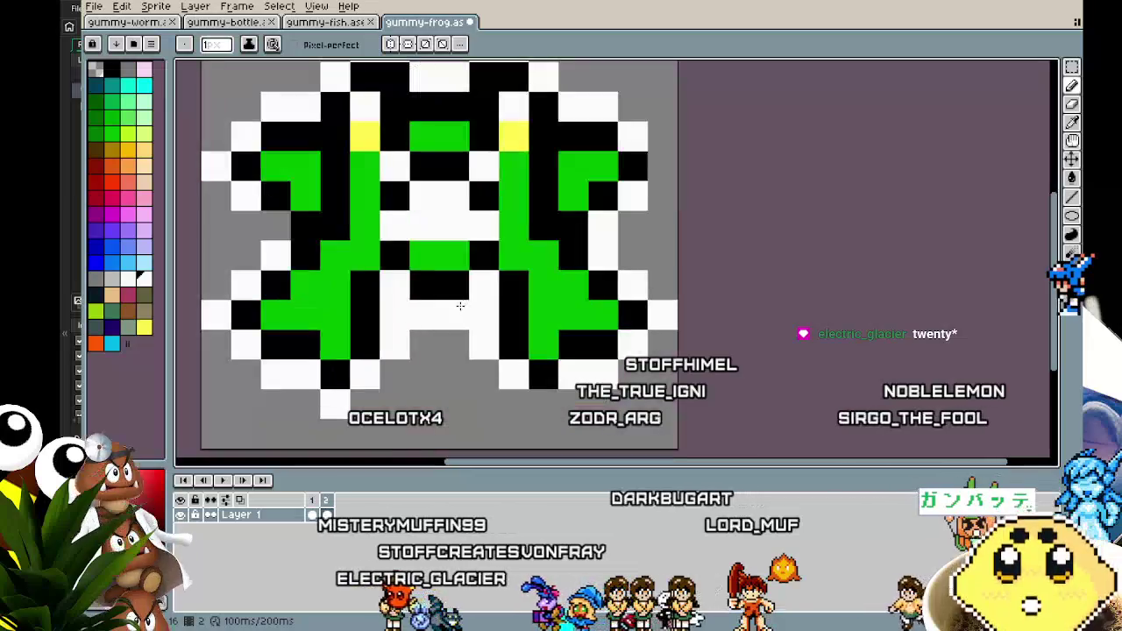
{"action": "key", "text": "alt"}
{"action": "scroll", "coordinate": [505, 197], "scroll_direction": "down", "scroll_amount": 3}
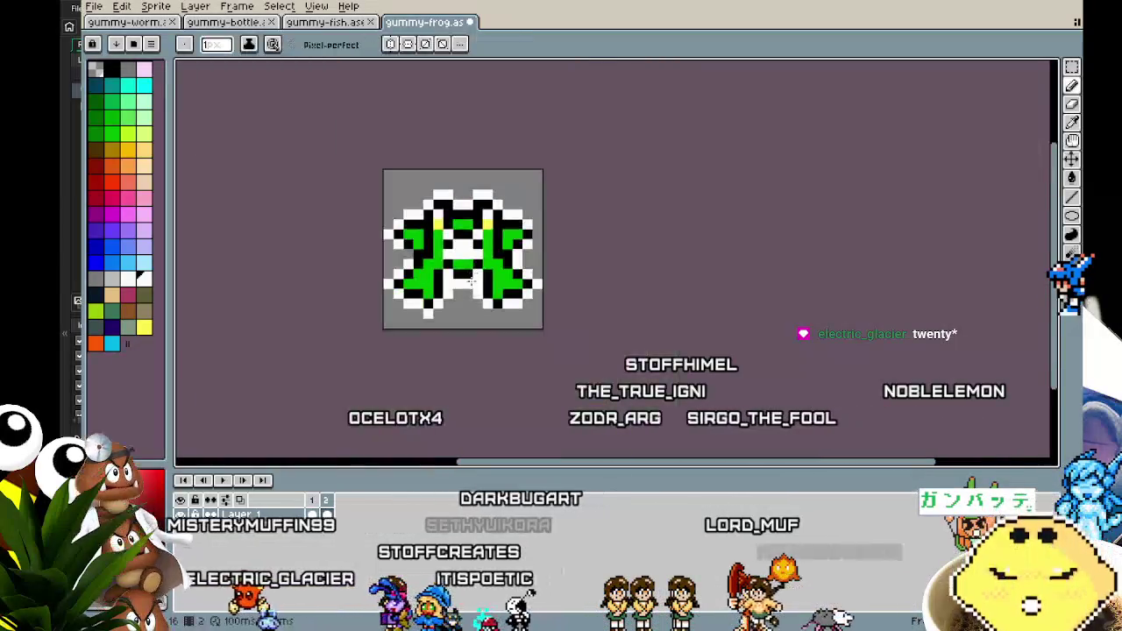
{"action": "scroll", "coordinate": [423, 243], "scroll_direction": "up", "scroll_amount": 2}
{"action": "scroll", "coordinate": [421, 244], "scroll_direction": "down", "scroll_amount": 2}
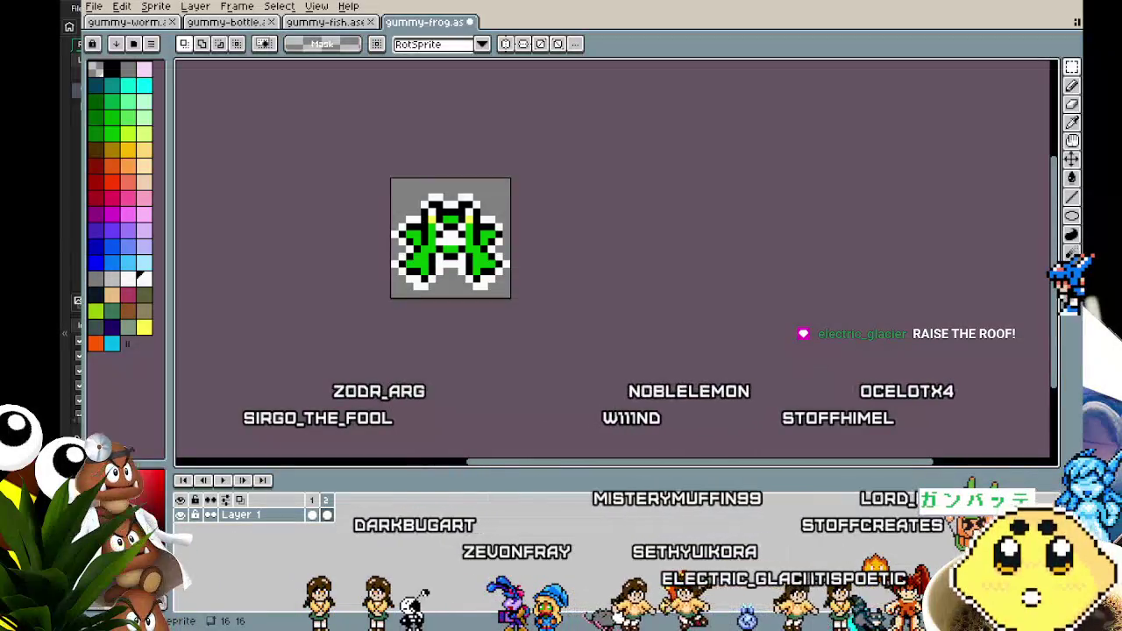
Step: Paint black outline pixels on the frog's right and upper-left edges
{"action": "left_click_drag", "start_coordinate": [395, 370], "coordinate": [418, 376]}
{"action": "scroll", "coordinate": [395, 293], "scroll_direction": "up", "scroll_amount": 2}
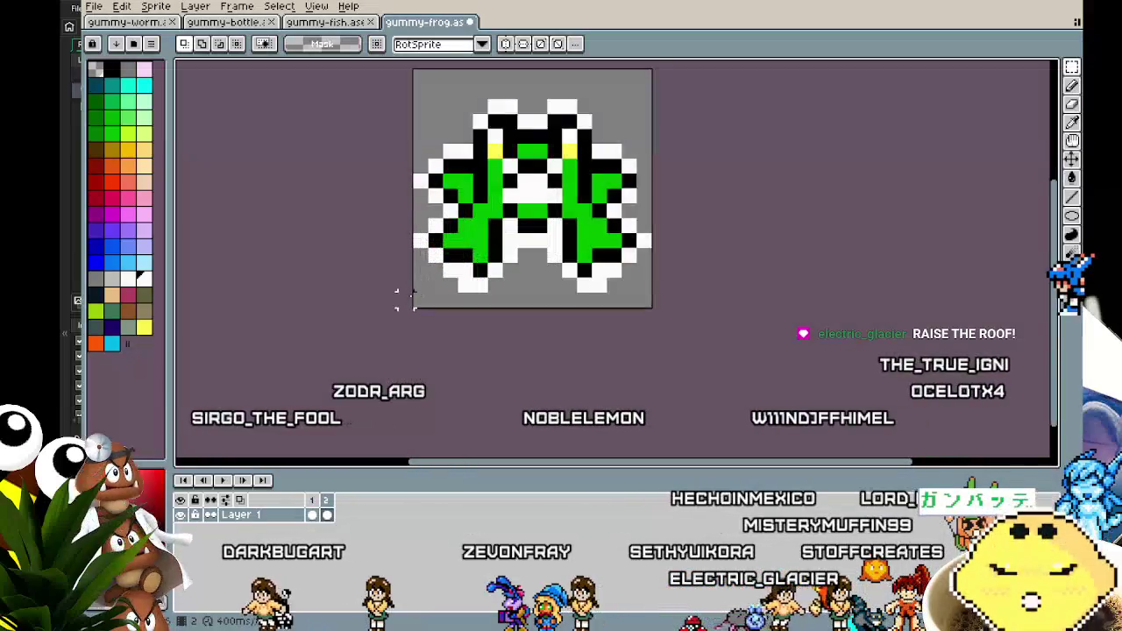
{"action": "key", "text": "i"}
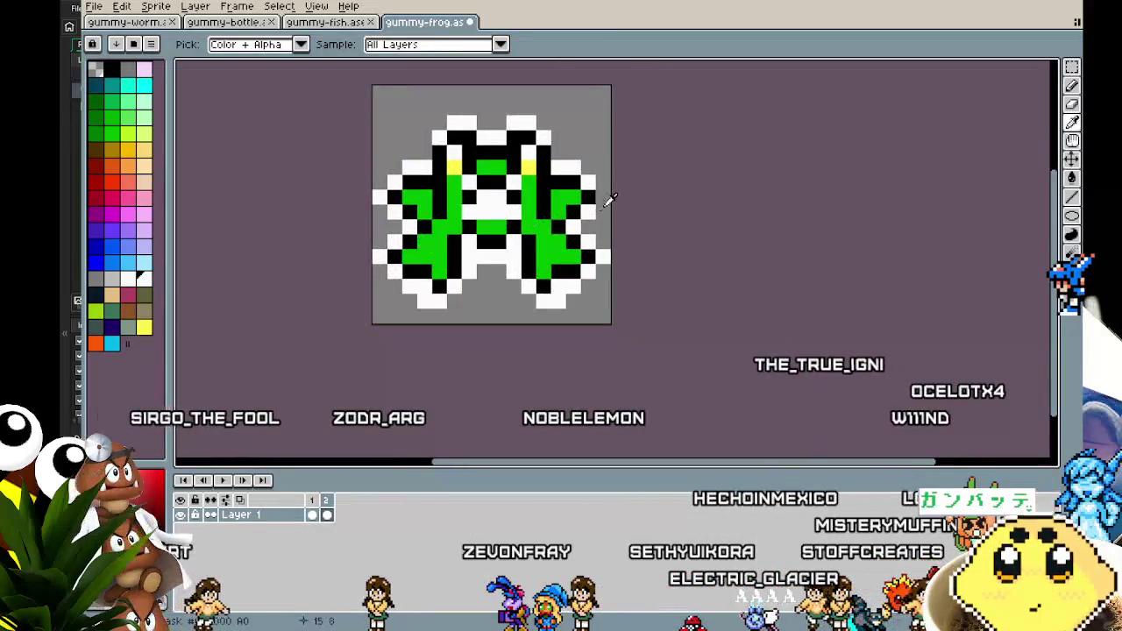
{"action": "key", "text": "b"}
{"action": "left_click", "coordinate": [588, 183]}
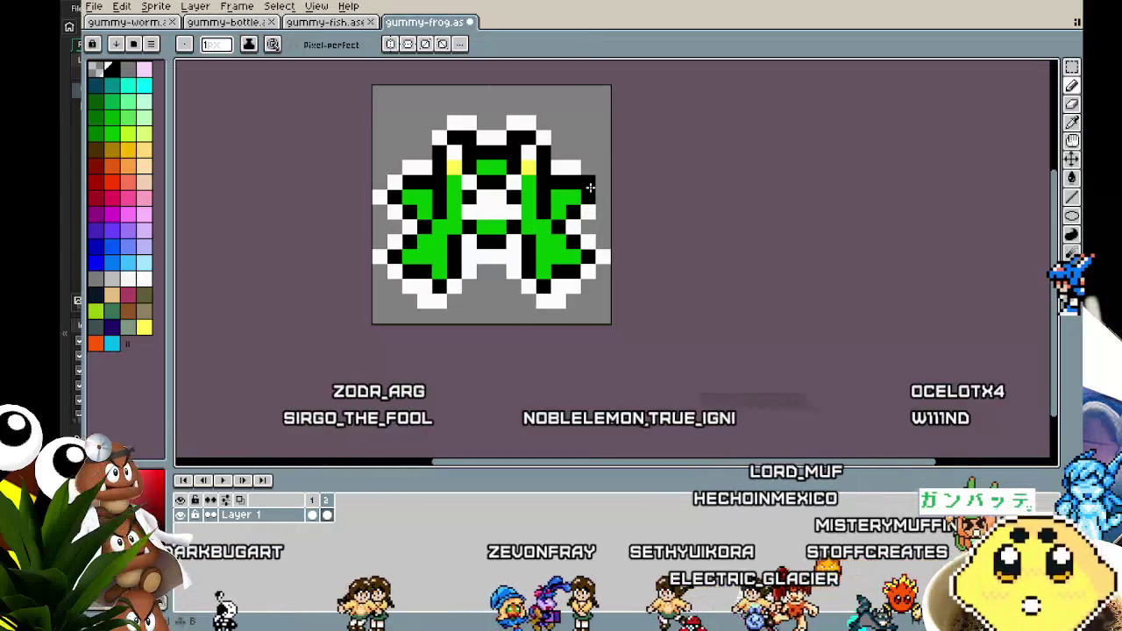
{"action": "left_click", "coordinate": [395, 181]}
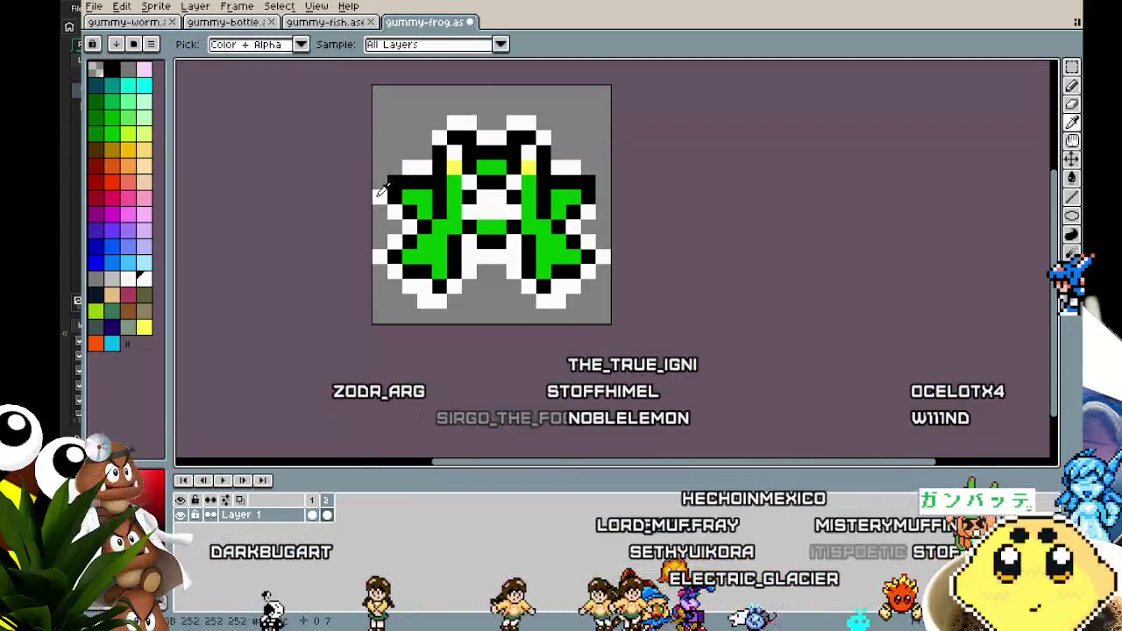
Step: Play the frog's two-frame animation, then switch to the gummy fish sprite
{"action": "key", "text": "Return"}
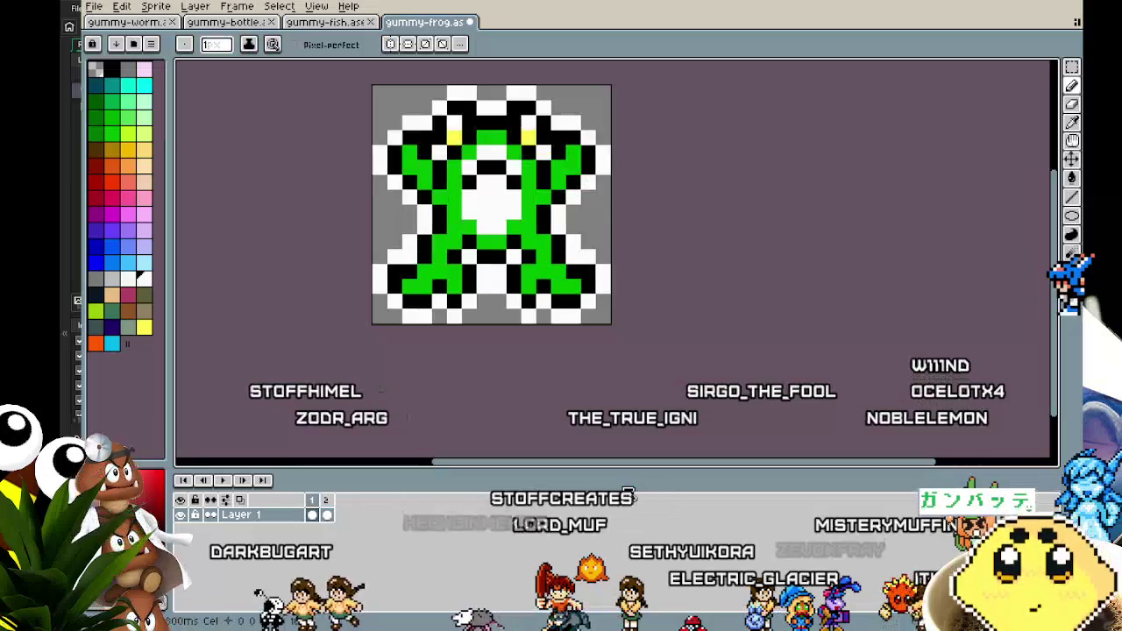
{"action": "left_click_drag", "start_coordinate": [600, 419], "coordinate": [535, 416]}
{"action": "mouse_move", "coordinate": [215, 337]}
{"action": "left_mouse_down"}
{"action": "mouse_move", "coordinate": [325, 383]}
{"action": "mouse_move", "coordinate": [231, 368]}
{"action": "mouse_move", "coordinate": [272, 376]}
{"action": "mouse_move", "coordinate": [235, 377]}
{"action": "left_mouse_up"}
{"action": "left_click", "coordinate": [355, 22]}
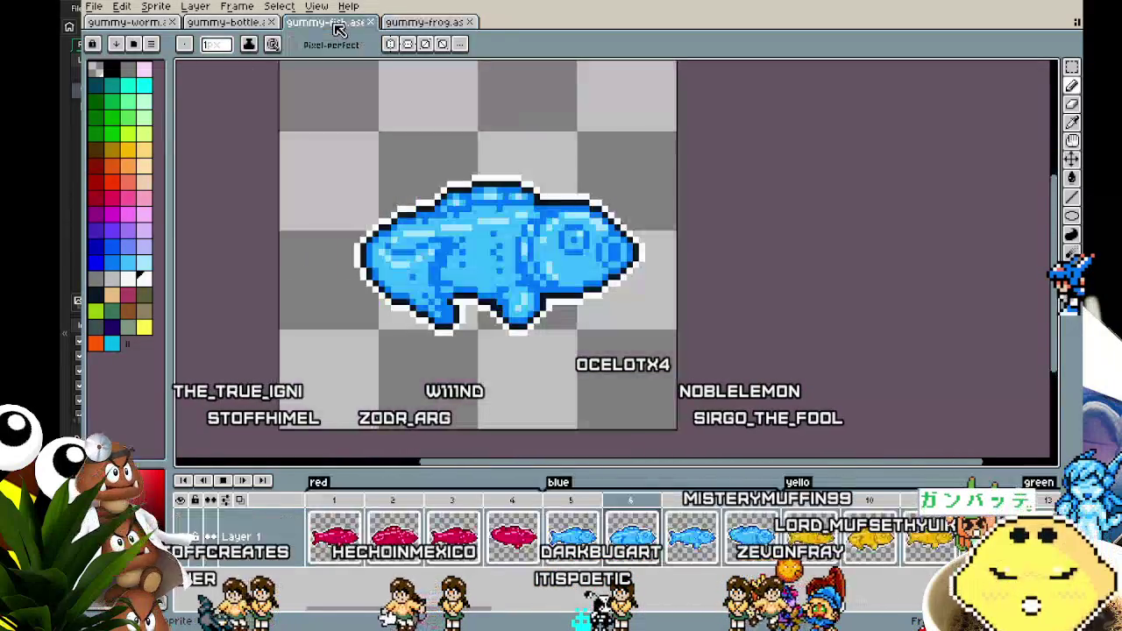
Step: Review the bottle and worm sprites, play the frog animation, and move gummy-frog ahead of gummy-fish
{"action": "left_click", "coordinate": [227, 21]}
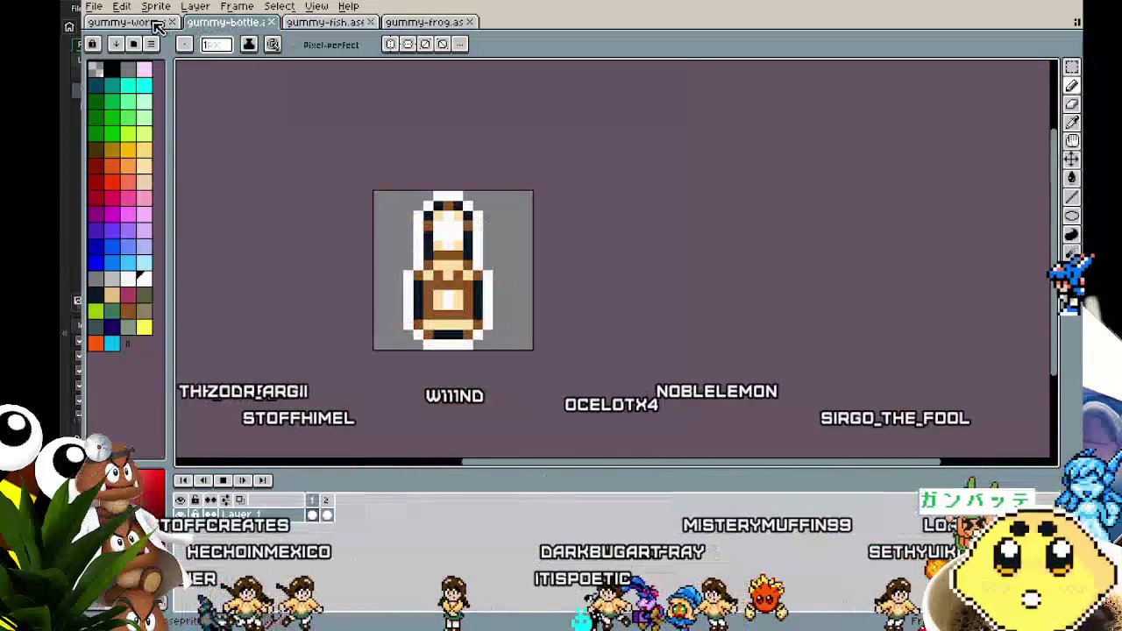
{"action": "left_click", "coordinate": [127, 22]}
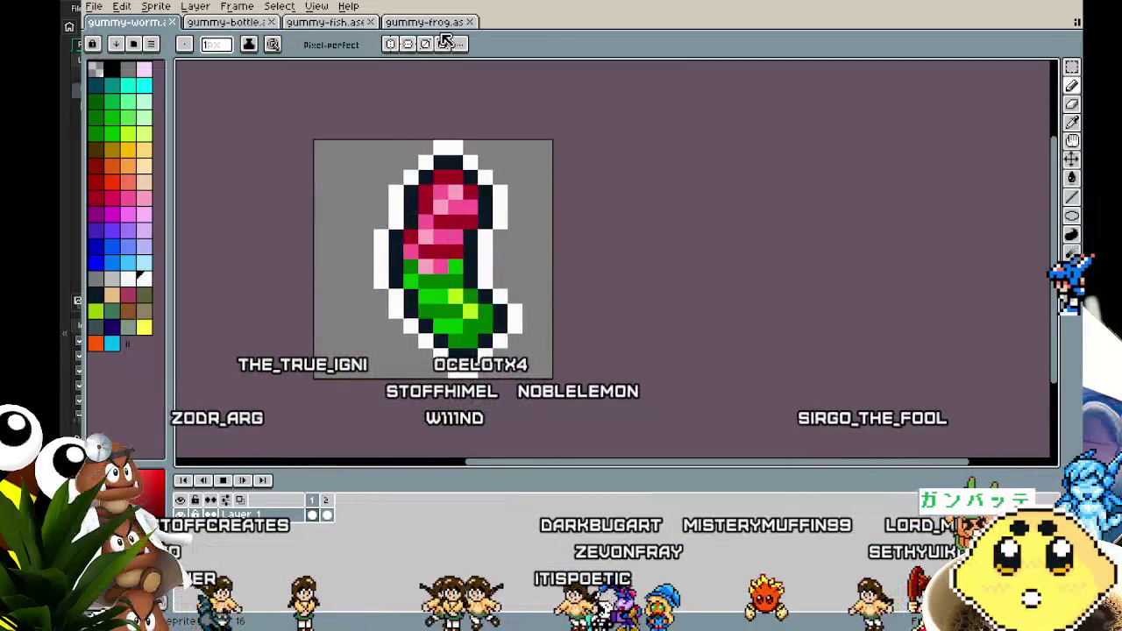
{"action": "key", "text": "ctrl+shift+Tab"}
{"action": "scroll", "coordinate": [402, 263], "scroll_direction": "up", "scroll_amount": 1}
{"action": "scroll", "coordinate": [344, 396], "scroll_direction": "down", "scroll_amount": 1}
{"action": "key", "text": "Return"}
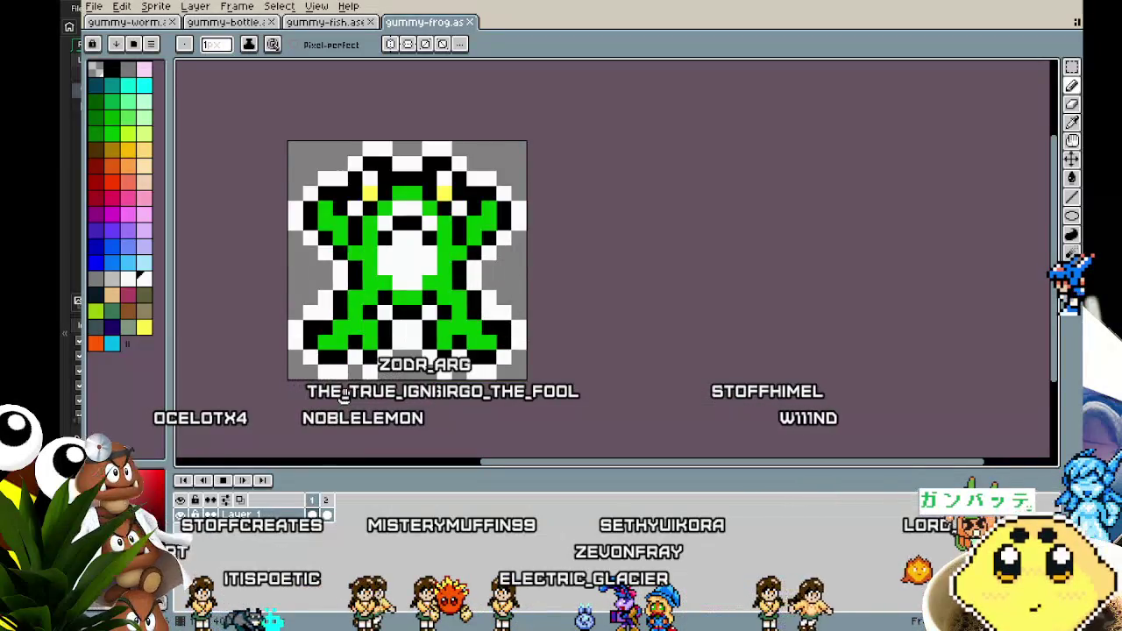
{"action": "left_click_drag", "start_coordinate": [421, 22], "coordinate": [324, 21]}
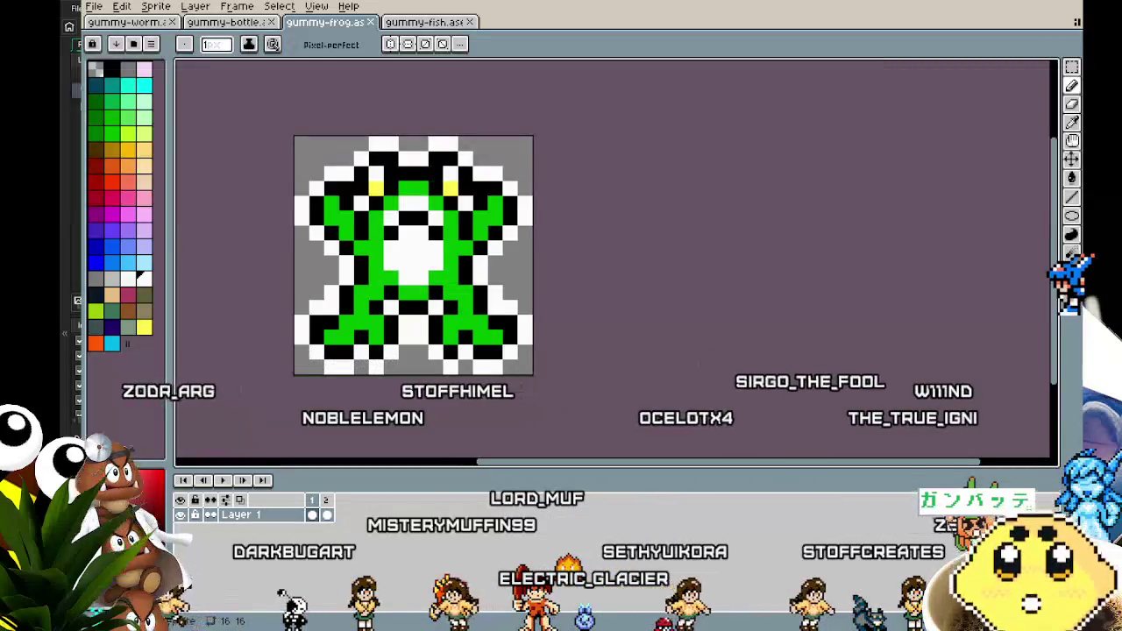
{"action": "key", "text": "ctrl+o"}
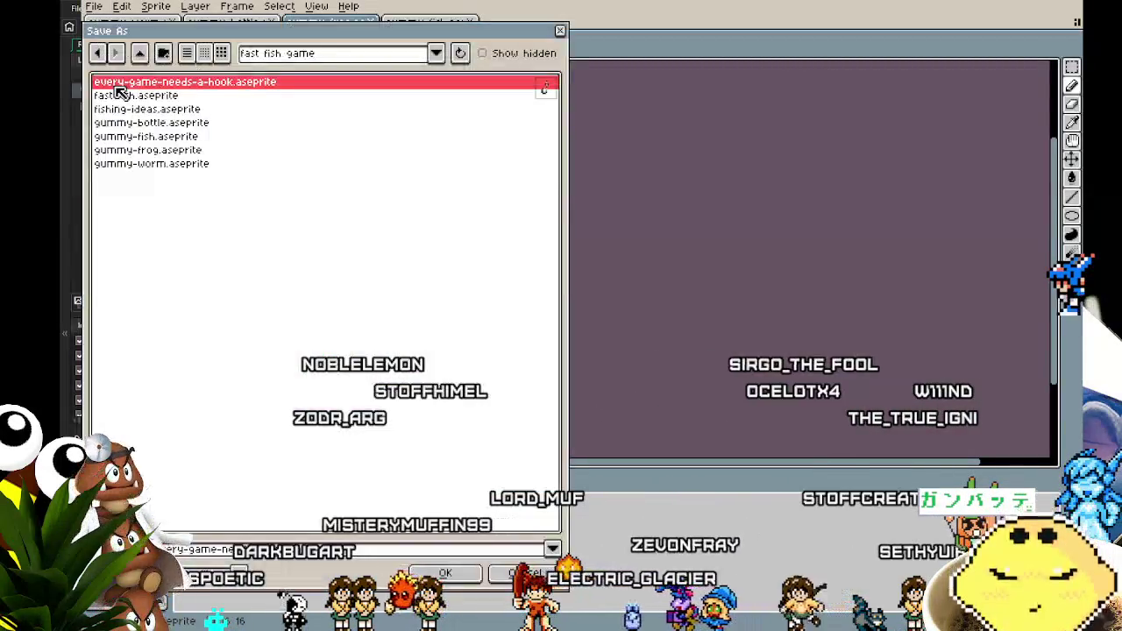
{"action": "key", "text": "Escape"}
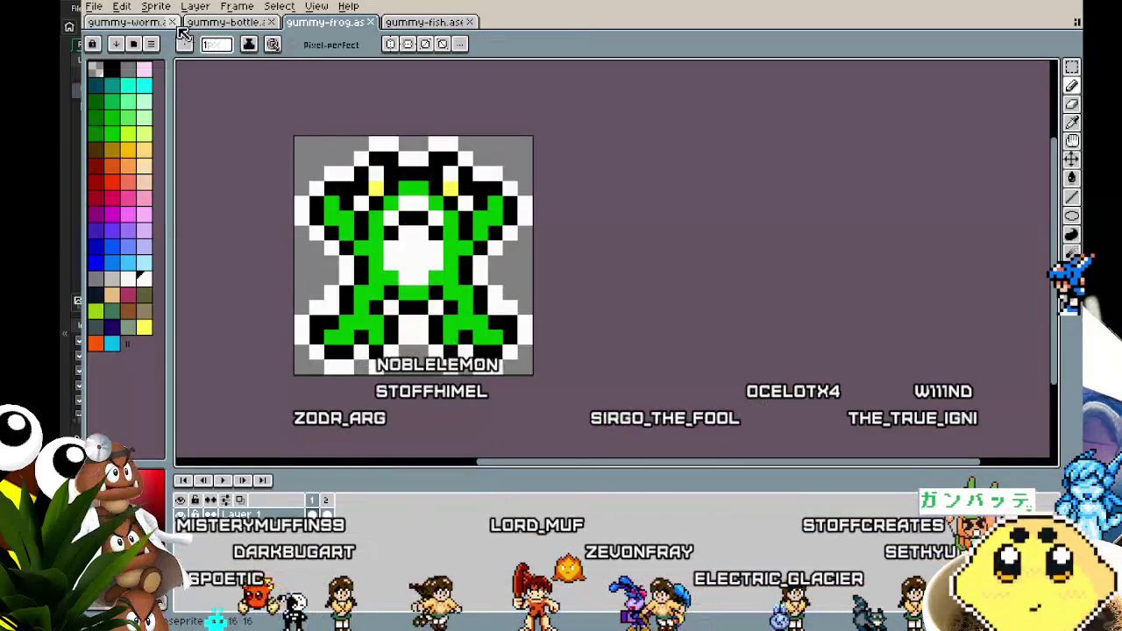
{"action": "key", "text": "ctrl+shift+s"}
{"action": "key", "text": "BackSpace"}
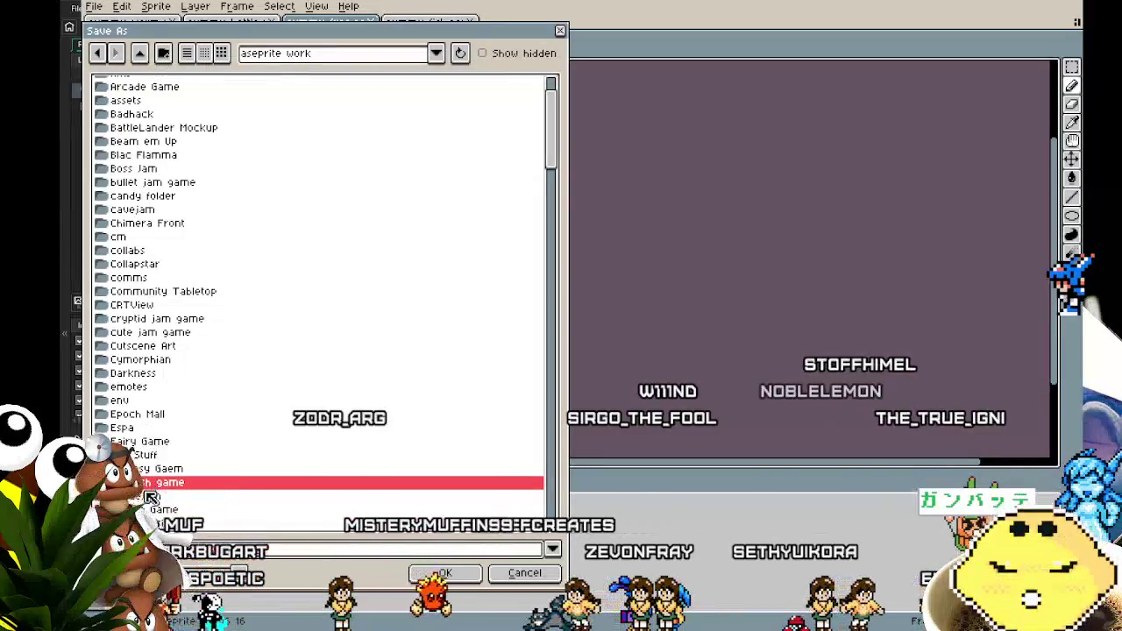
{"action": "double_click", "coordinate": [149, 483]}
{"action": "key", "text": "Return"}
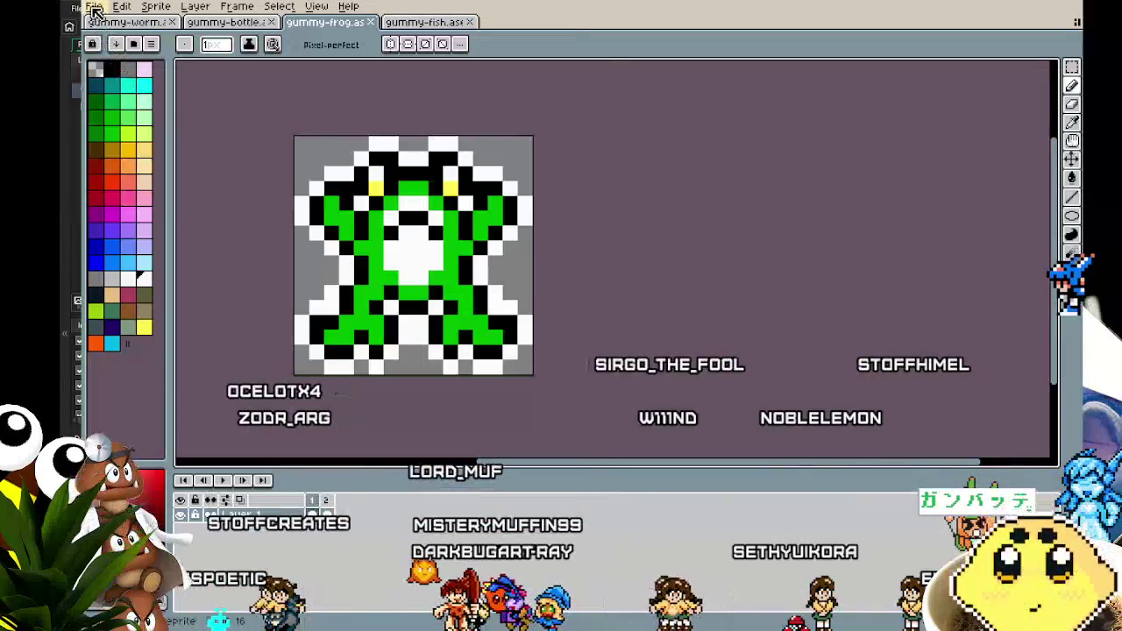
Step: Export the gummy frog as a looping GIF
{"action": "left_click", "coordinate": [93, 6]}
{"action": "mouse_move", "coordinate": [123, 128]}
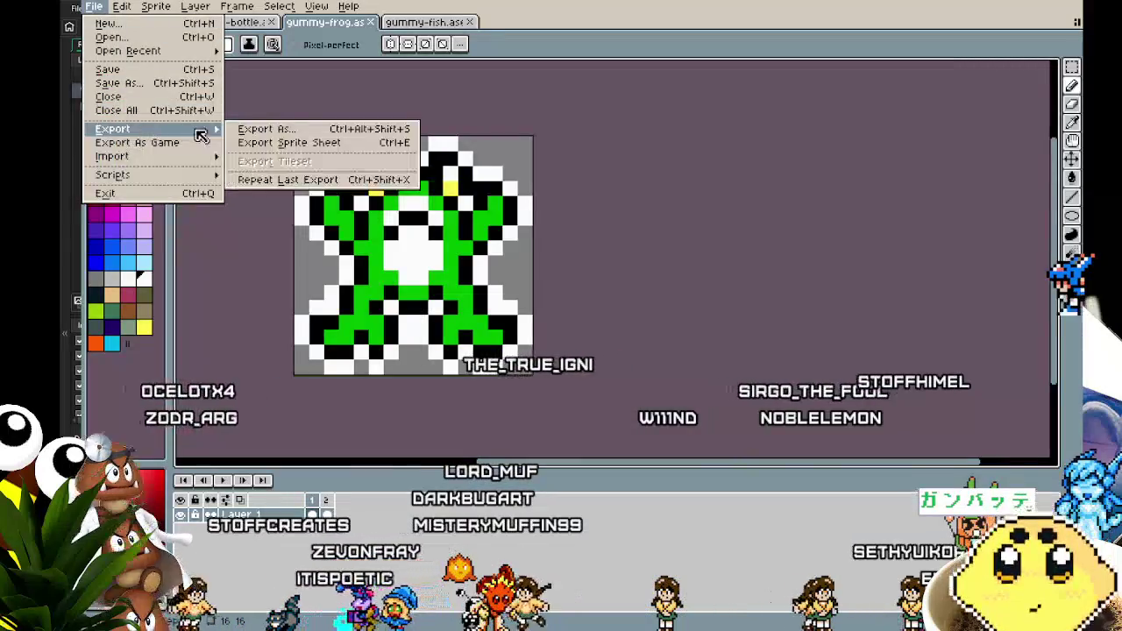
{"action": "left_click", "coordinate": [267, 129]}
{"action": "left_click", "coordinate": [449, 334]}
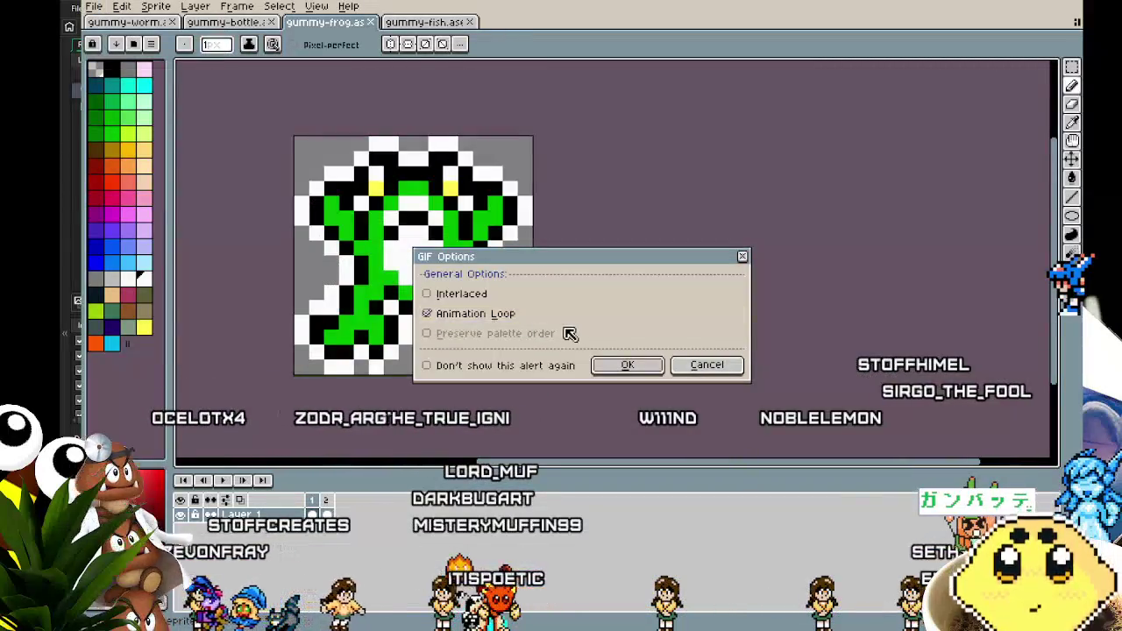
{"action": "left_click", "coordinate": [639, 366]}
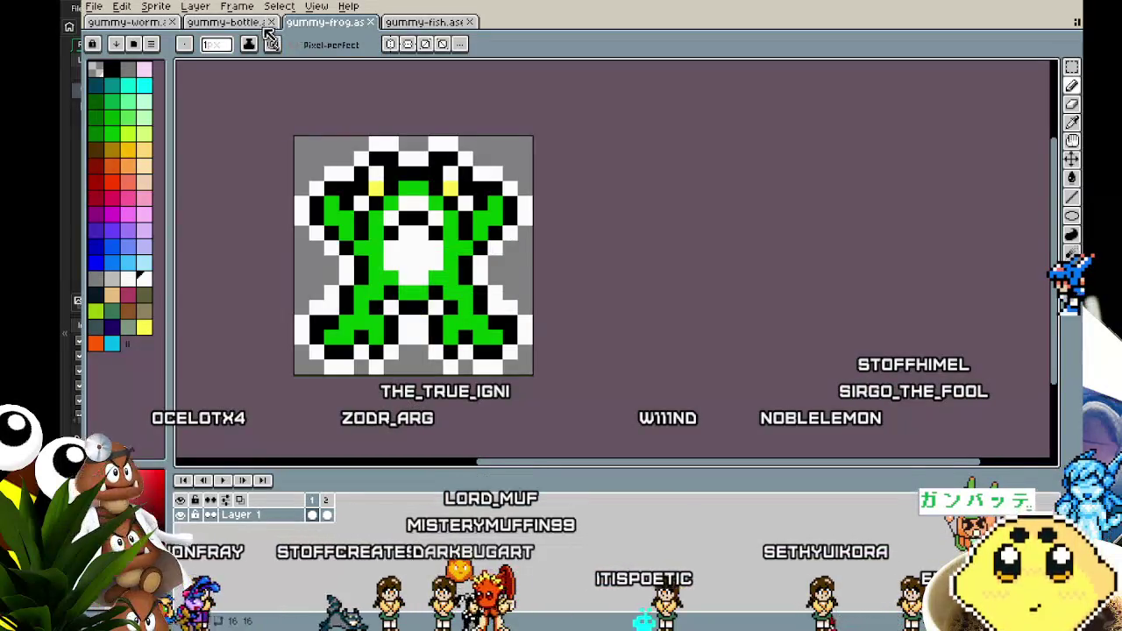
Step: Start exporting gummy-bottle.gif, decline the overwrite and cancel, then show the gummy fish sprite
{"action": "left_click", "coordinate": [226, 22]}
{"action": "left_click", "coordinate": [93, 6]}
{"action": "mouse_move", "coordinate": [180, 132]}
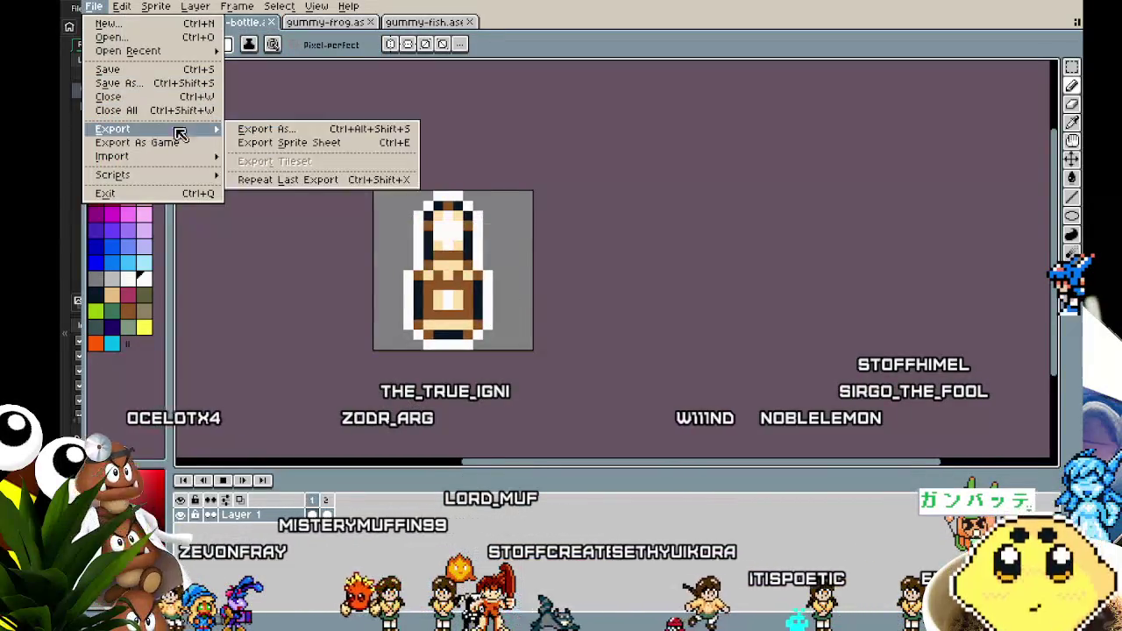
{"action": "left_click", "coordinate": [246, 129]}
{"action": "left_click", "coordinate": [447, 318]}
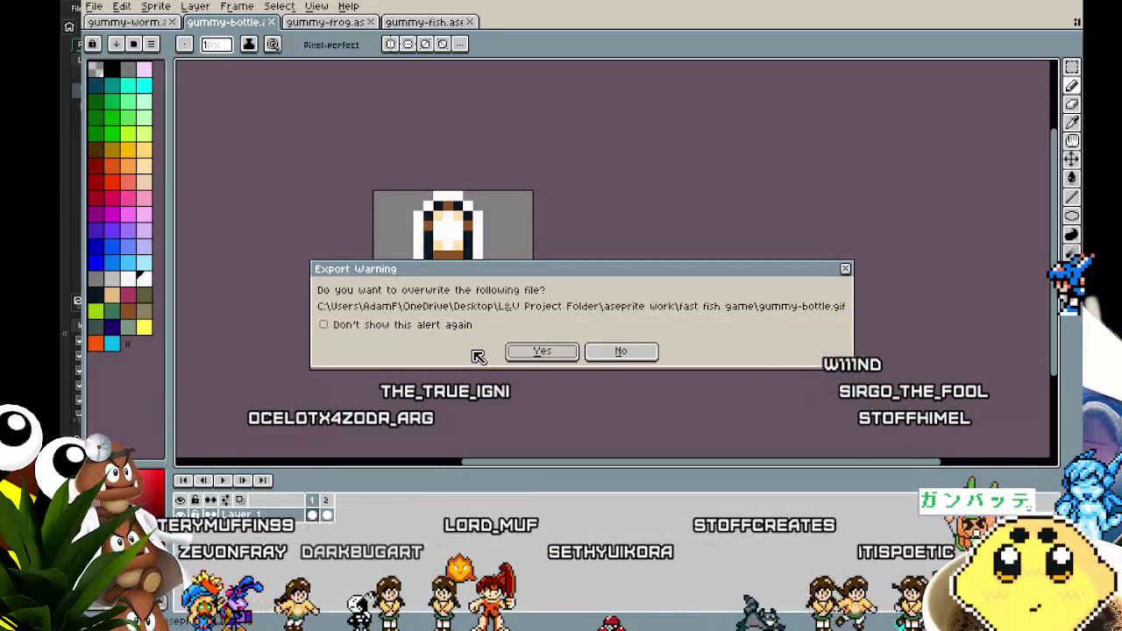
{"action": "left_click", "coordinate": [846, 269]}
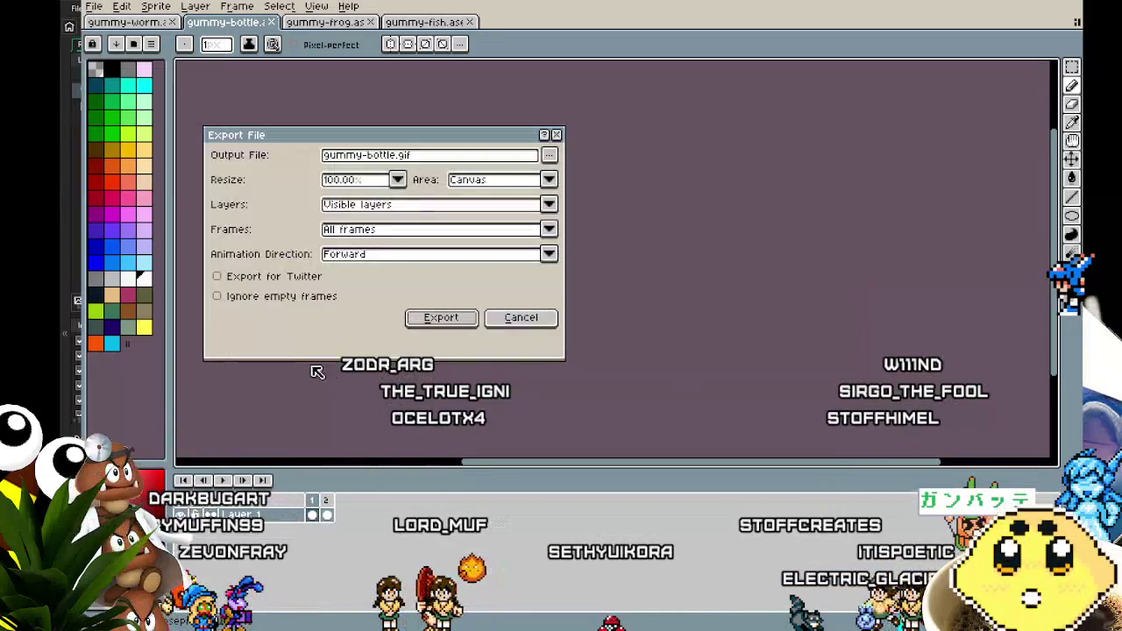
{"action": "left_click", "coordinate": [525, 318]}
{"action": "left_click_drag", "start_coordinate": [290, 363], "coordinate": [333, 365]}
{"action": "left_click", "coordinate": [427, 22]}
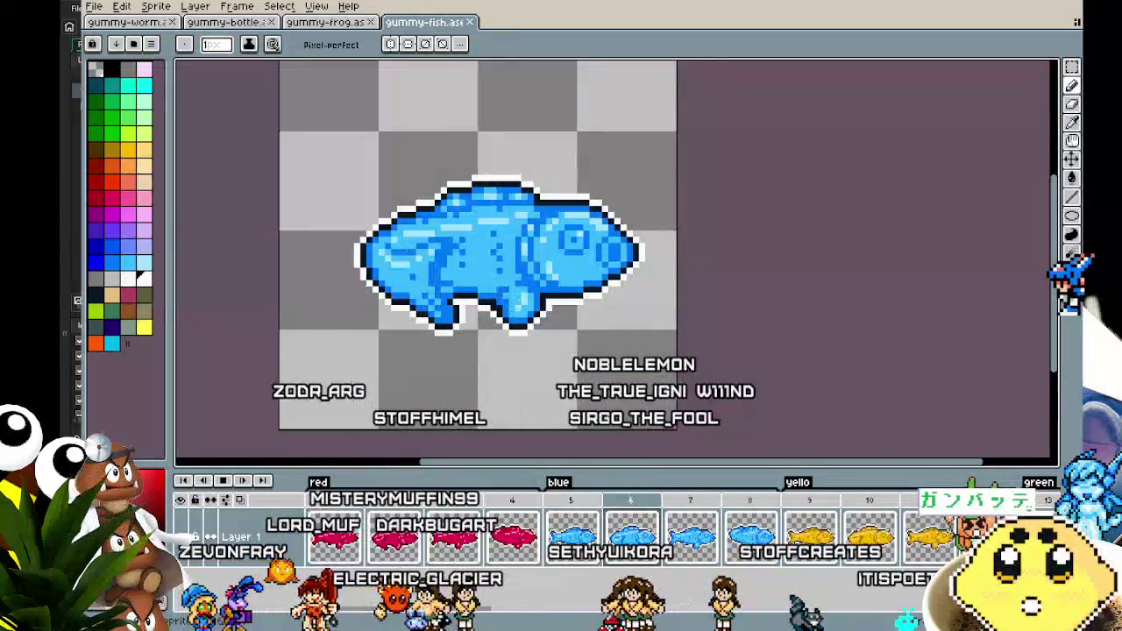
{"action": "key", "text": "alt+Tab"}
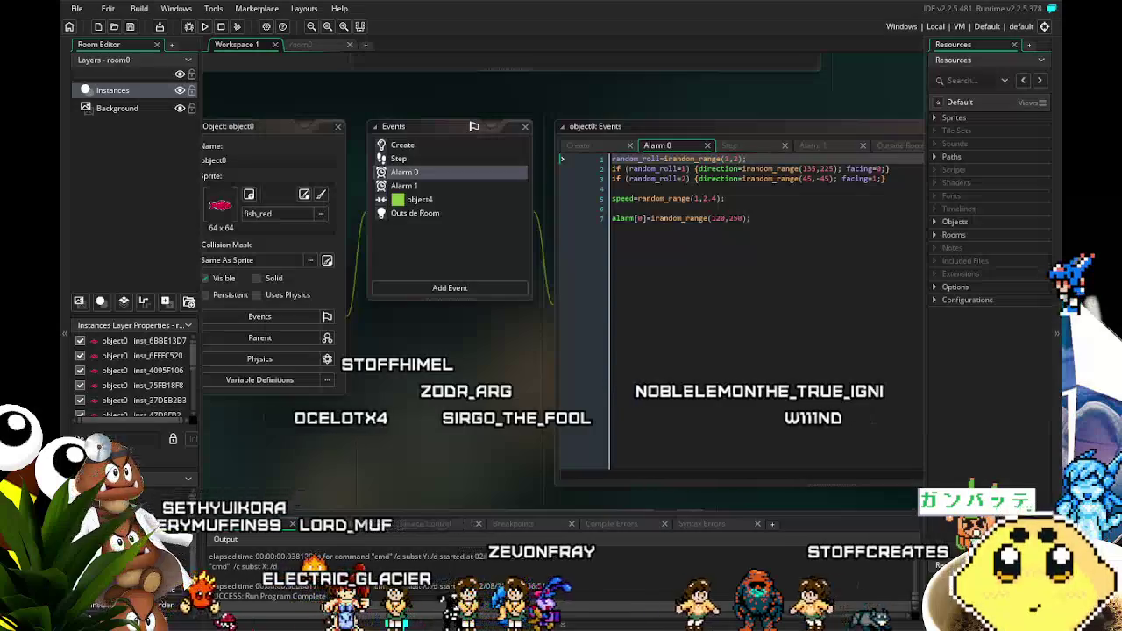
Step: Expand Sprites in the Resources panel and open the imported gummy_frog sprite's settings
{"action": "left_click", "coordinate": [935, 118]}
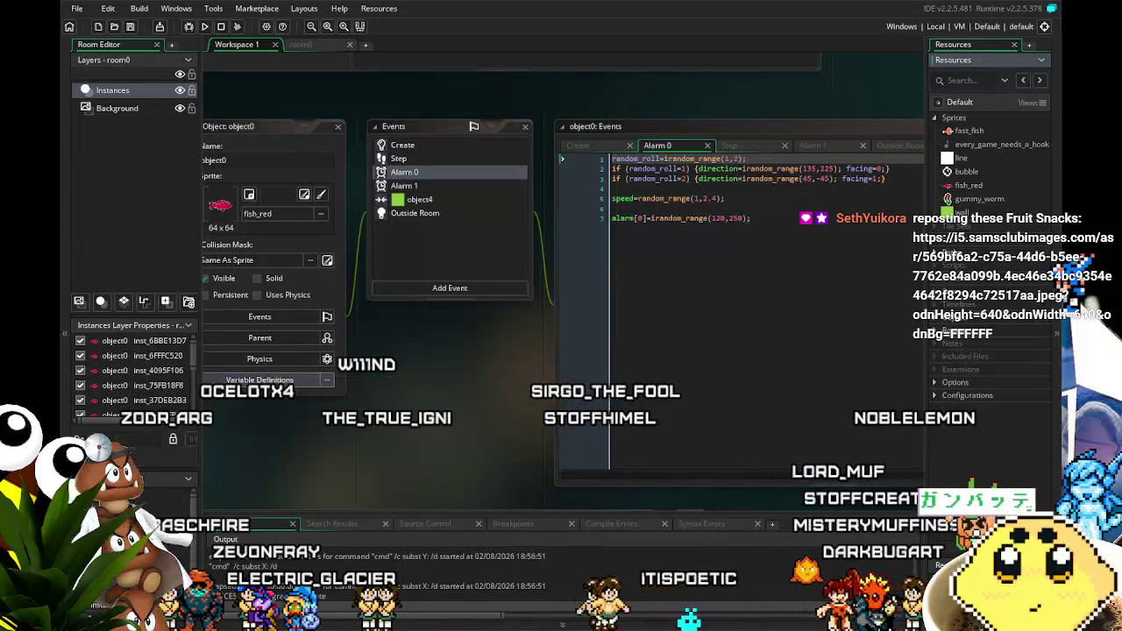
{"action": "double_click", "coordinate": [977, 226]}
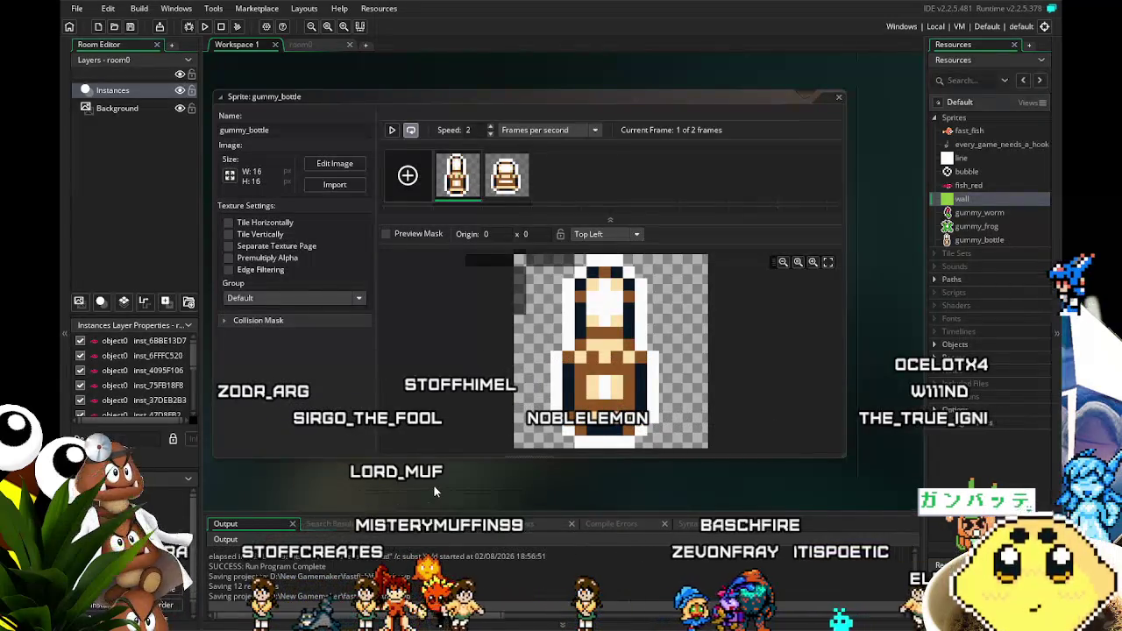
Step: Set the gummy_frog sprite's origin to Middle Centre (8, 8)
{"action": "left_click", "coordinate": [950, 216]}
{"action": "double_click", "coordinate": [956, 226]}
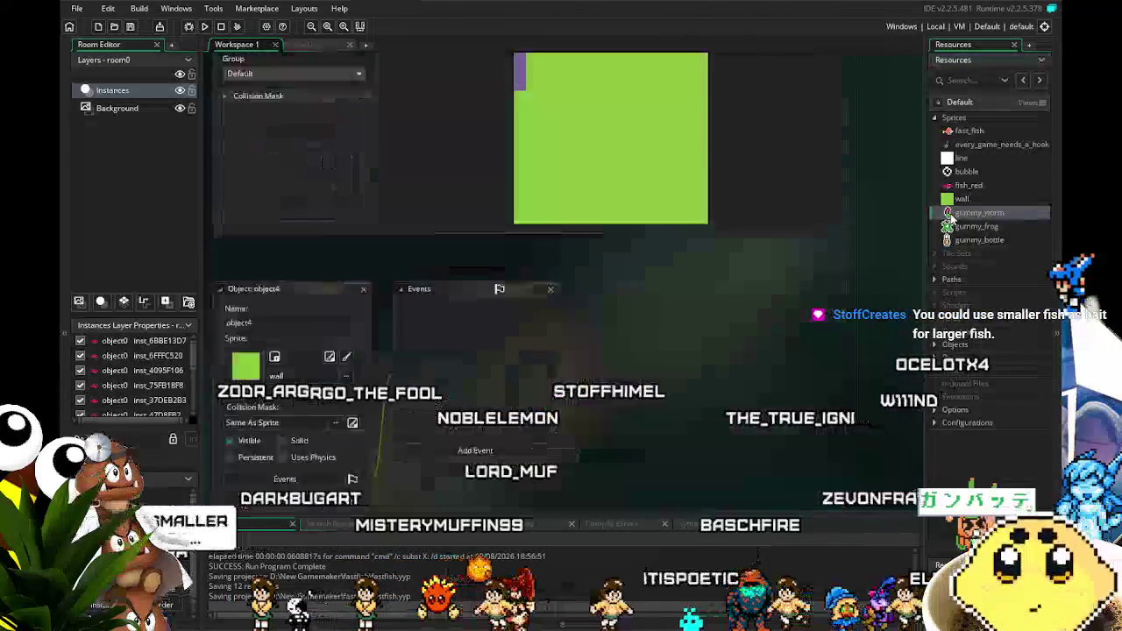
{"action": "scroll", "coordinate": [805, 360], "scroll_direction": "up", "scroll_amount": 5}
{"action": "scroll", "coordinate": [733, 379], "scroll_direction": "down", "scroll_amount": 5}
{"action": "scroll", "coordinate": [733, 379], "scroll_direction": "down", "scroll_amount": 3}
{"action": "left_click", "coordinate": [605, 234]}
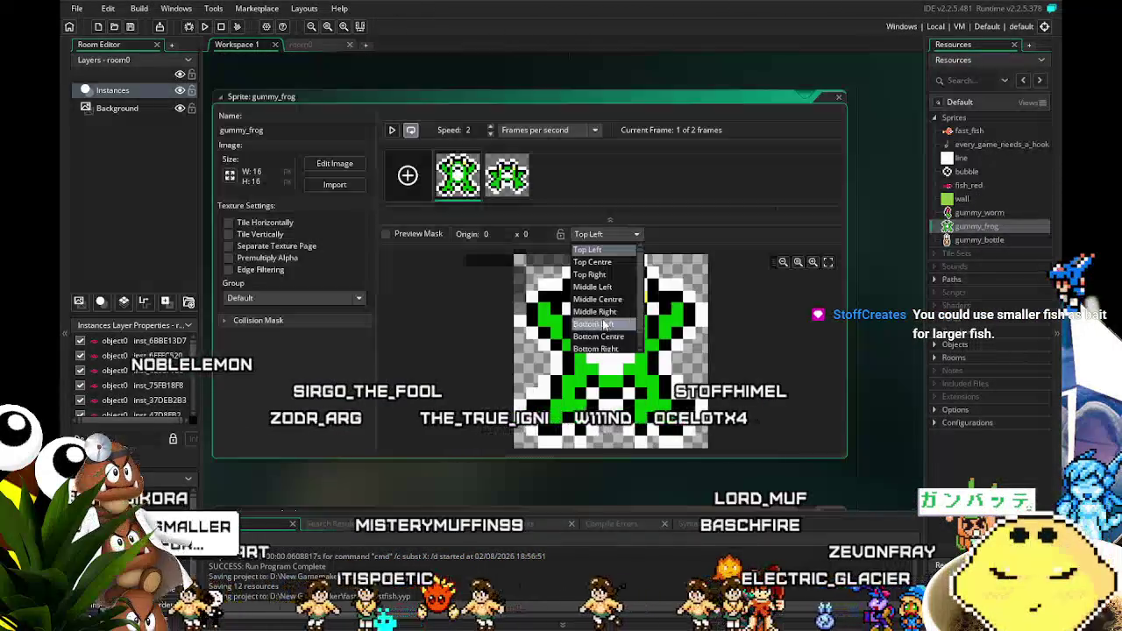
{"action": "left_click", "coordinate": [605, 309]}
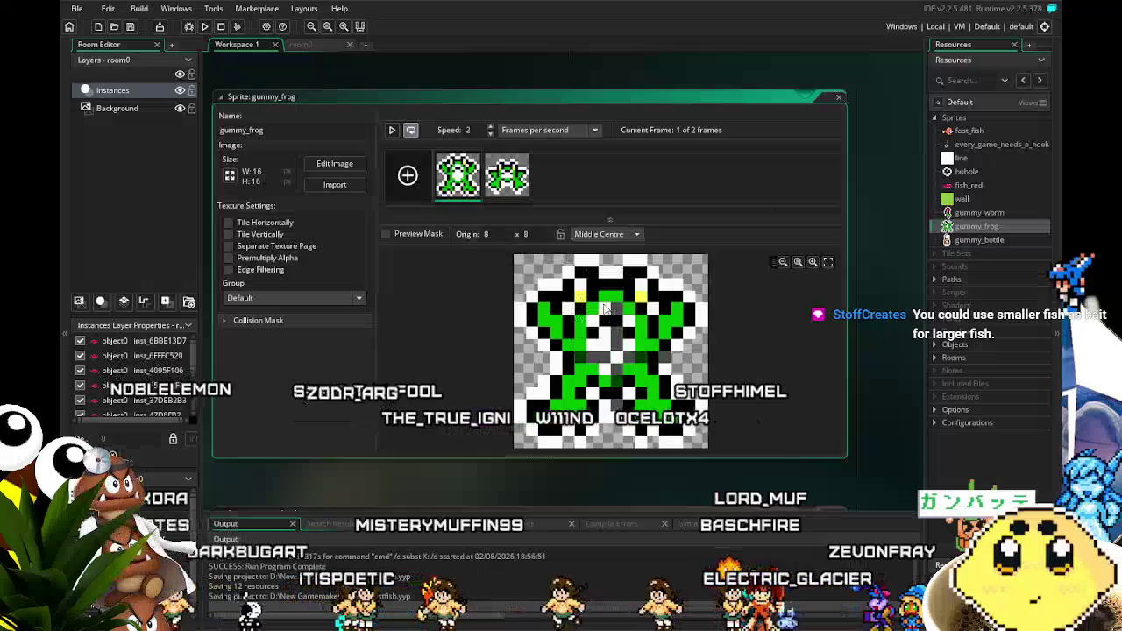
Step: Set gummy_bottle's origin to Middle Centre (8, 8) too, then bring up room0
{"action": "left_click", "coordinate": [970, 240]}
{"action": "double_click", "coordinate": [971, 247]}
{"action": "left_click", "coordinate": [605, 234]}
{"action": "left_click", "coordinate": [602, 309]}
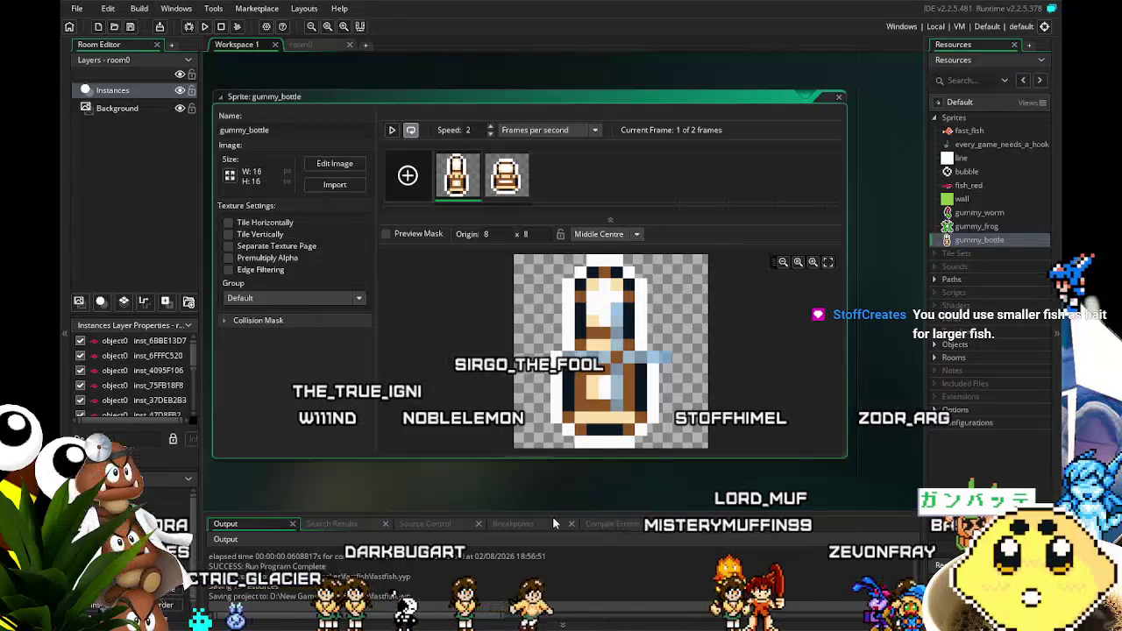
{"action": "left_click", "coordinate": [301, 45]}
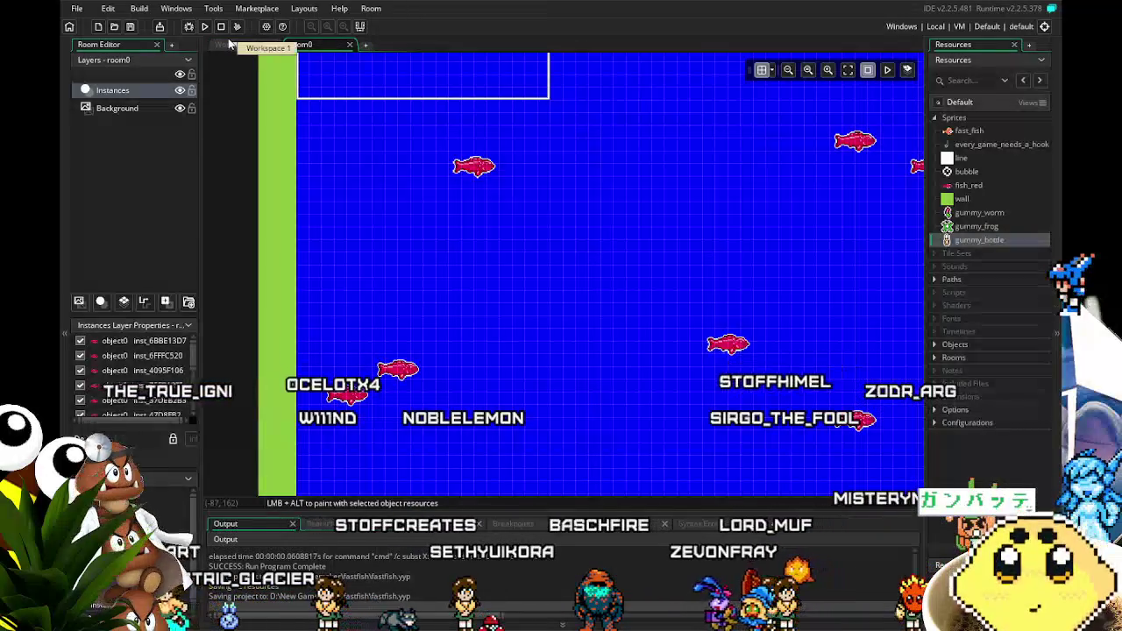
Step: Return to the gummy_bottle sprite settings and save the project
{"action": "left_click", "coordinate": [235, 45]}
{"action": "left_click", "coordinate": [132, 26]}
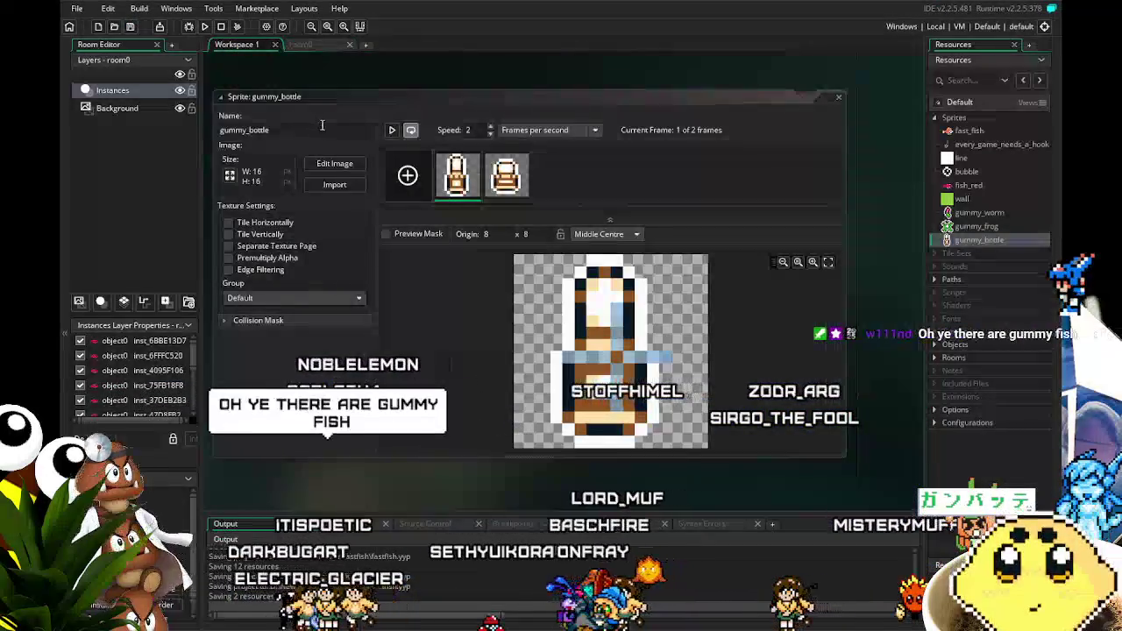
{"action": "left_click_drag", "start_coordinate": [332, 79], "coordinate": [294, 79]}
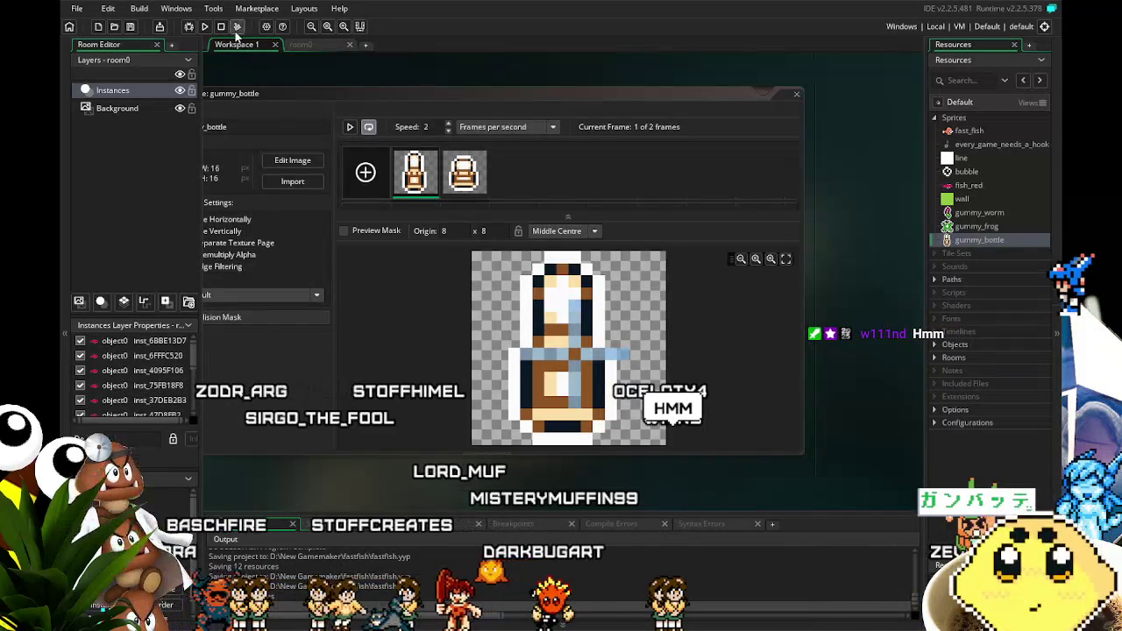
Step: Open object1's Create event code, which sets vspeed=1
{"action": "left_click", "coordinate": [934, 344]}
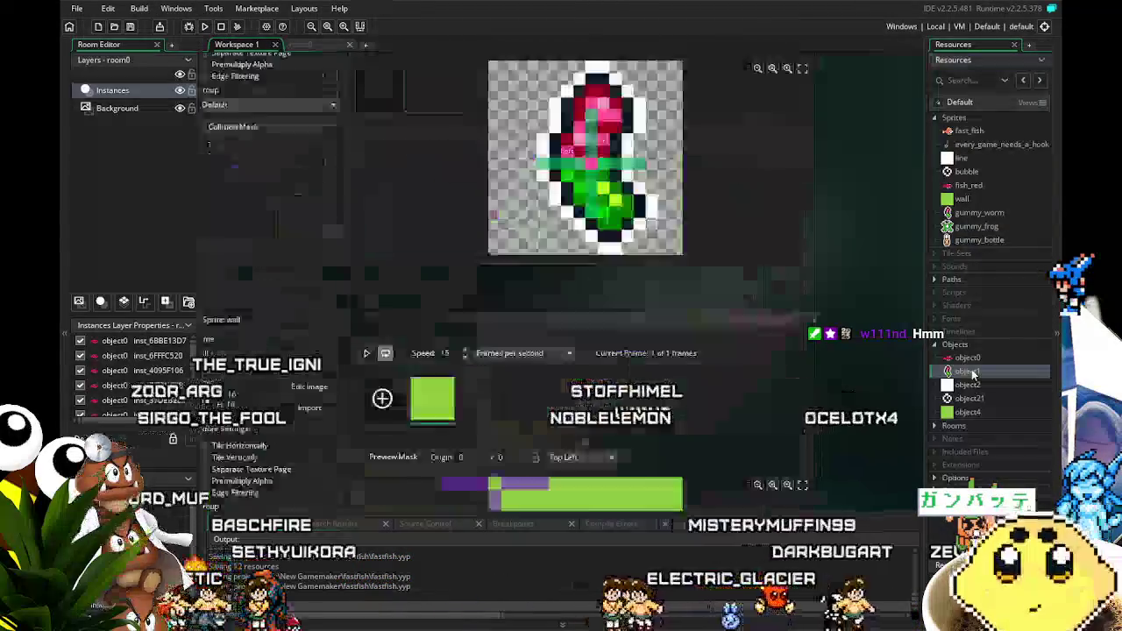
{"action": "double_click", "coordinate": [967, 371]}
{"action": "left_click", "coordinate": [419, 117]}
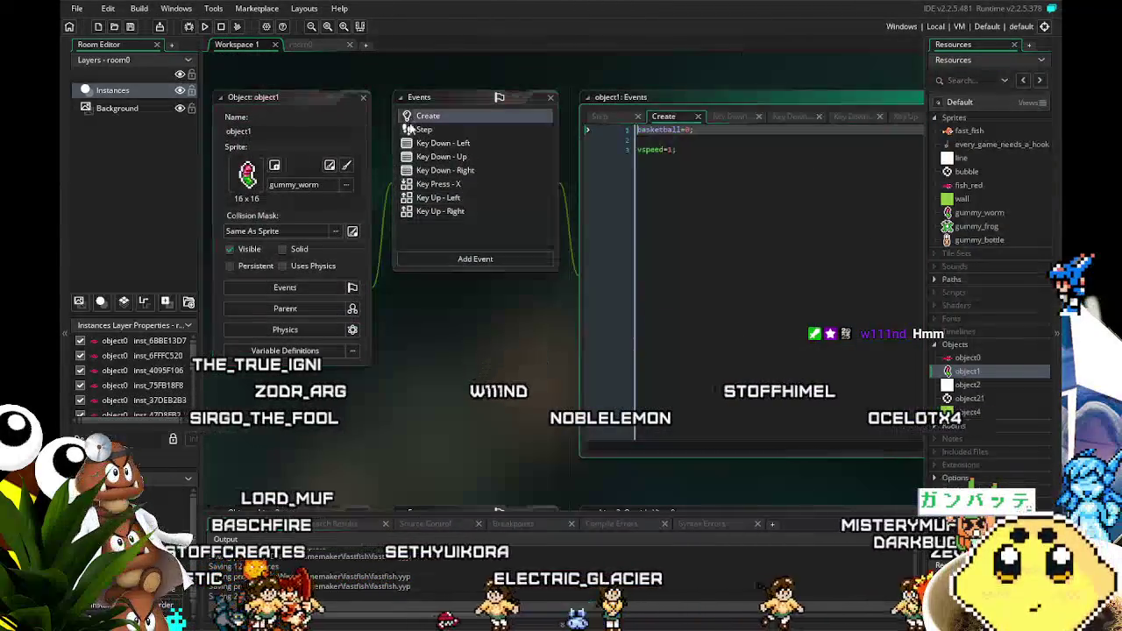
Step: Add the line random_roll=irandom(3); below basketball=0 in object1's Create code
{"action": "left_click", "coordinate": [680, 148]}
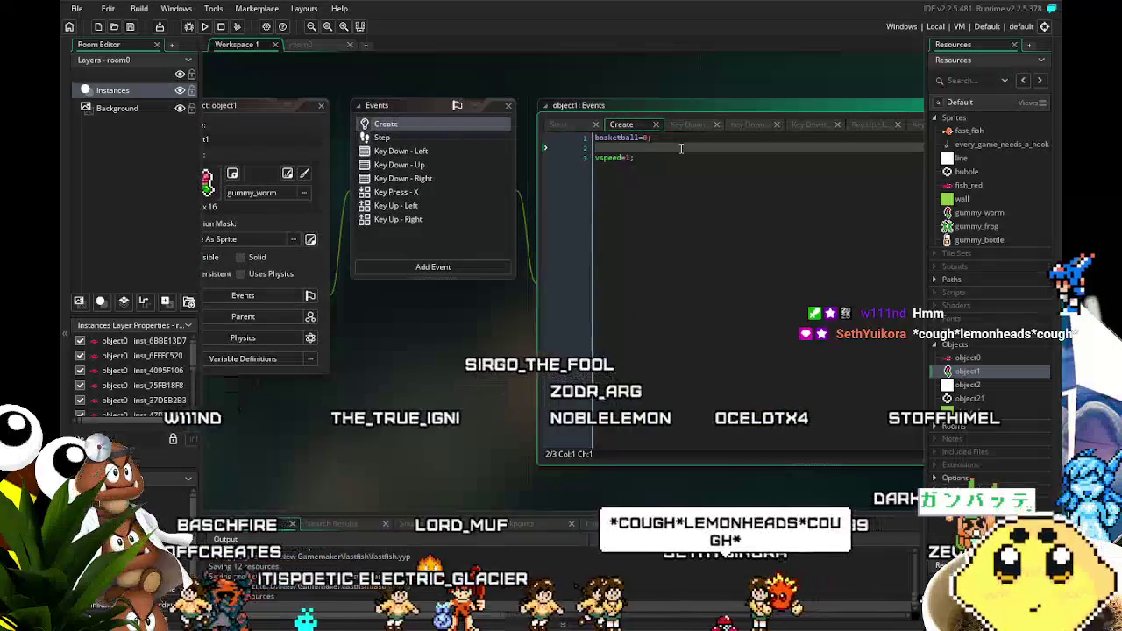
{"action": "key", "text": "Return"}
{"action": "key", "text": "Return"}
{"action": "key", "text": "Up"}
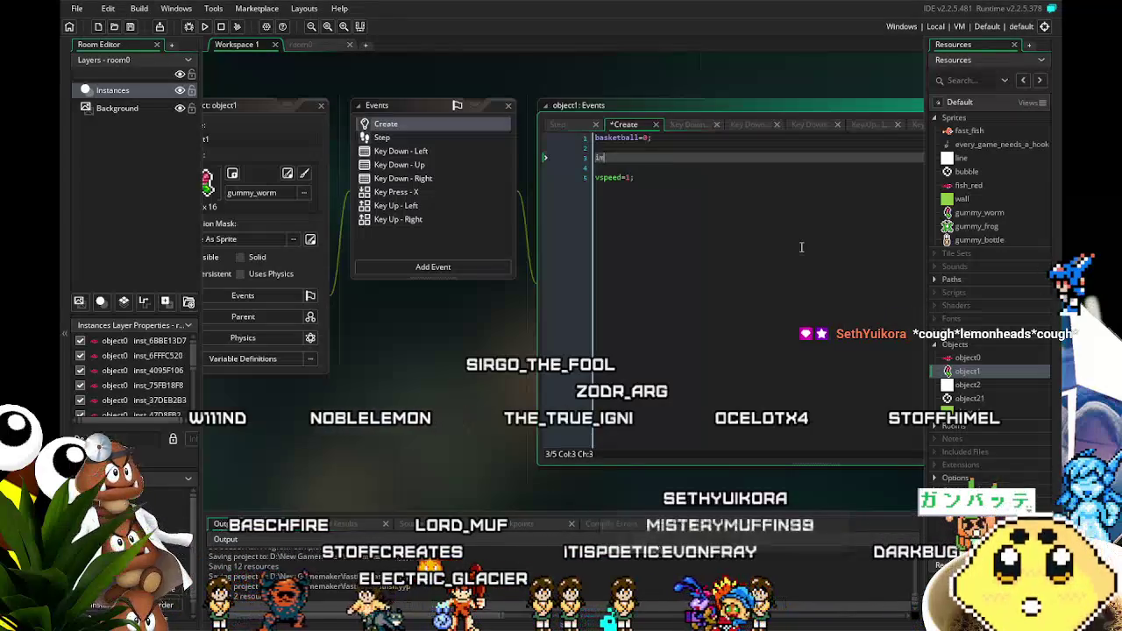
{"action": "type", "text": "image"}
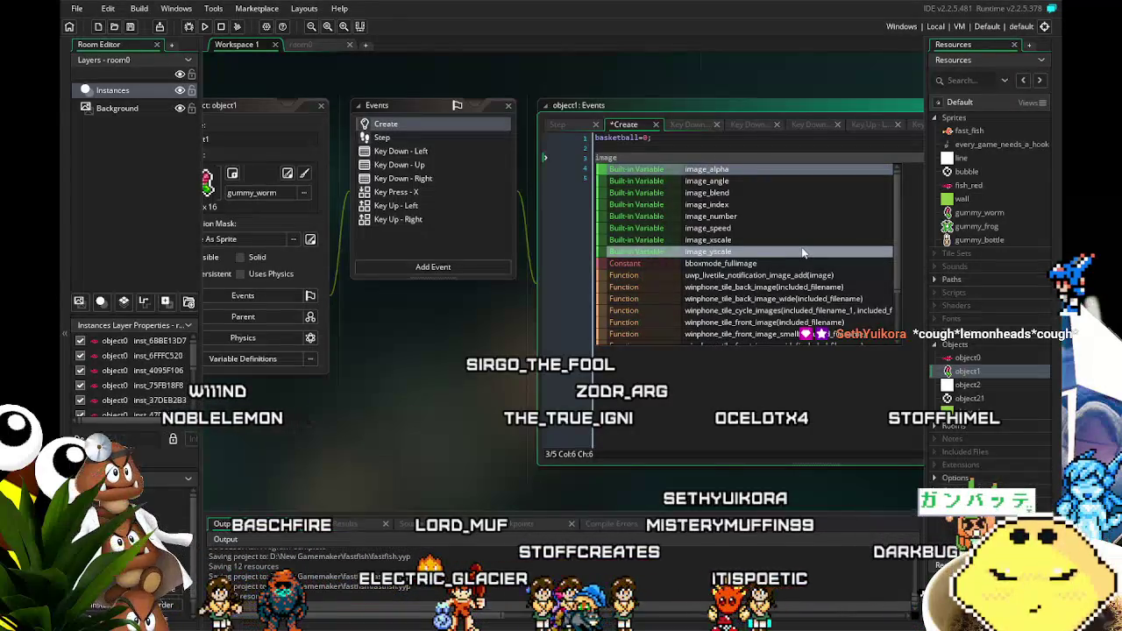
{"action": "key", "text": "BackSpace"}
{"action": "key", "text": "BackSpace"}
{"action": "key", "text": "BackSpace"}
{"action": "type", "text": "r"}
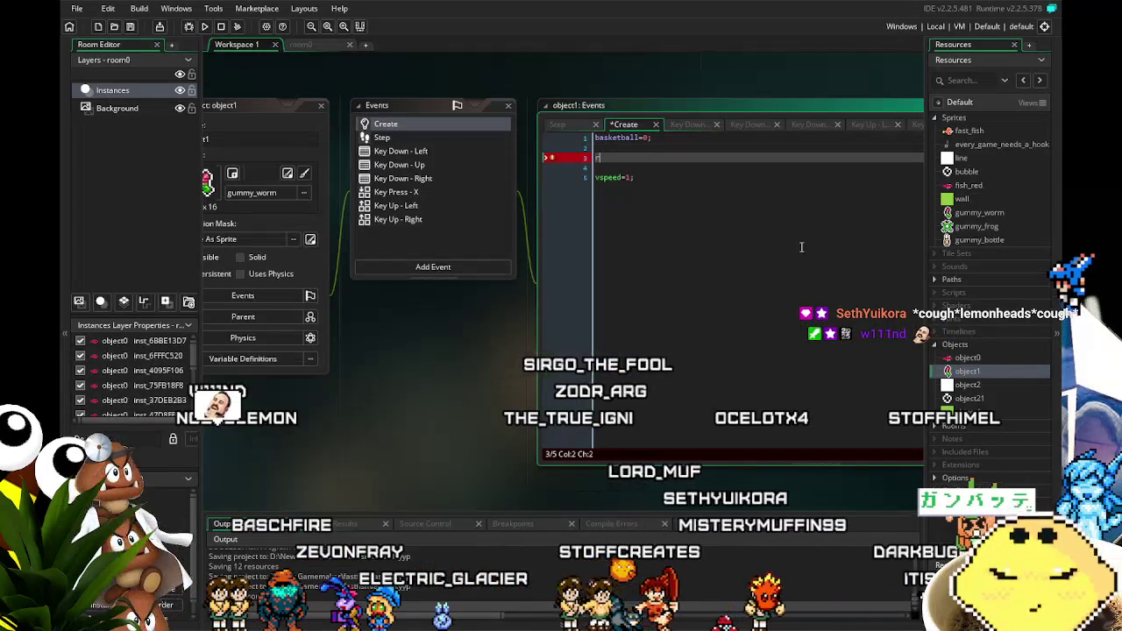
{"action": "type", "text": "an"}
{"action": "key", "text": "Return"}
{"action": "type", "text": "="}
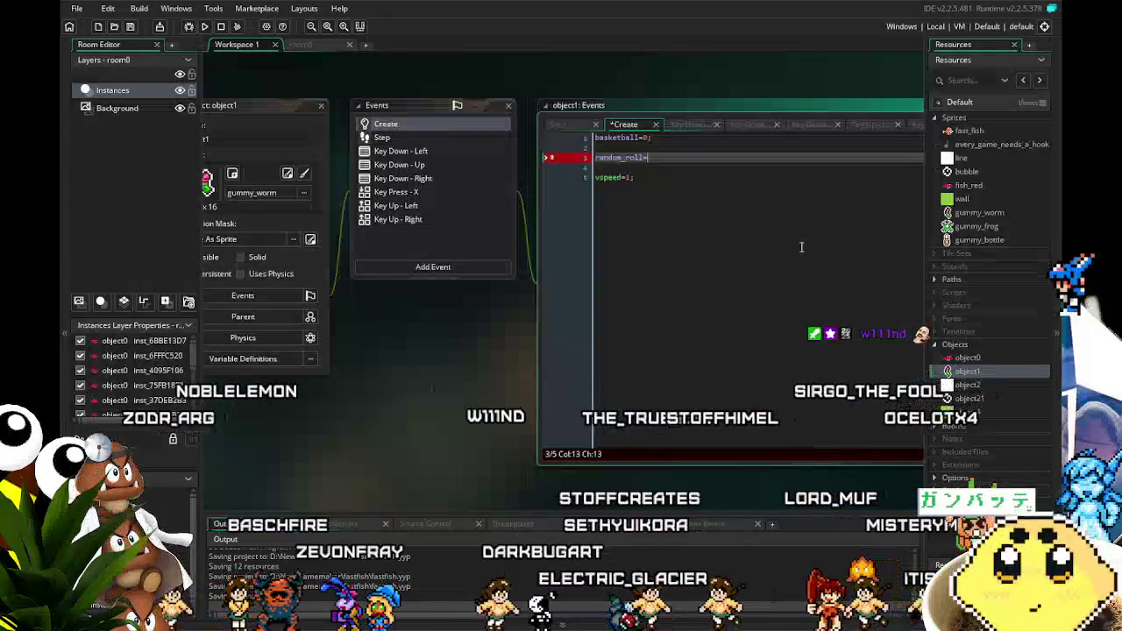
{"action": "type", "text": "irandom(3"}
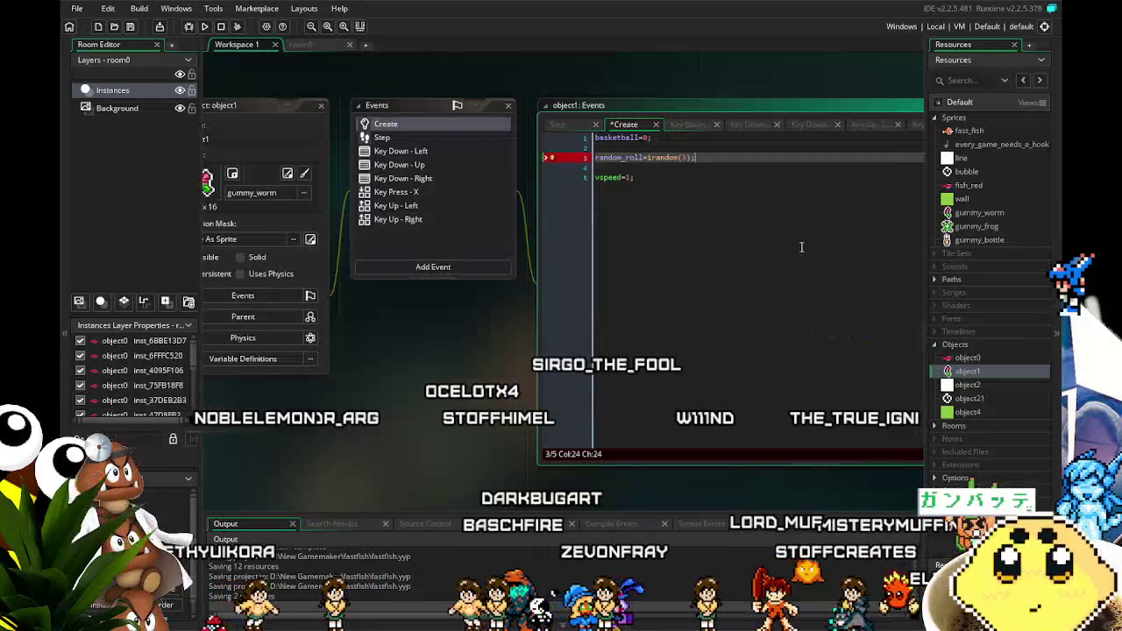
{"action": "type", "text": ");"}
{"action": "key", "text": "Return"}
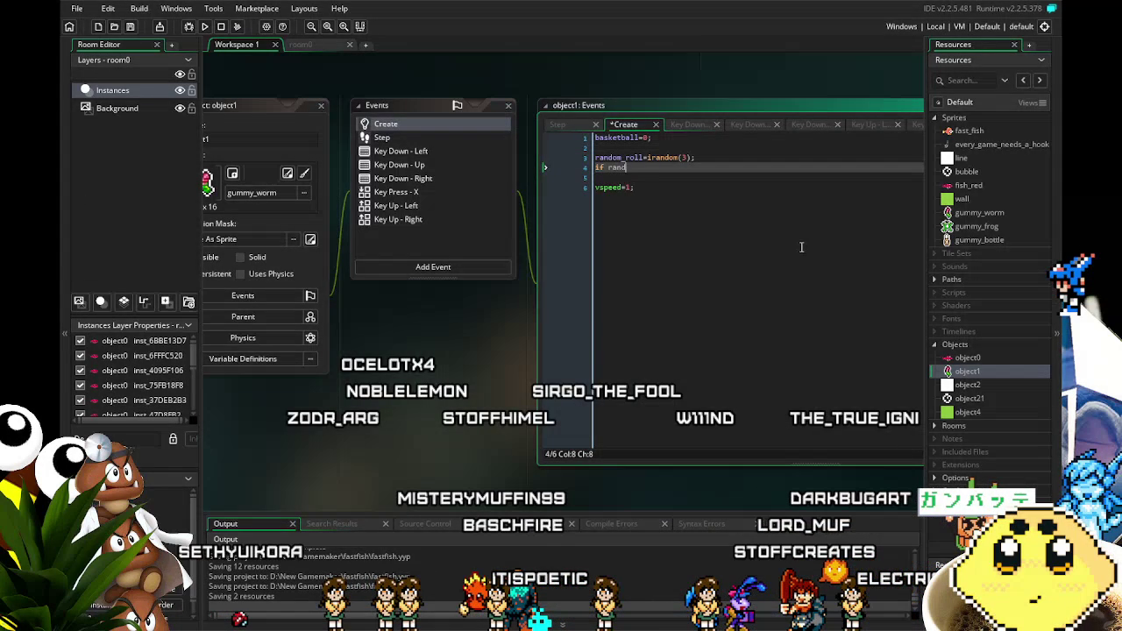
{"action": "type", "text": "if random_roll=1"}
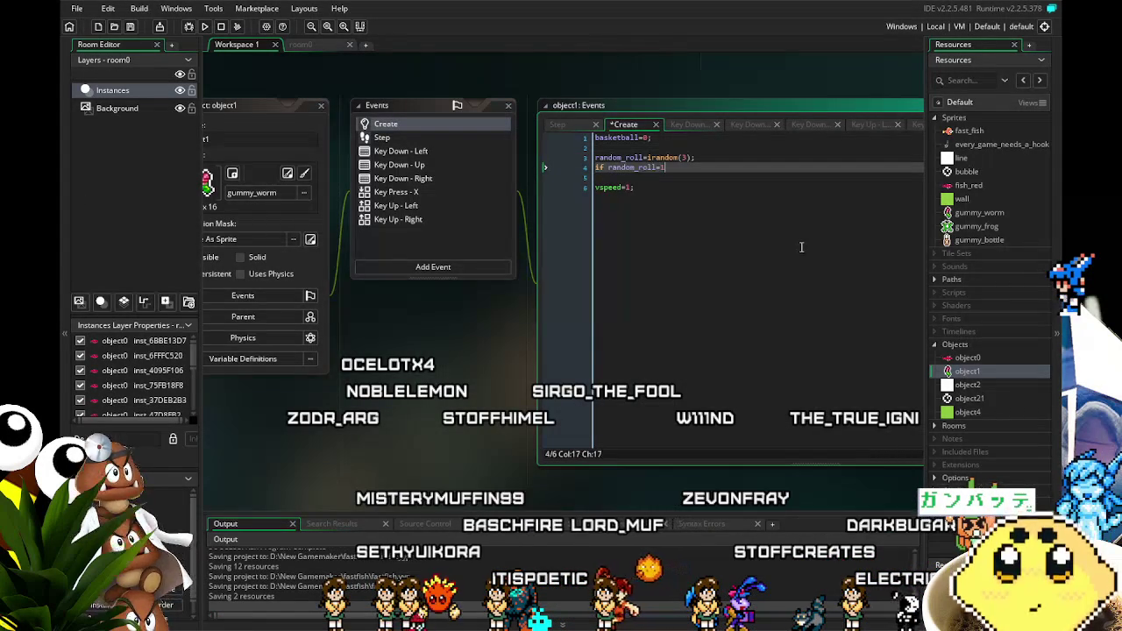
Step: Write the condition if (random_roll=1) {image_index=gummy_worm;}
{"action": "type", "text": ") {"}
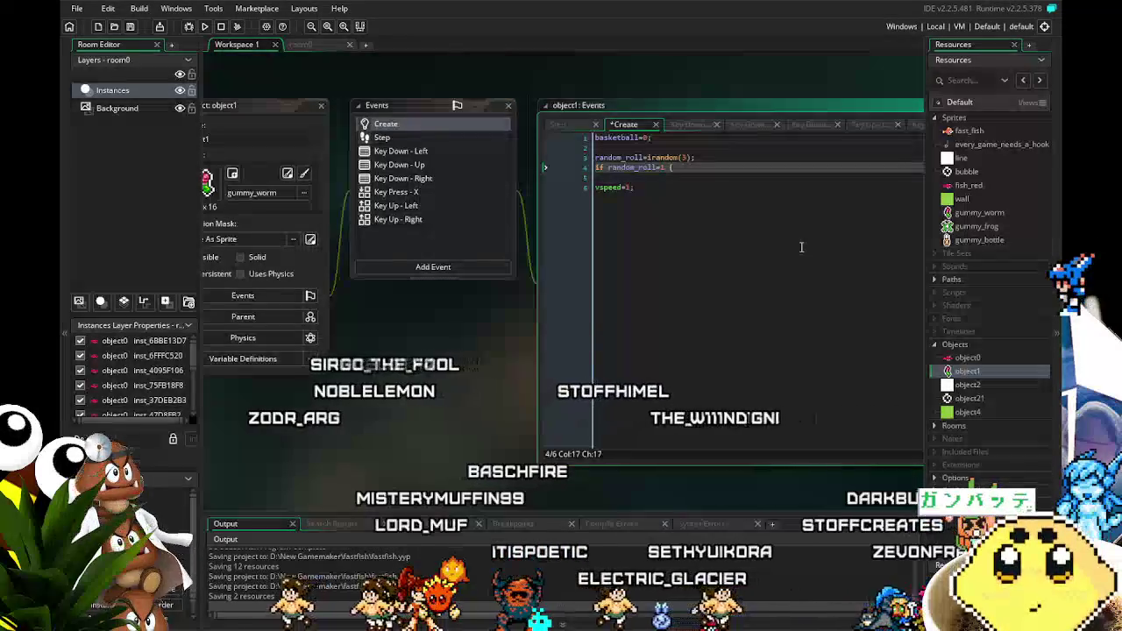
{"action": "key", "text": "Left"}
{"action": "key", "text": "Left"}
{"action": "key", "text": "Left"}
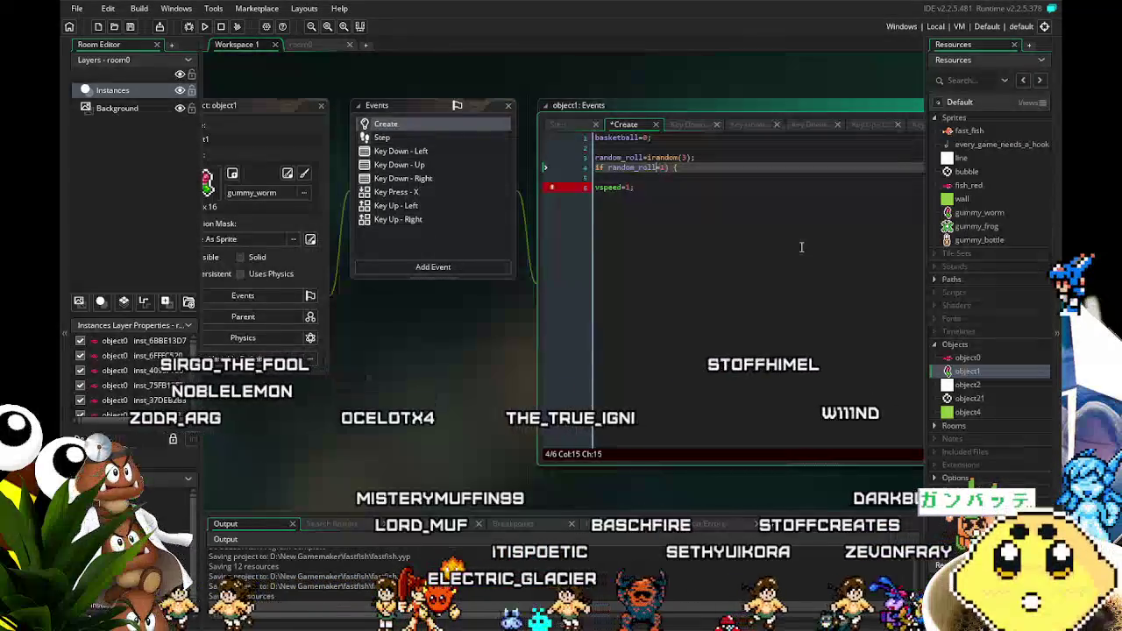
{"action": "type", "text": "("}
{"action": "key", "text": "End"}
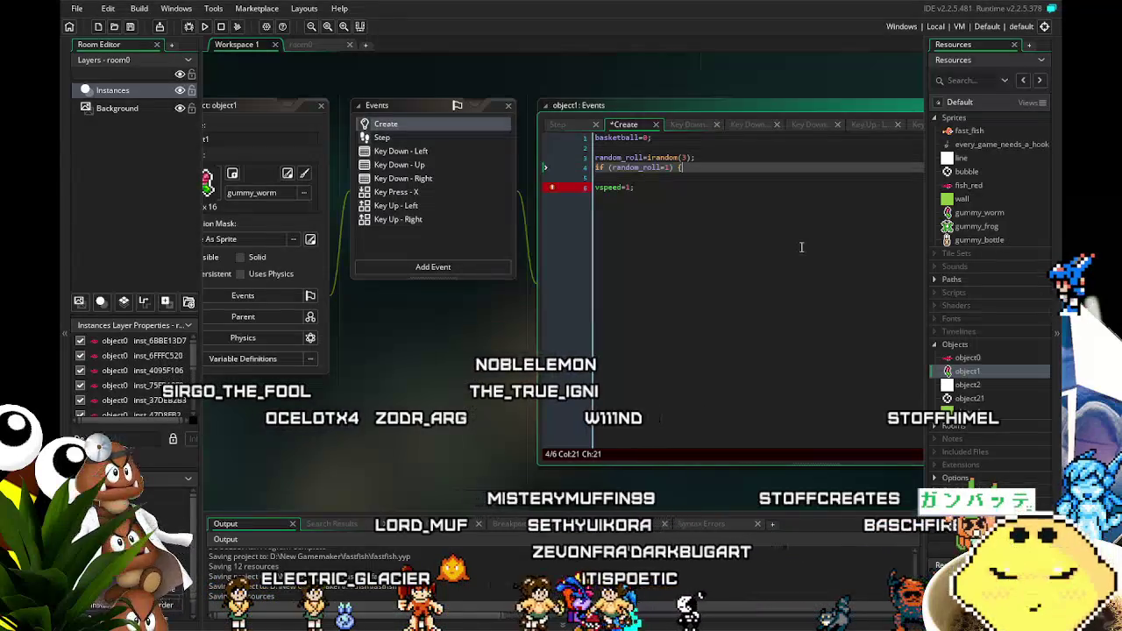
{"action": "type", "text": "image_"}
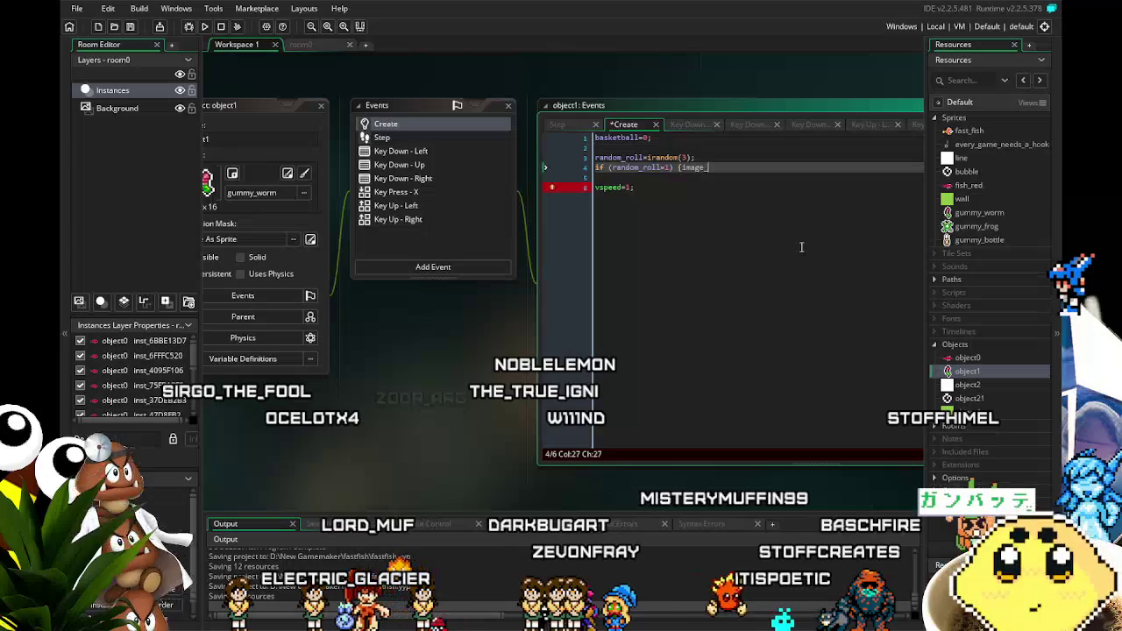
{"action": "type", "text": "index=gummy_worm"}
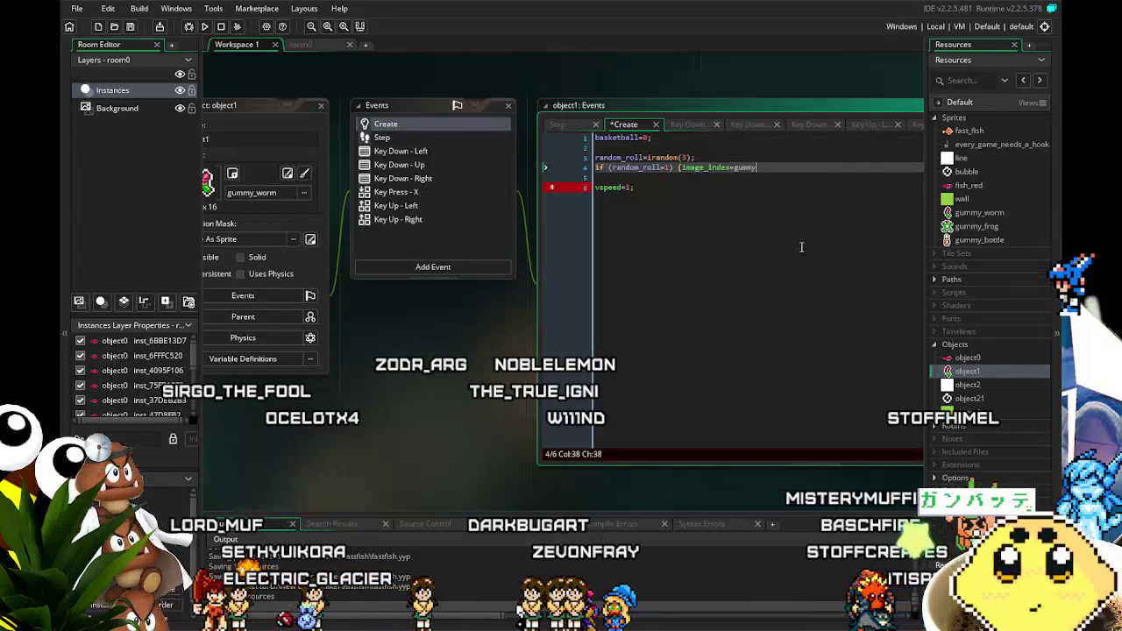
{"action": "type", "text": ";}"}
{"action": "key", "text": "Return"}
{"action": "type", "text": "if"}
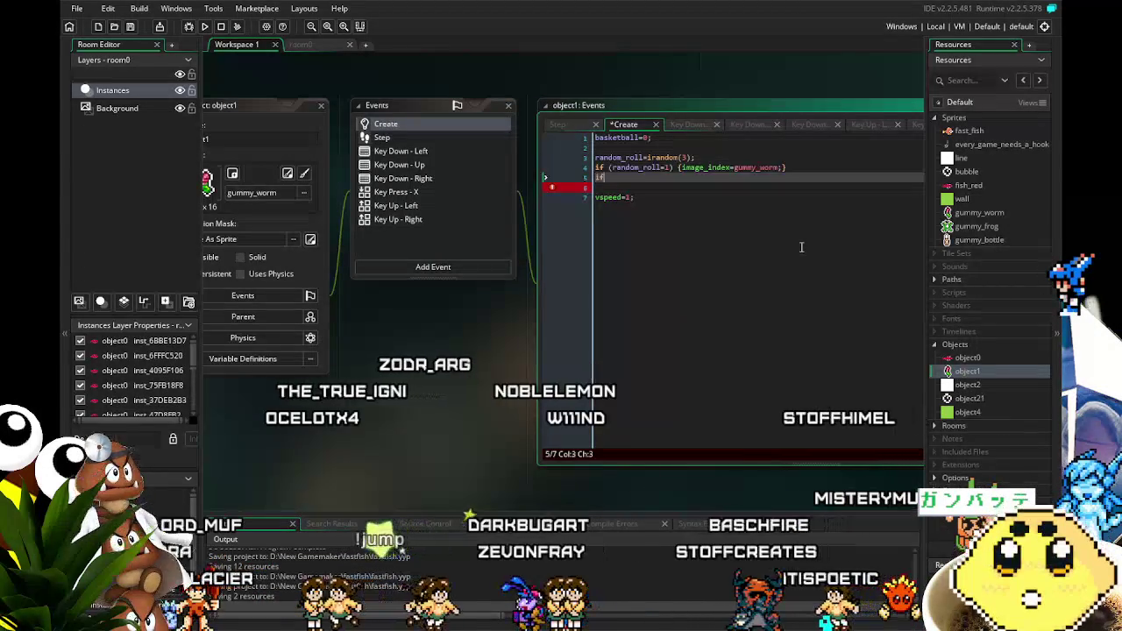
Step: Duplicate the gummy_worm condition twice, changing the roll values to 2 and 3
{"action": "left_click_drag", "start_coordinate": [787, 168], "coordinate": [558, 165]}
{"action": "key", "text": "ctrl+c"}
{"action": "key", "text": "Down"}
{"action": "key", "text": "shift+End"}
{"action": "key", "text": "ctrl+v"}
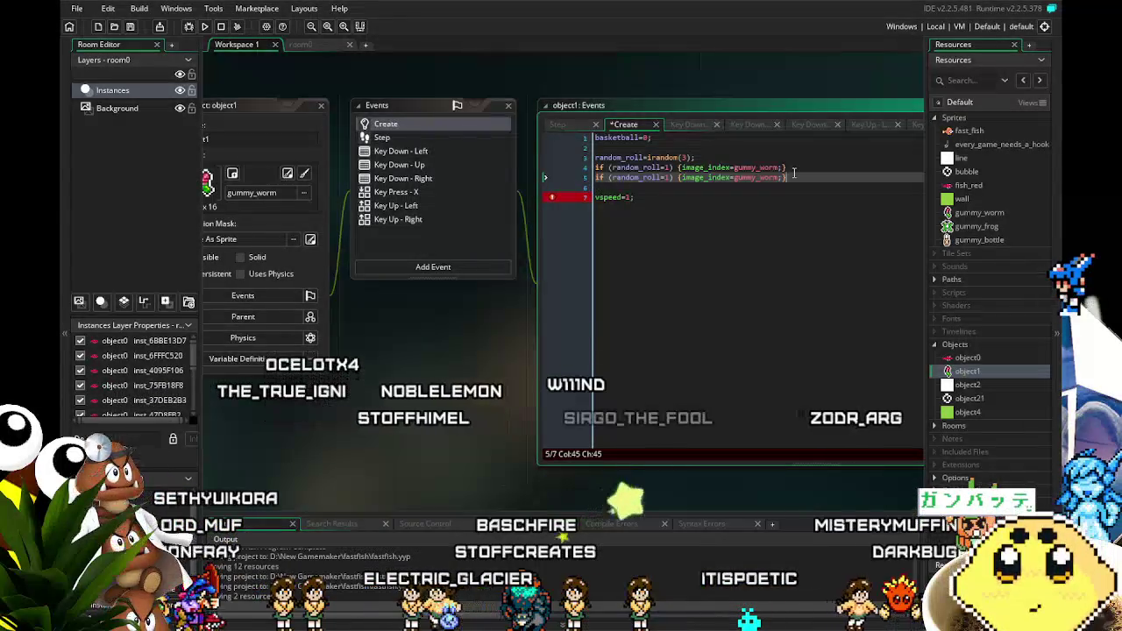
{"action": "key", "text": "Return"}
{"action": "key", "text": "ctrl+v"}
{"action": "double_click", "coordinate": [671, 177]}
{"action": "type", "text": "2"}
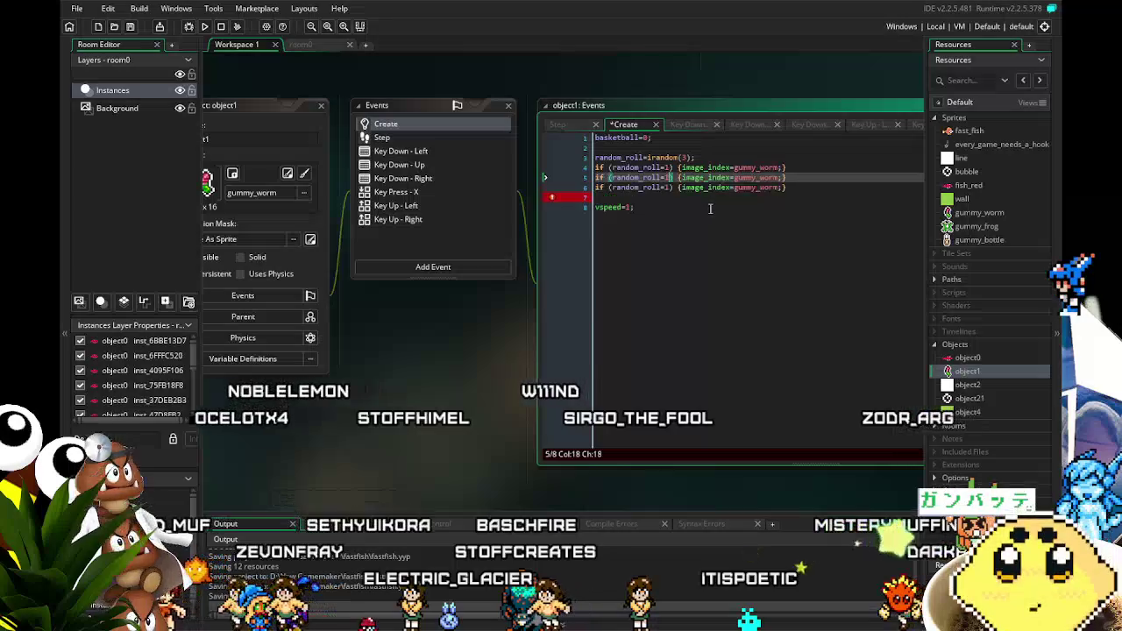
{"action": "double_click", "coordinate": [670, 188]}
{"action": "type", "text": "3"}
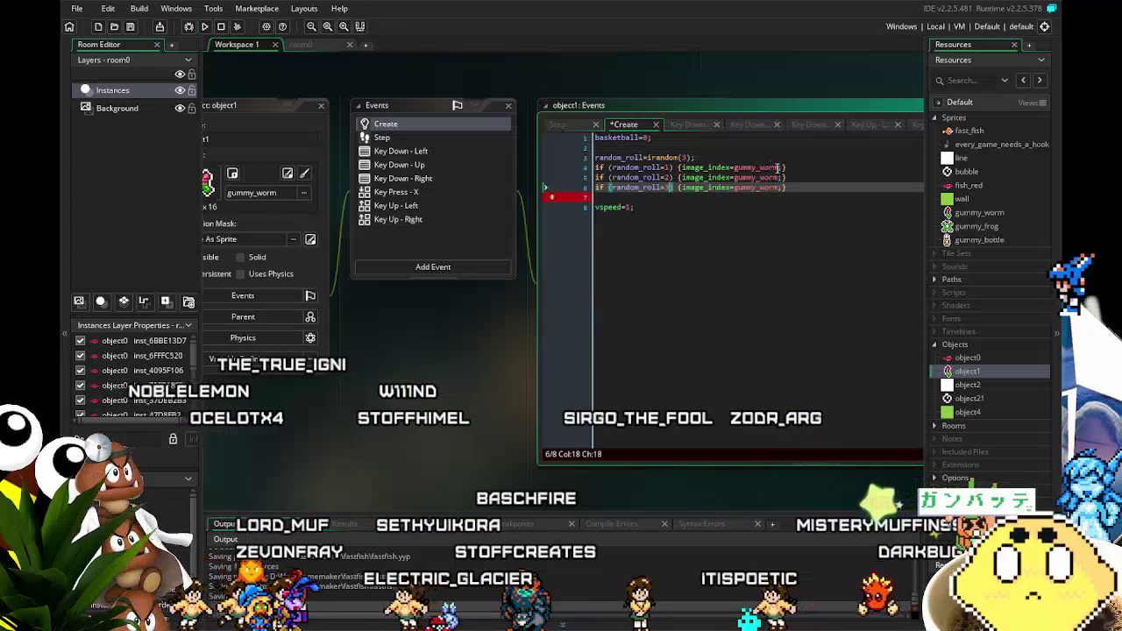
Step: Change the duplicated sprites to gummy_bottle and gummy_frog, then save the project
{"action": "left_click", "coordinate": [778, 178]}
{"action": "key", "text": "BackSpace"}
{"action": "key", "text": "BackSpace"}
{"action": "key", "text": "BackSpace"}
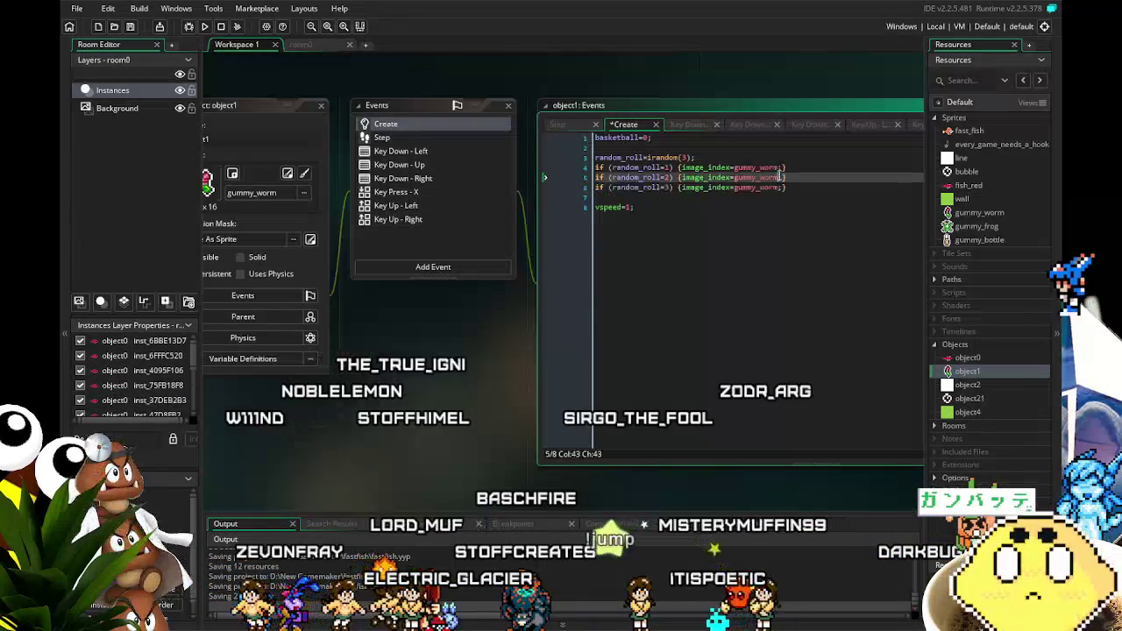
{"action": "key", "text": "BackSpace"}
{"action": "type", "text": "bottle"}
{"action": "key", "text": "Down"}
{"action": "key", "text": "Left"}
{"action": "key", "text": "Left"}
{"action": "key", "text": "BackSpace"}
{"action": "key", "text": "BackSpace"}
{"action": "key", "text": "BackSpace"}
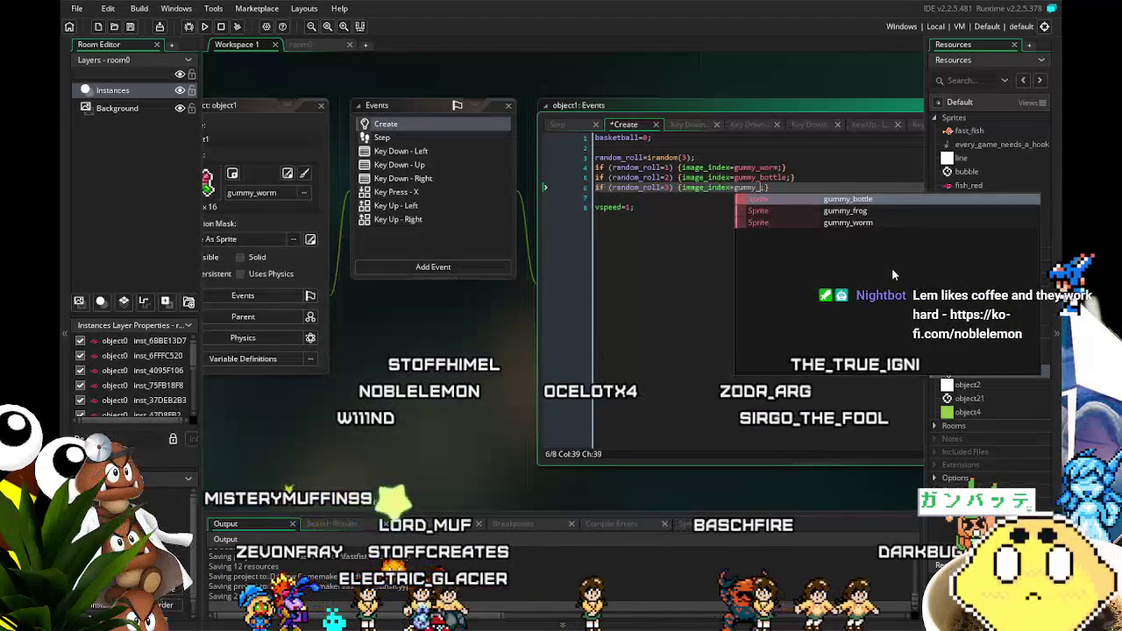
{"action": "type", "text": "frog"}
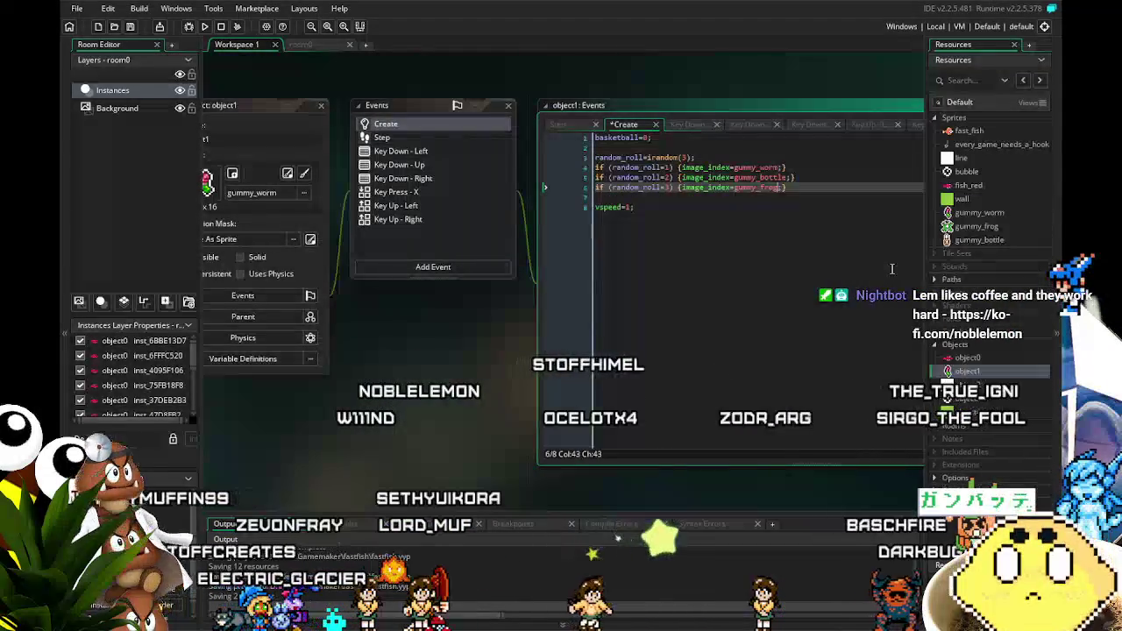
{"action": "left_click", "coordinate": [765, 346]}
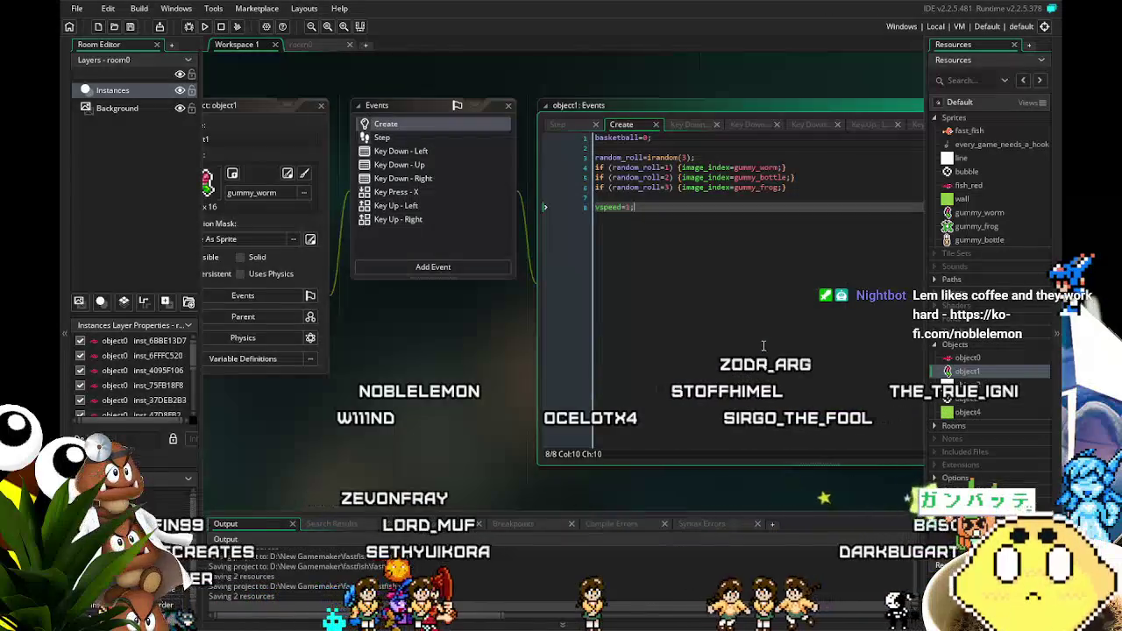
{"action": "key", "text": "ctrl+s"}
Step: Insert randomize(); as the new first line of object1's Create code and save
{"action": "left_click_drag", "start_coordinate": [443, 173], "coordinate": [510, 181]}
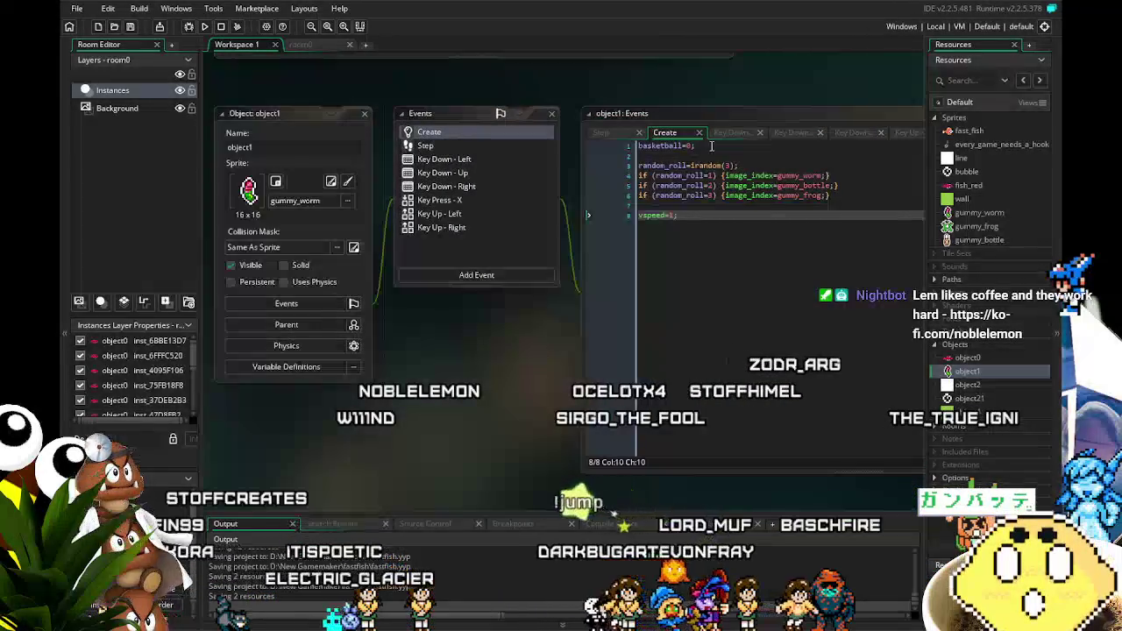
{"action": "left_click", "coordinate": [641, 146]}
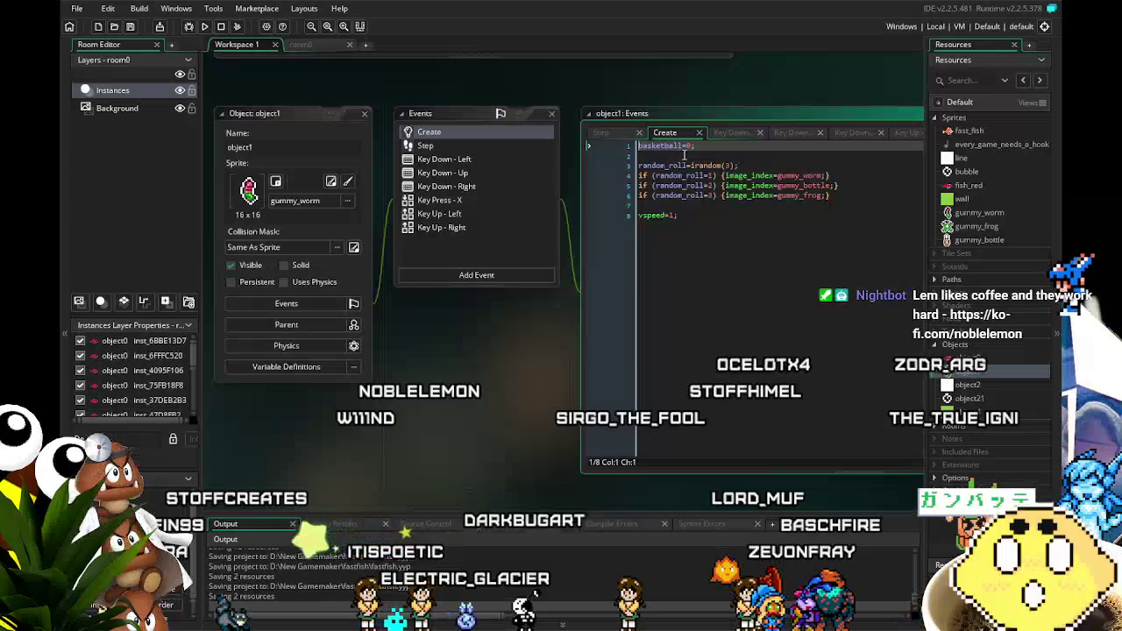
{"action": "key", "text": "Return"}
{"action": "key", "text": "Up"}
{"action": "key", "text": "Return"}
{"action": "key", "text": "Up"}
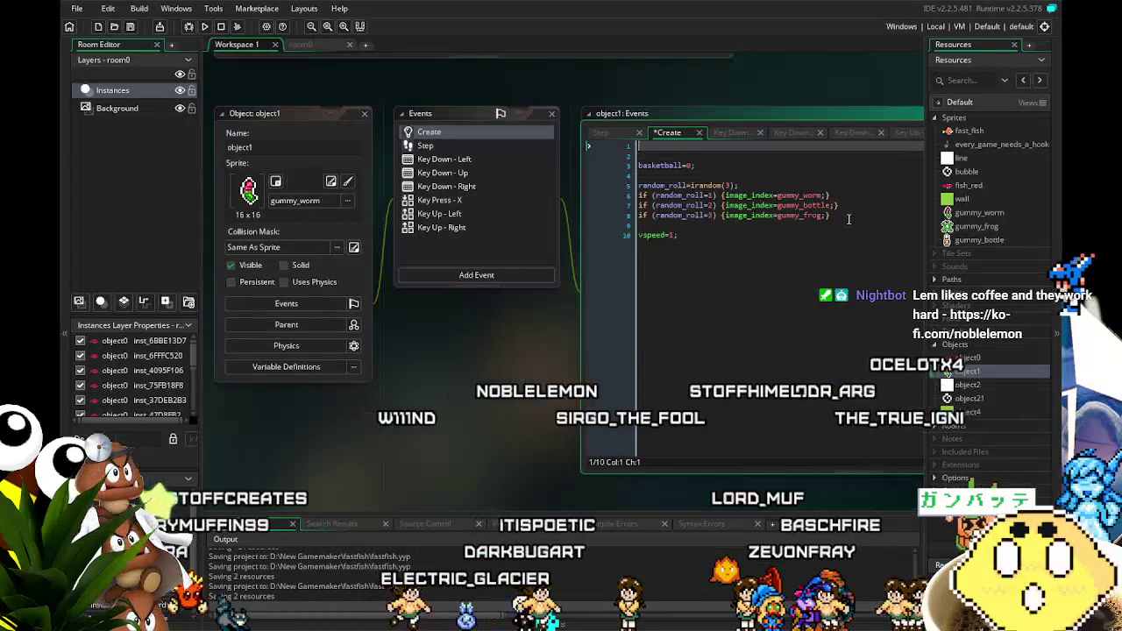
{"action": "type", "text": "ran"}
{"action": "left_click", "coordinate": [849, 219]}
{"action": "type", "text": ");"}
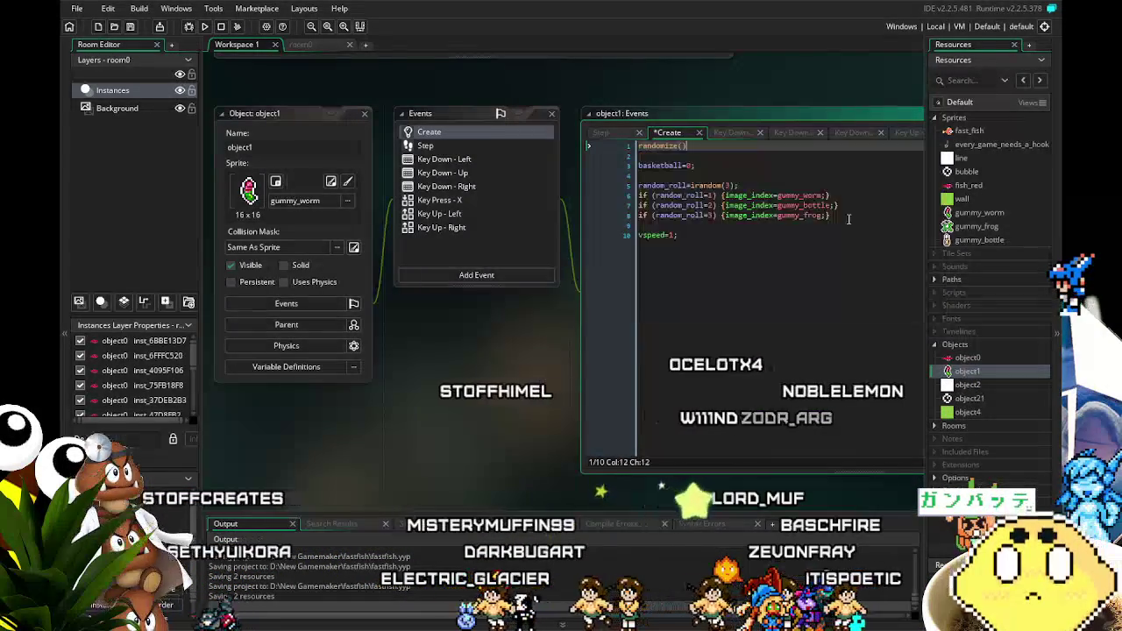
{"action": "key", "text": "ctrl+s"}
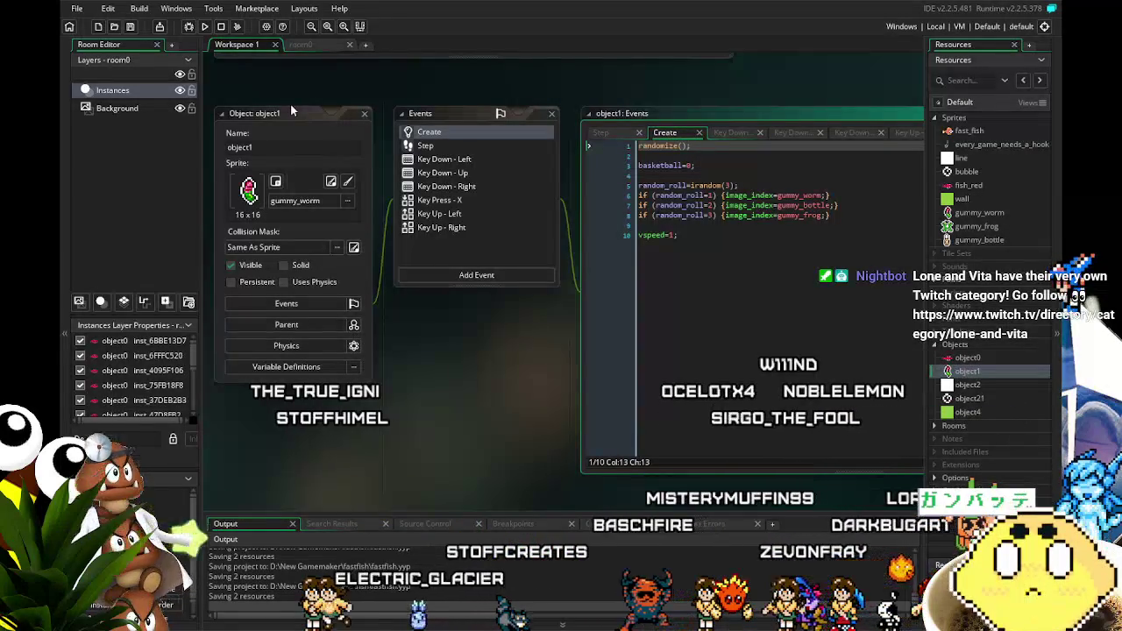
{"action": "left_click_drag", "start_coordinate": [292, 110], "coordinate": [276, 116]}
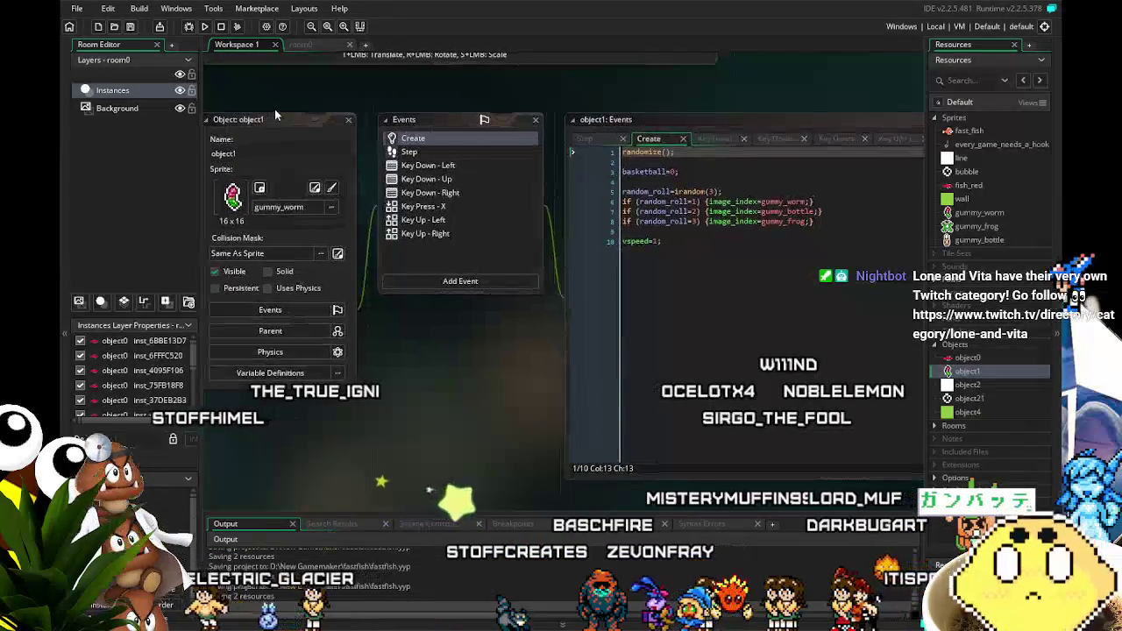
{"action": "left_click", "coordinate": [301, 45]}
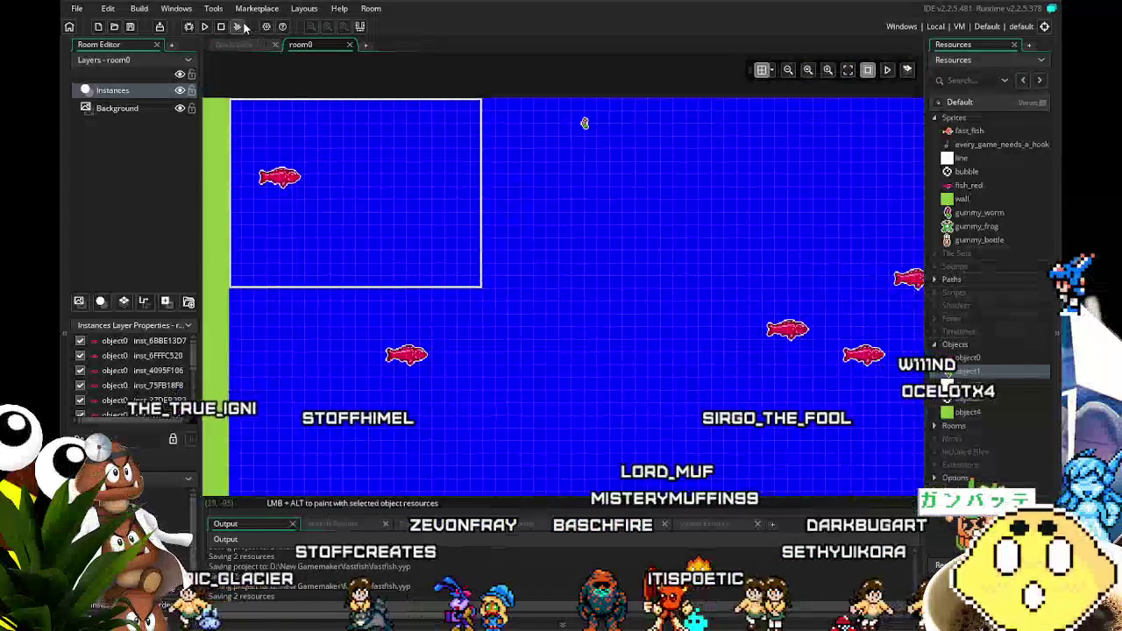
{"action": "left_click", "coordinate": [235, 43]}
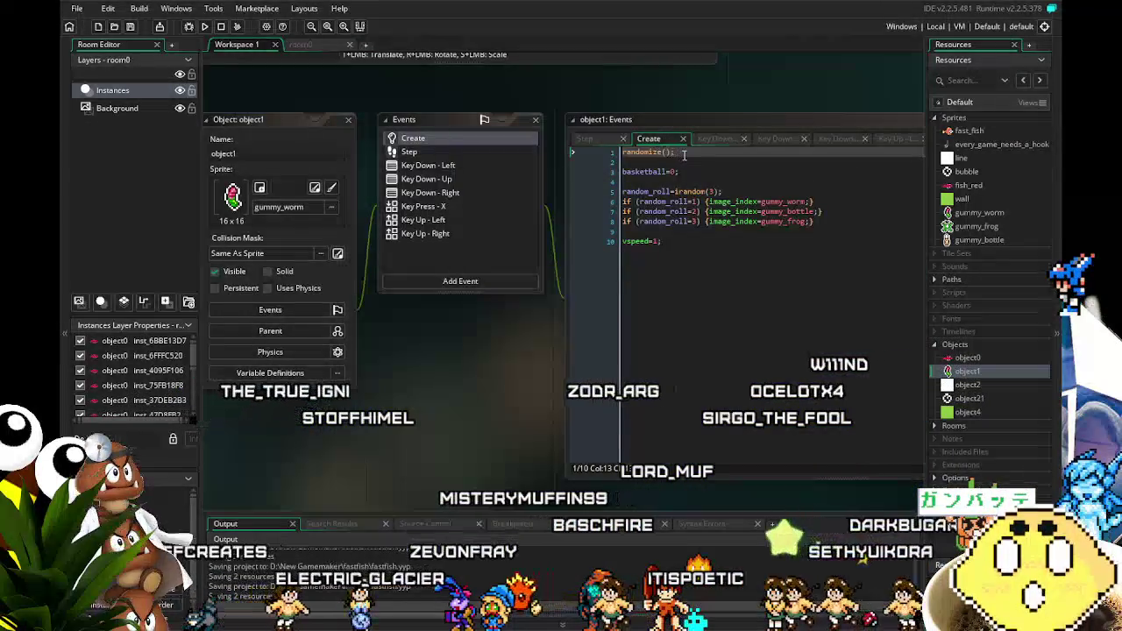
{"action": "left_click", "coordinate": [596, 155]}
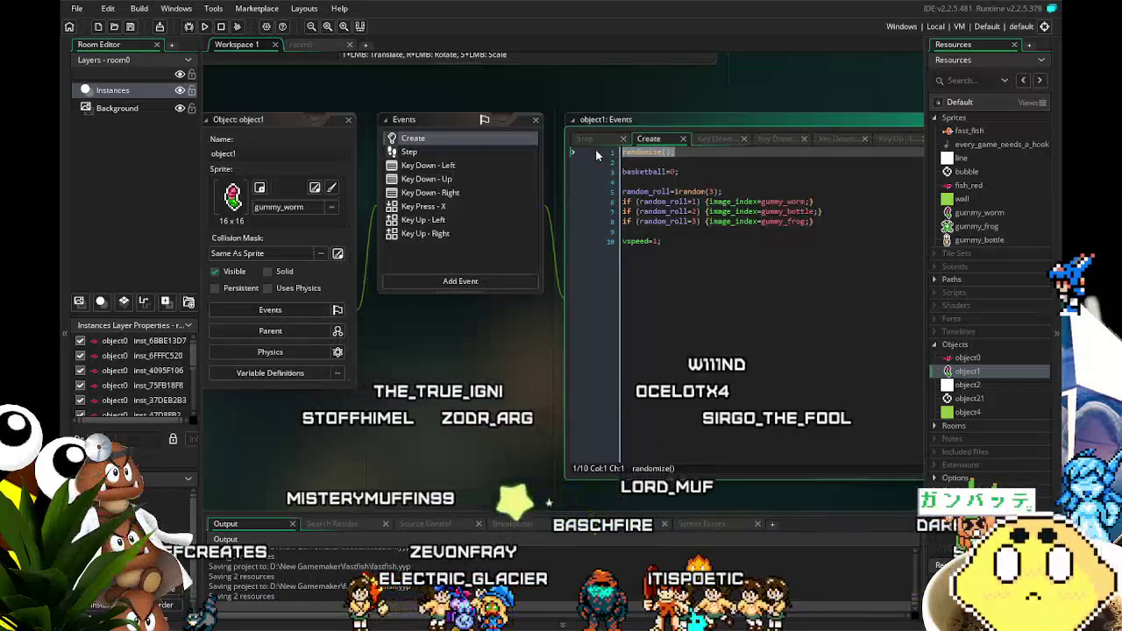
{"action": "left_click_drag", "start_coordinate": [623, 172], "coordinate": [650, 174]}
{"action": "left_click", "coordinate": [625, 154]}
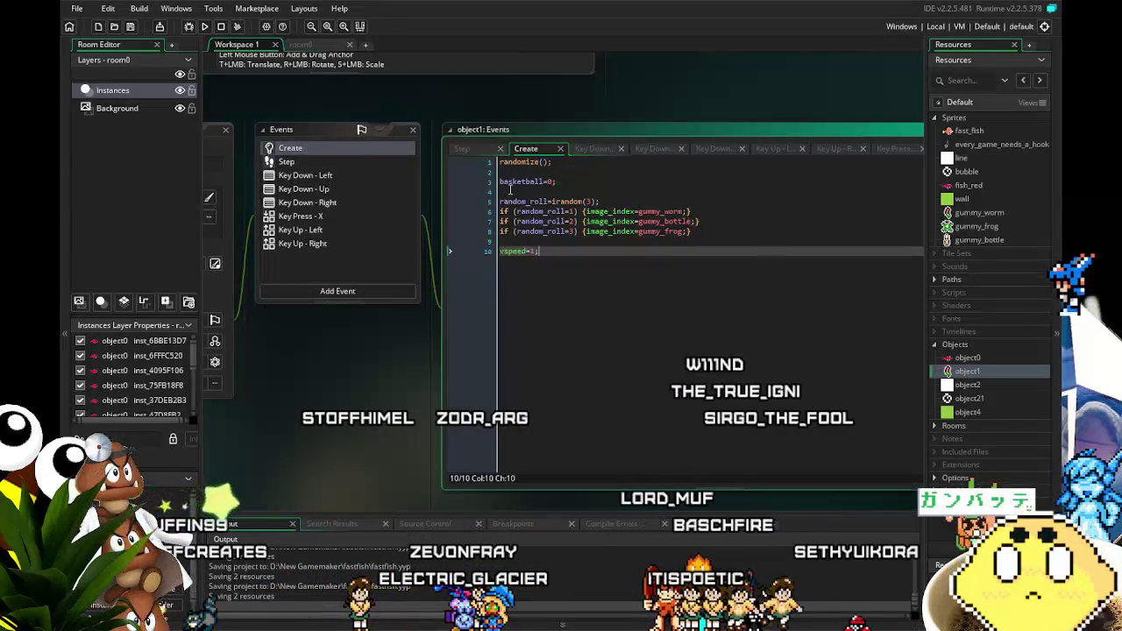
{"action": "double_click", "coordinate": [527, 167]}
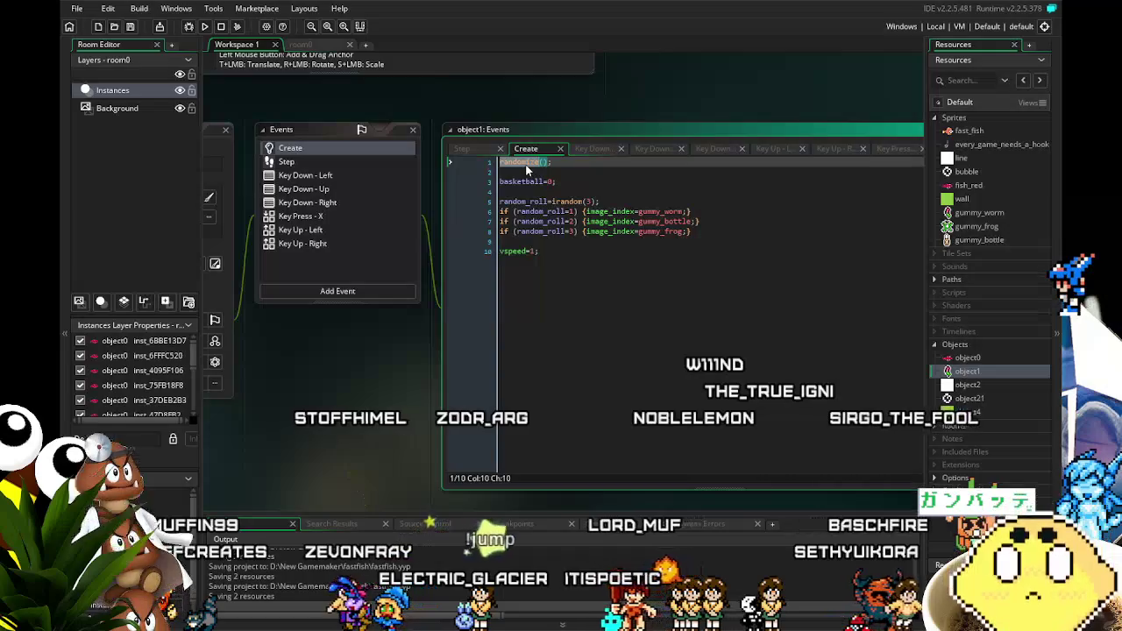
{"action": "key", "text": "F5"}
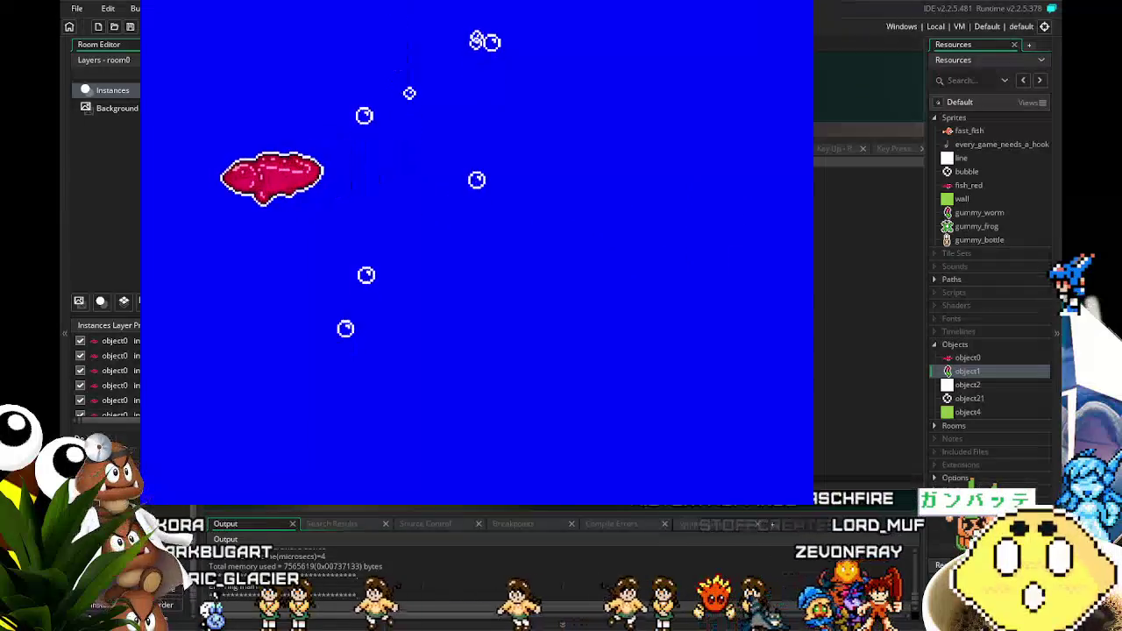
{"action": "key", "text": "Escape"}
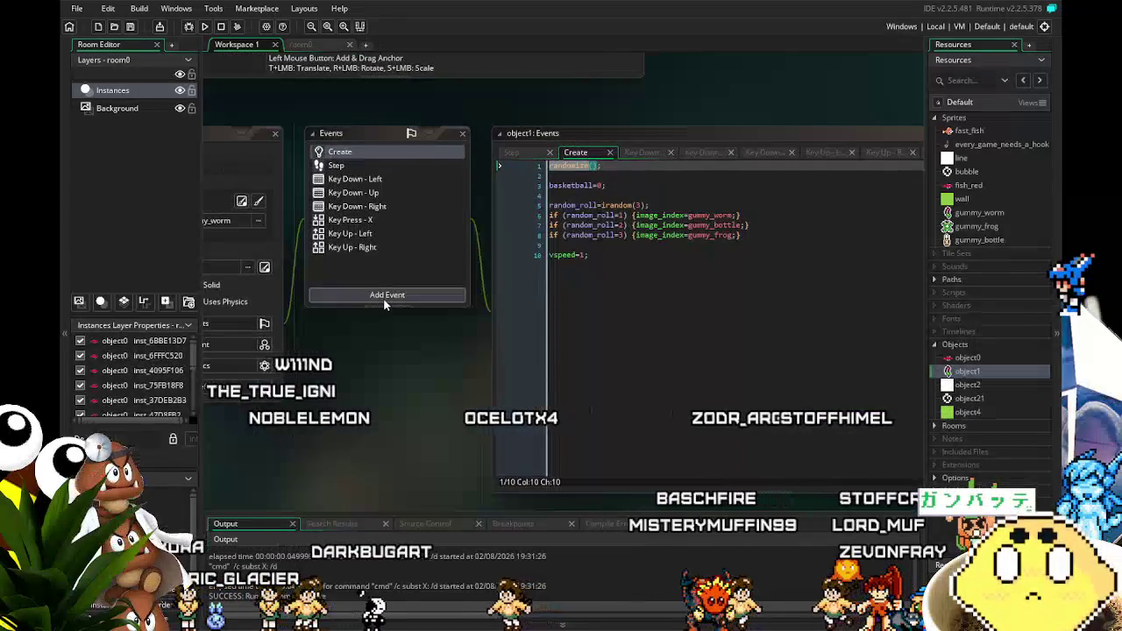
Step: Add an Other > Outside Room event to object1
{"action": "left_click", "coordinate": [383, 297]}
{"action": "mouse_move", "coordinate": [438, 485]}
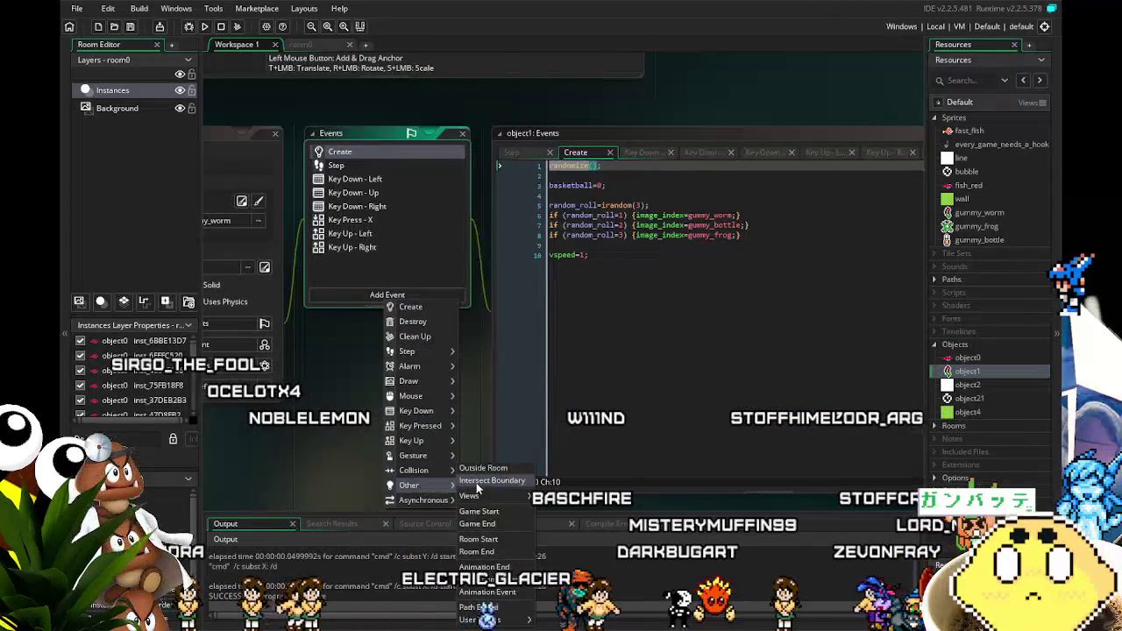
{"action": "left_click", "coordinate": [478, 465]}
Step: Copy the random_roll and gummy sprite if-lines from Create into the Outside Room event
{"action": "left_click", "coordinate": [341, 152]}
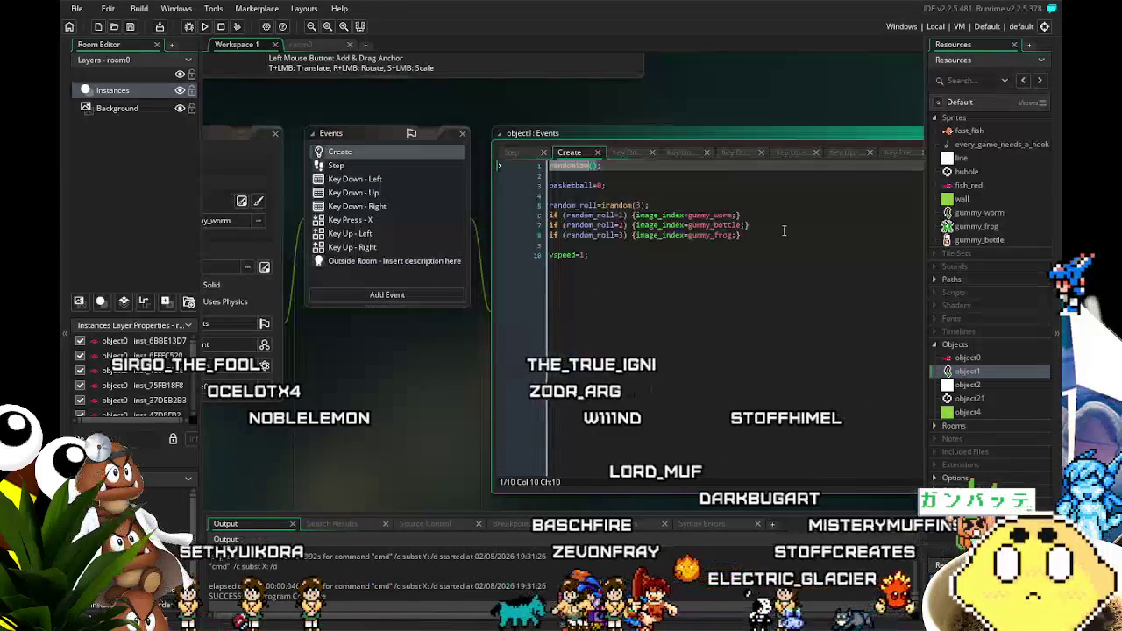
{"action": "left_click_drag", "start_coordinate": [744, 235], "coordinate": [524, 222]}
{"action": "left_click", "coordinate": [613, 256]}
{"action": "left_click_drag", "start_coordinate": [743, 235], "coordinate": [578, 215]}
{"action": "key", "text": "ctrl+c"}
{"action": "left_click", "coordinate": [394, 260]}
{"action": "key", "text": "ctrl+a"}
{"action": "key", "text": "ctrl+v"}
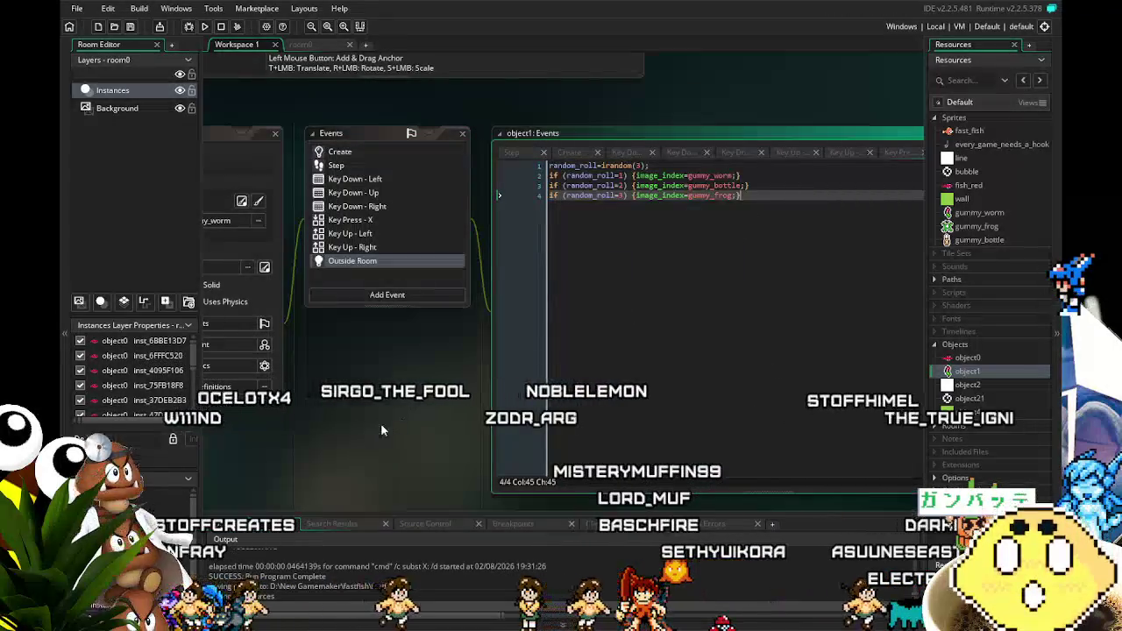
{"action": "left_click_drag", "start_coordinate": [389, 424], "coordinate": [447, 416]}
{"action": "left_click", "coordinate": [255, 220]}
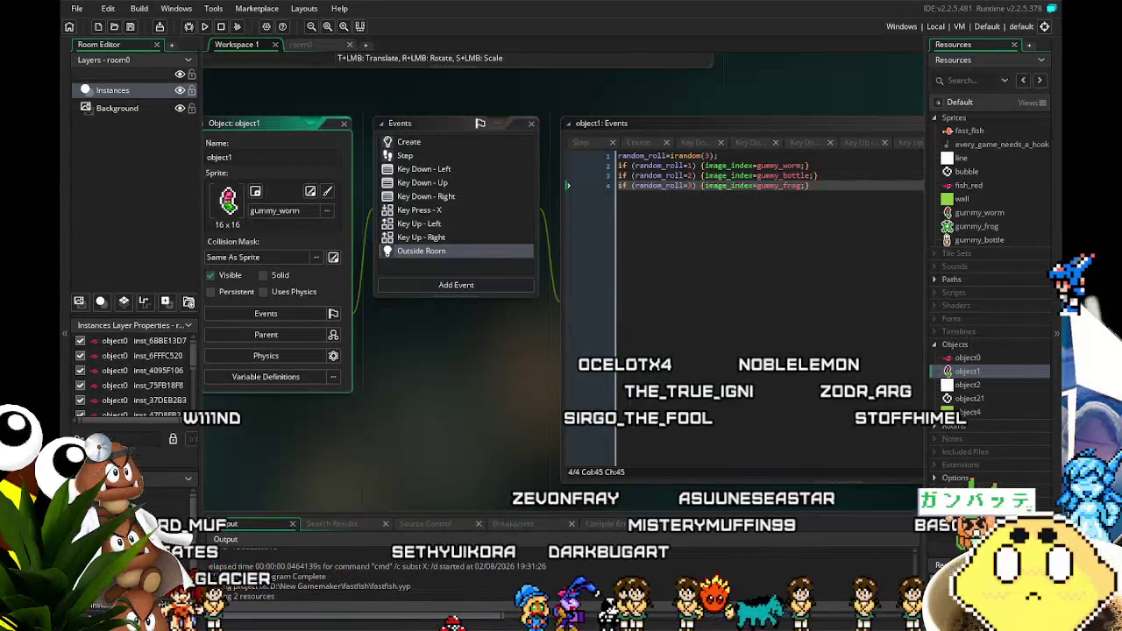
{"action": "key", "text": "ctrl+s"}
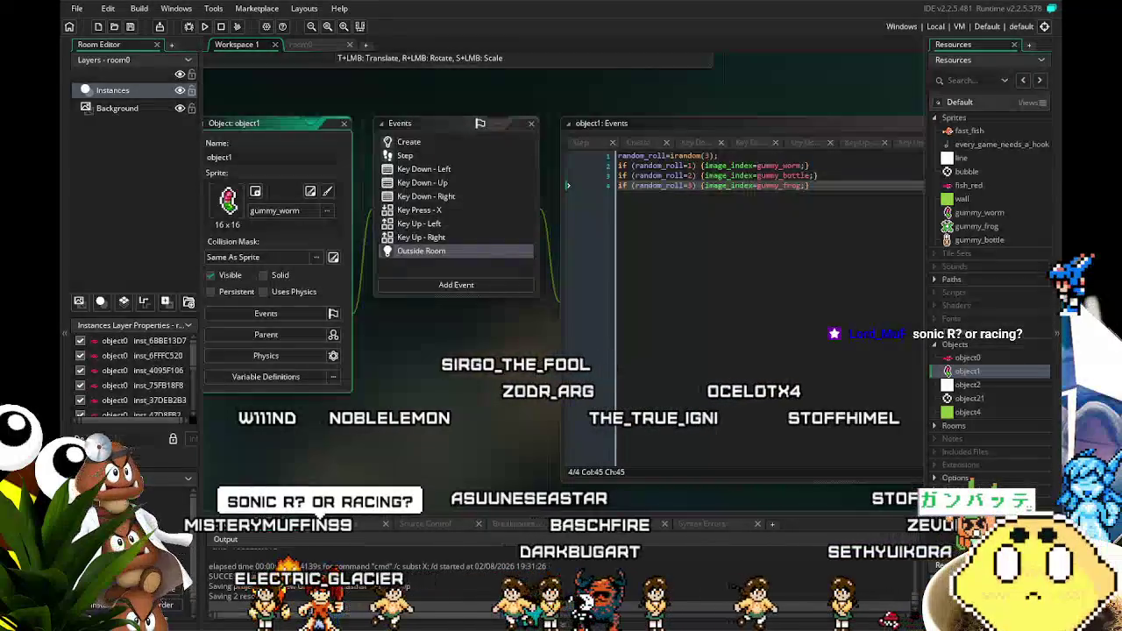
{"action": "key", "text": "F5"}
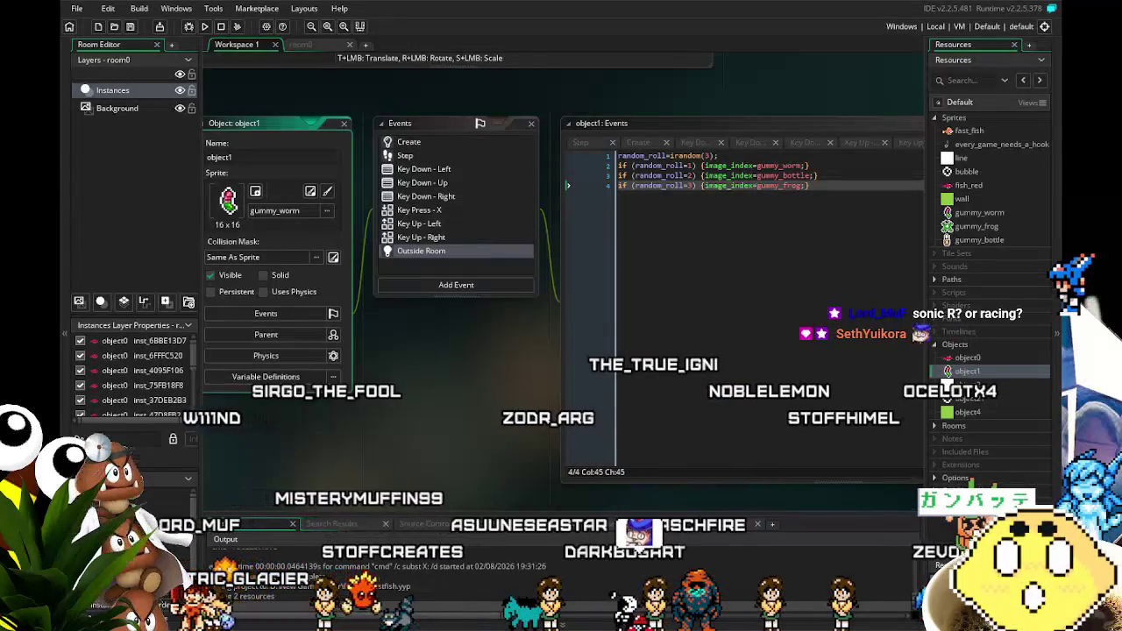
{"action": "key", "text": "F5"}
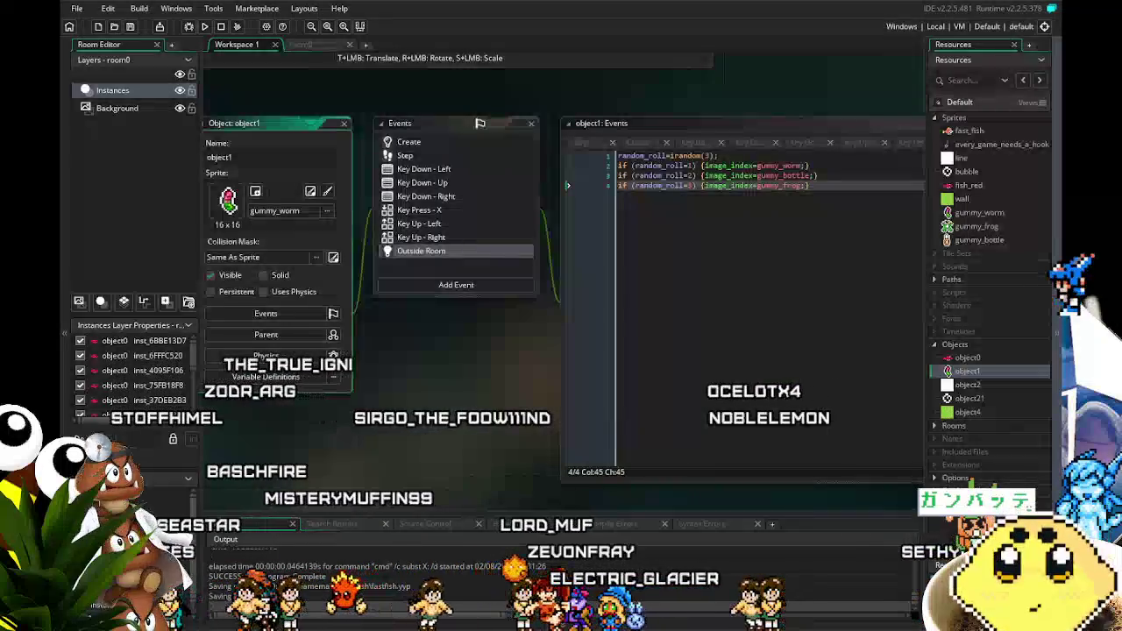
{"action": "scroll", "coordinate": [254, 107], "scroll_direction": "down", "scroll_amount": 1}
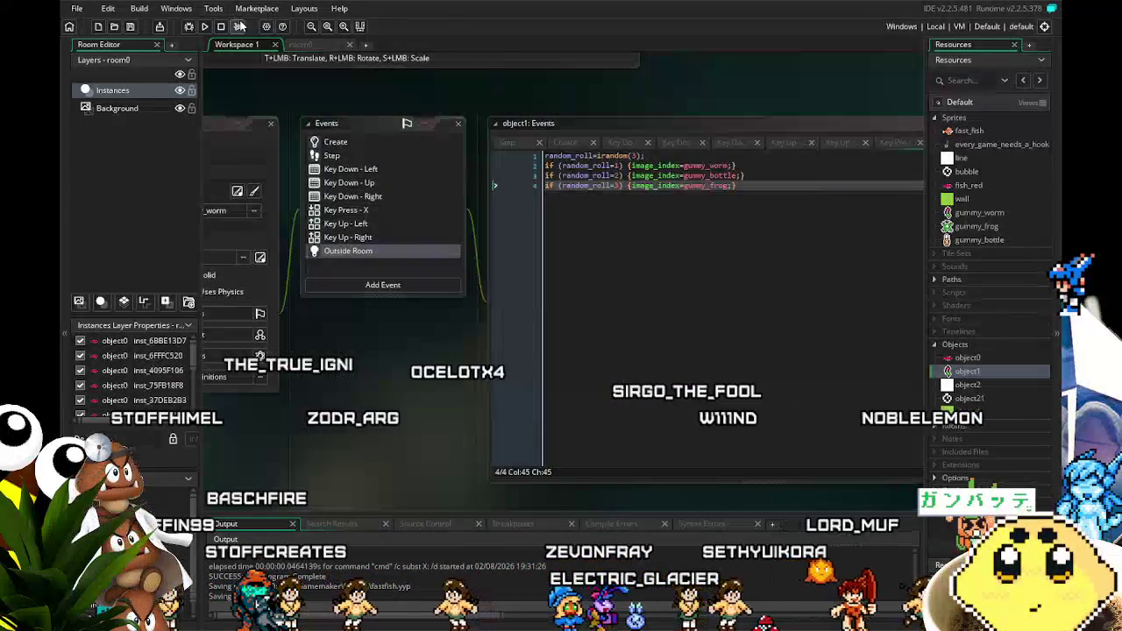
Step: Run the game with F5 to watch the gummy in the blue room
{"action": "key", "text": "F5"}
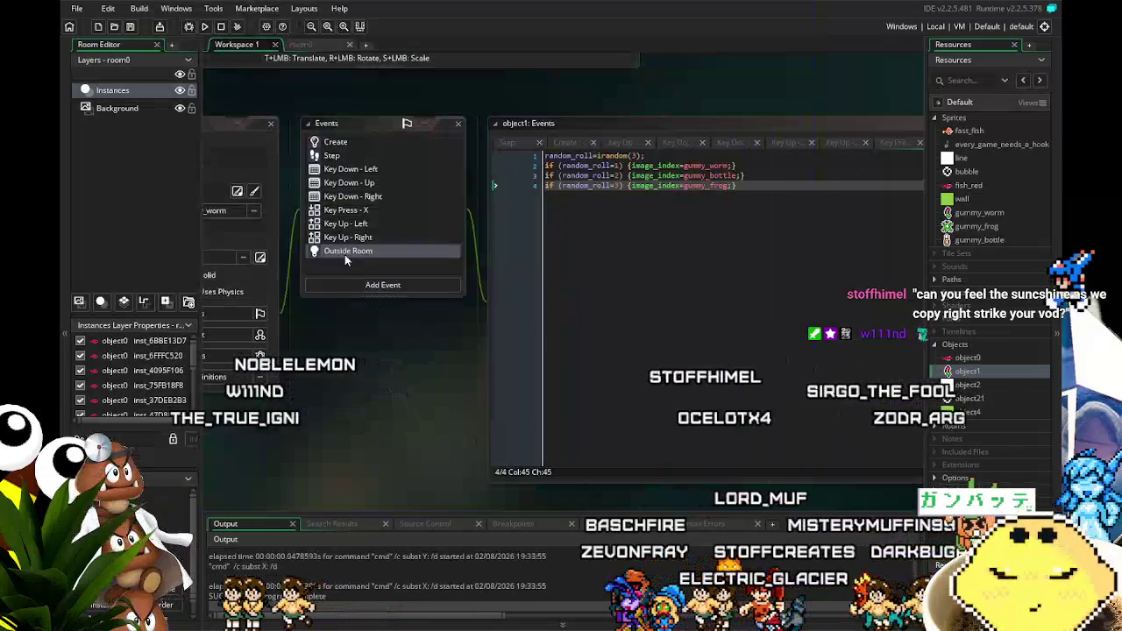
{"action": "right_click", "coordinate": [346, 254]}
Step: Change object1's Outside Room event to Other > Views > Outside View 0
{"action": "left_click", "coordinate": [371, 353]}
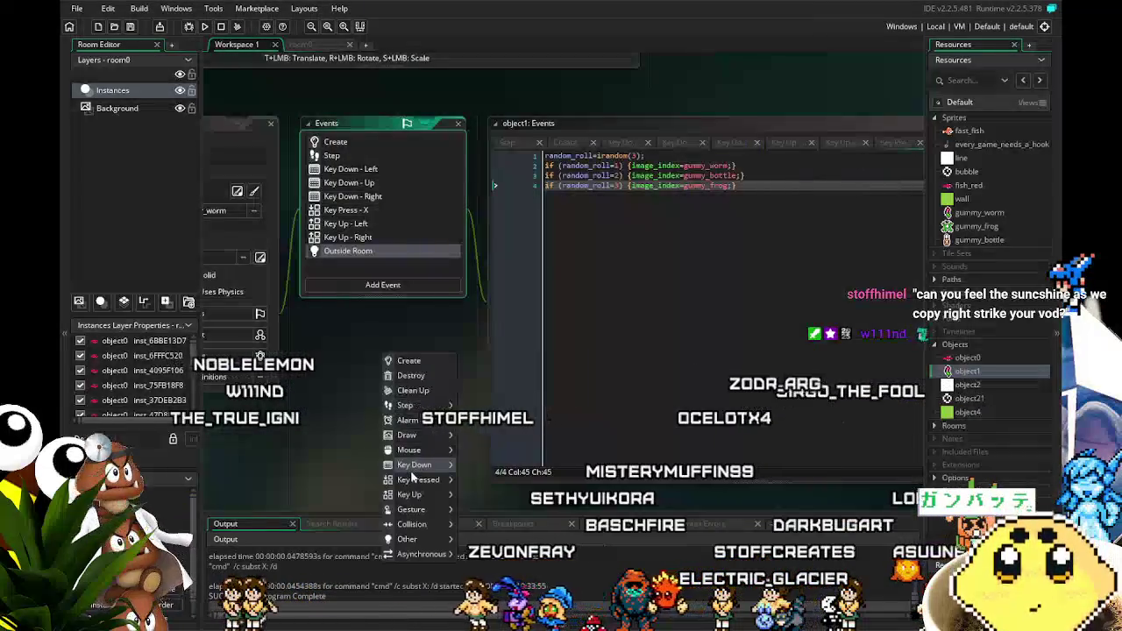
{"action": "mouse_move", "coordinate": [419, 539]}
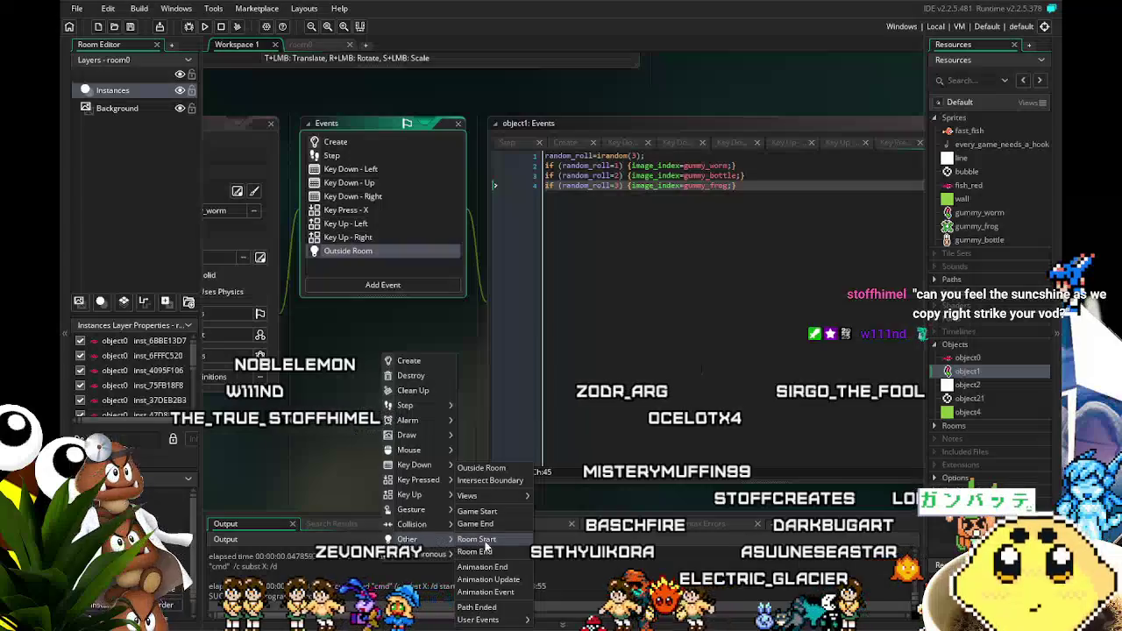
{"action": "mouse_move", "coordinate": [487, 495]}
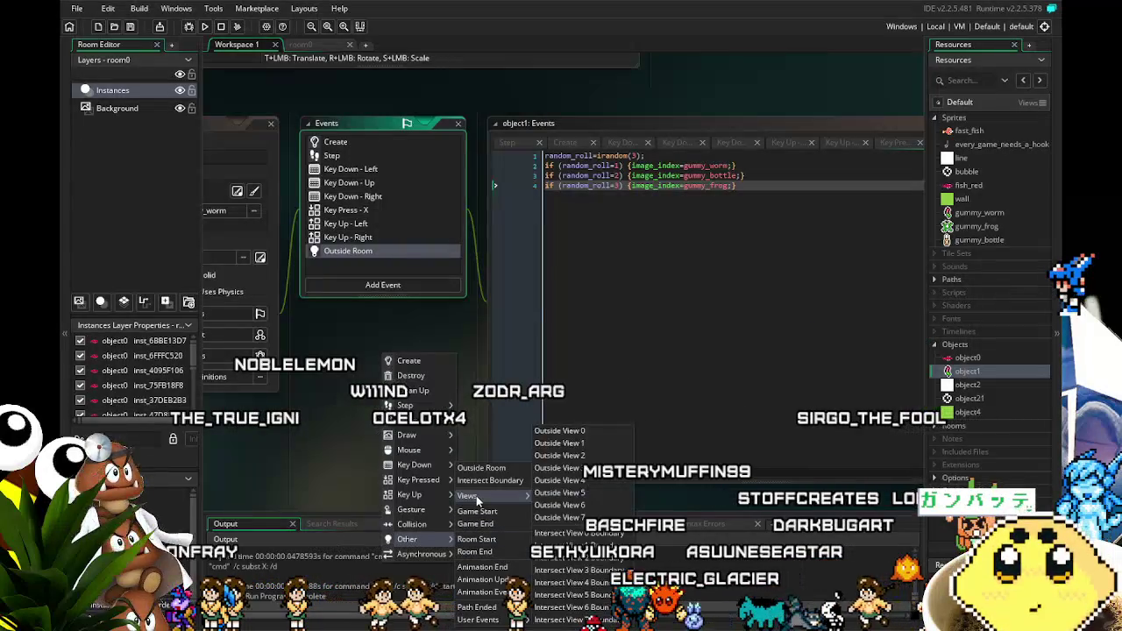
{"action": "left_click", "coordinate": [560, 430]}
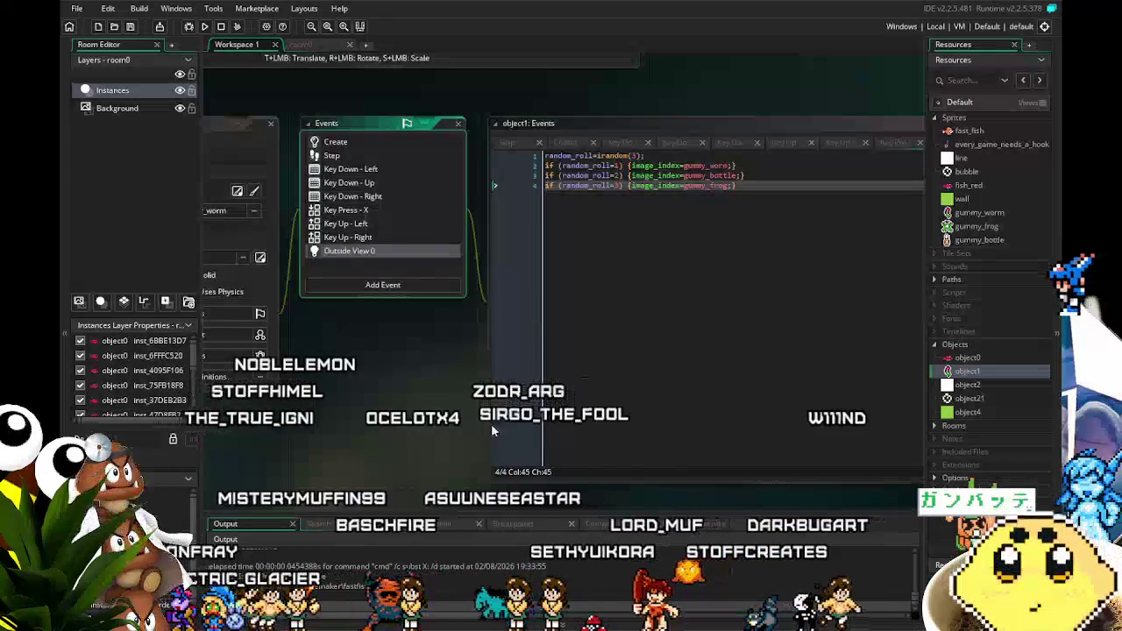
{"action": "left_click_drag", "start_coordinate": [420, 434], "coordinate": [395, 457]}
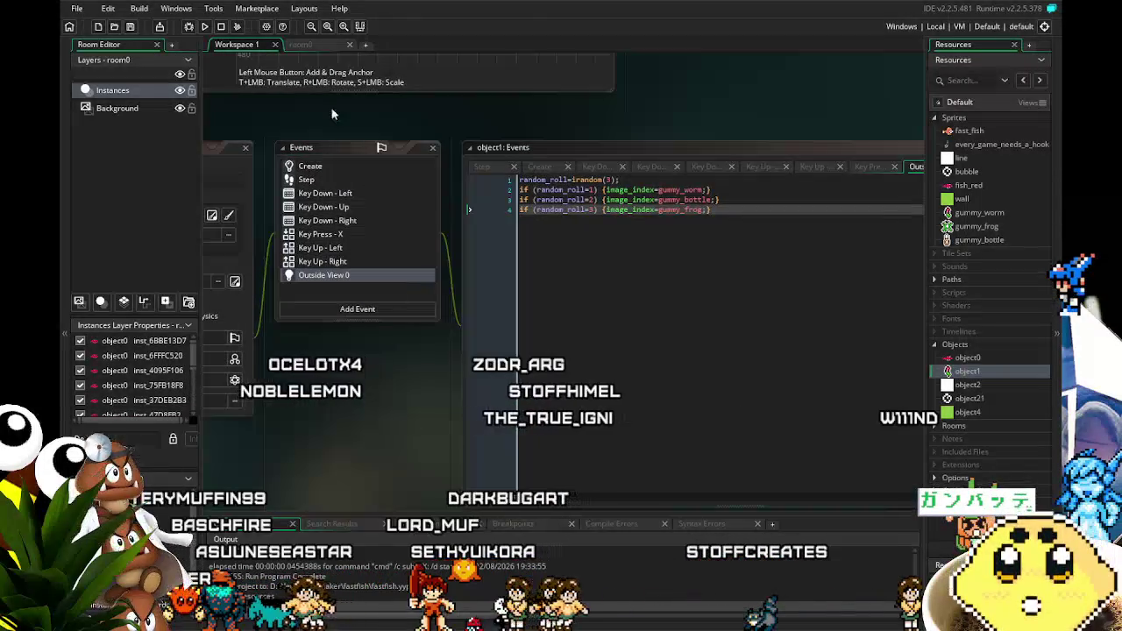
Step: Stop the old build, relaunch the game to test Outside View 0, then close it
{"action": "left_click", "coordinate": [226, 31]}
{"action": "left_click", "coordinate": [206, 29]}
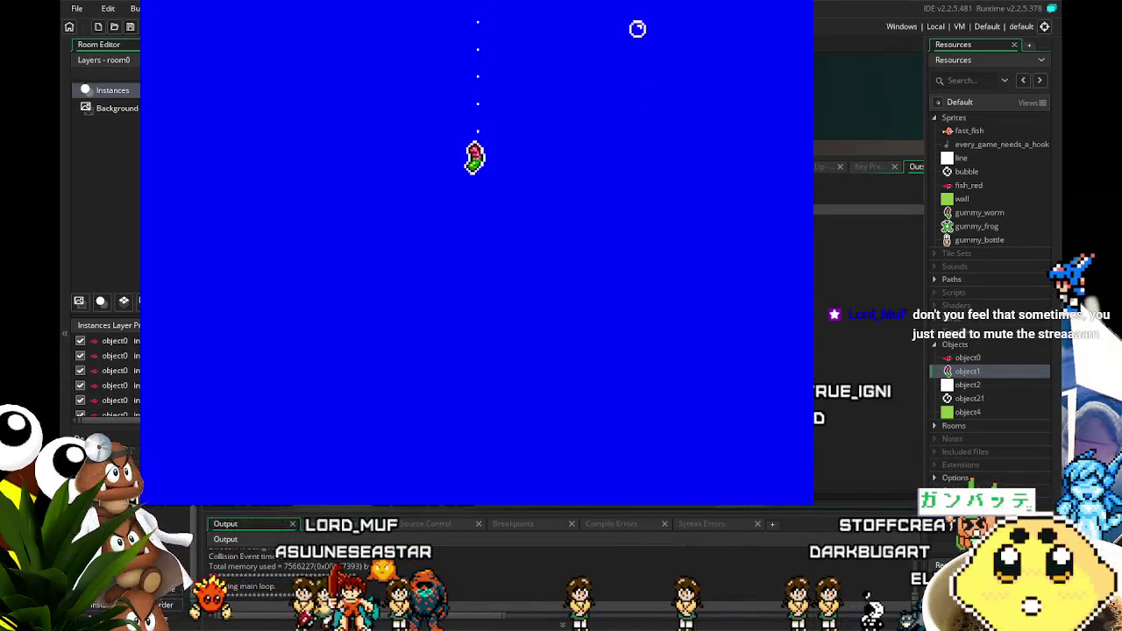
{"action": "key", "text": "Escape"}
Step: In the Create code, make random irandom and image_index sprite_index on the three if-lines, then save
{"action": "left_click", "coordinate": [321, 180]}
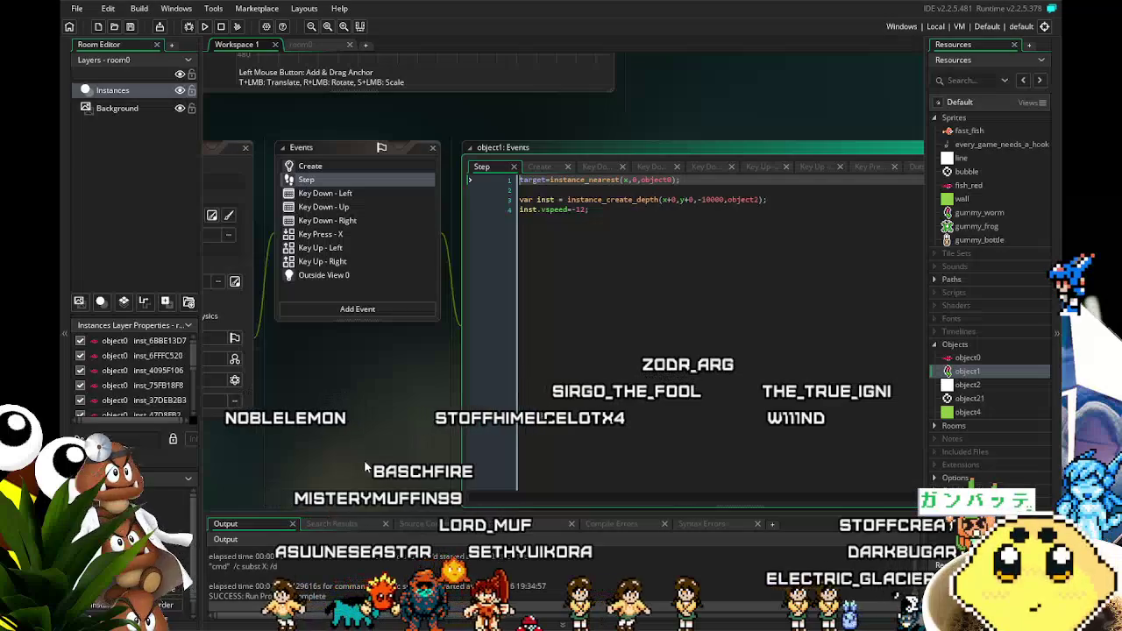
{"action": "left_click_drag", "start_coordinate": [315, 376], "coordinate": [371, 373]}
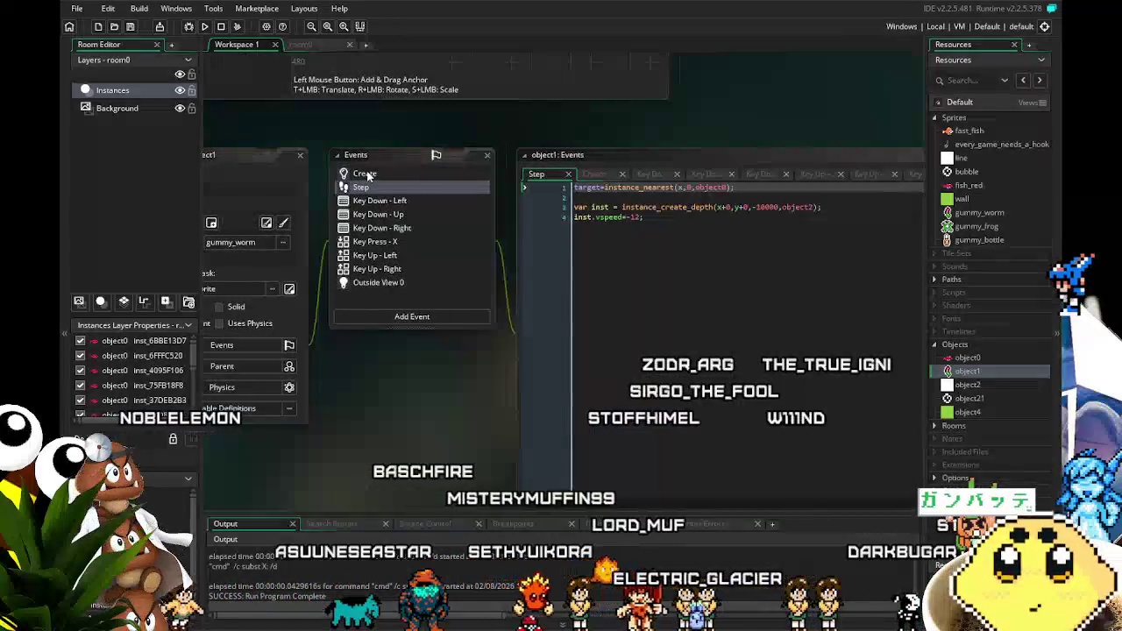
{"action": "left_click", "coordinate": [364, 174]}
{"action": "left_click", "coordinate": [628, 227]}
{"action": "type", "text": "i"}
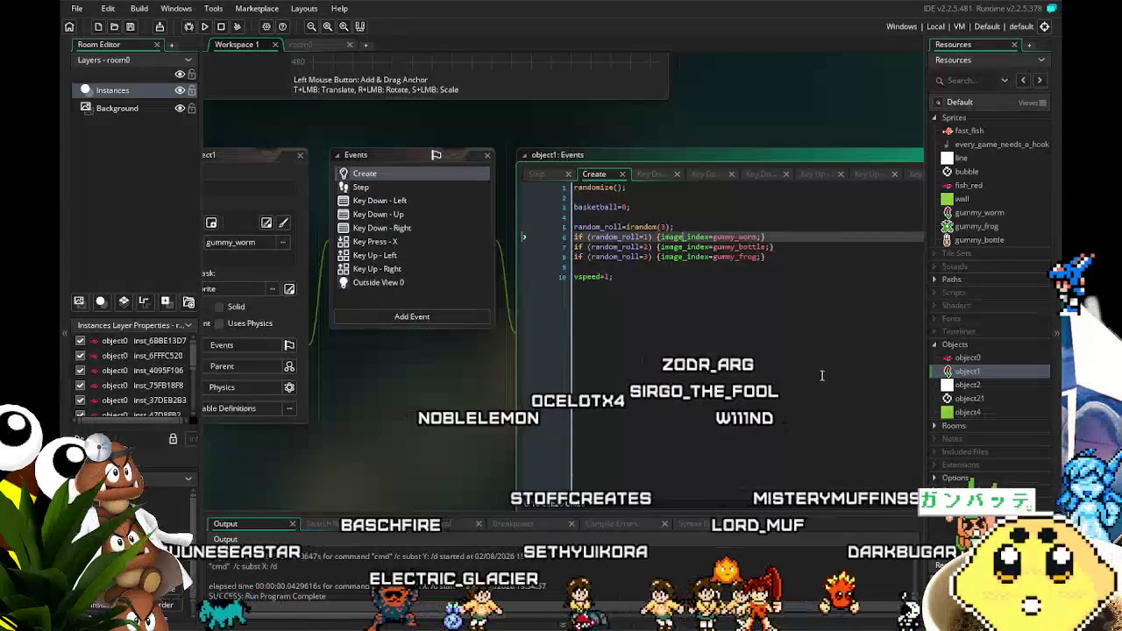
{"action": "left_click", "coordinate": [664, 237]}
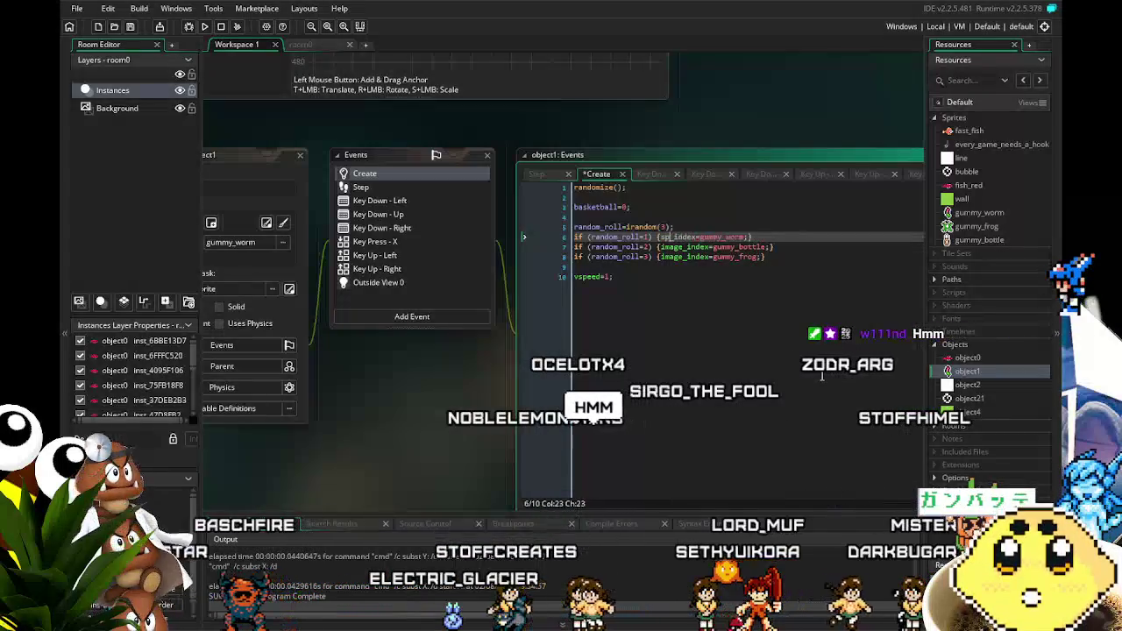
{"action": "type", "text": "sprite"}
{"action": "key", "text": "Down"}
{"action": "key", "text": "BackSpace"}
{"action": "key", "text": "BackSpace"}
{"action": "key", "text": "BackSpace"}
{"action": "type", "text": "sprite"}
{"action": "key", "text": "Down"}
{"action": "key", "text": "BackSpace"}
{"action": "key", "text": "BackSpace"}
{"action": "key", "text": "BackSpace"}
{"action": "type", "text": "sprite"}
{"action": "key", "text": "ctrl+s"}
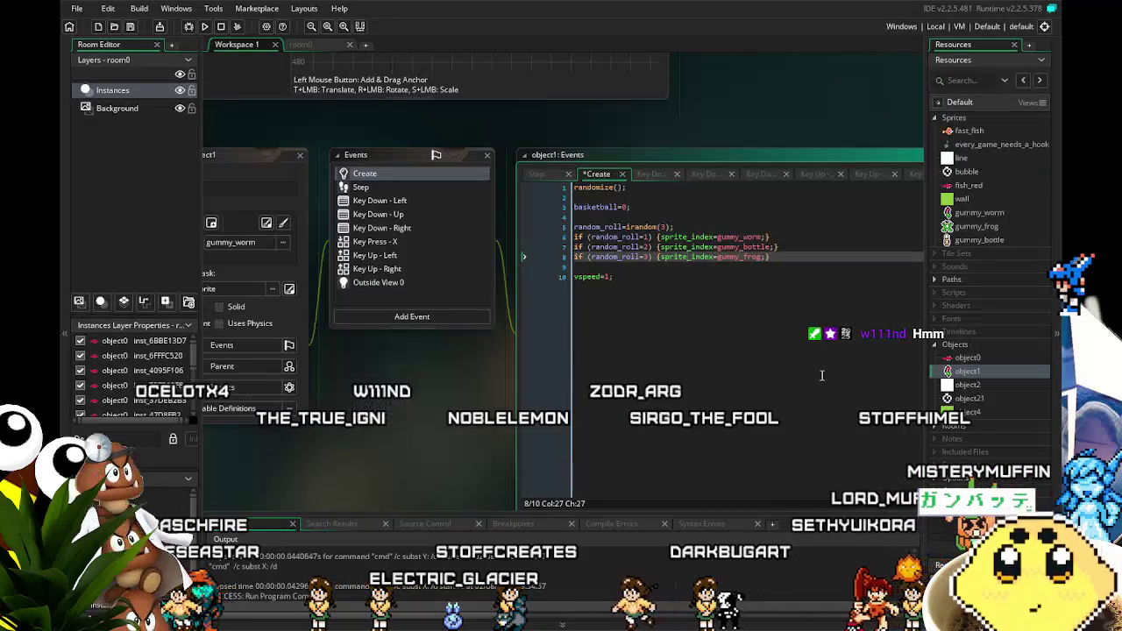
Step: Change image_index to sprite_index on lines 2–4 of the Outside View 0 code
{"action": "left_click", "coordinate": [407, 284]}
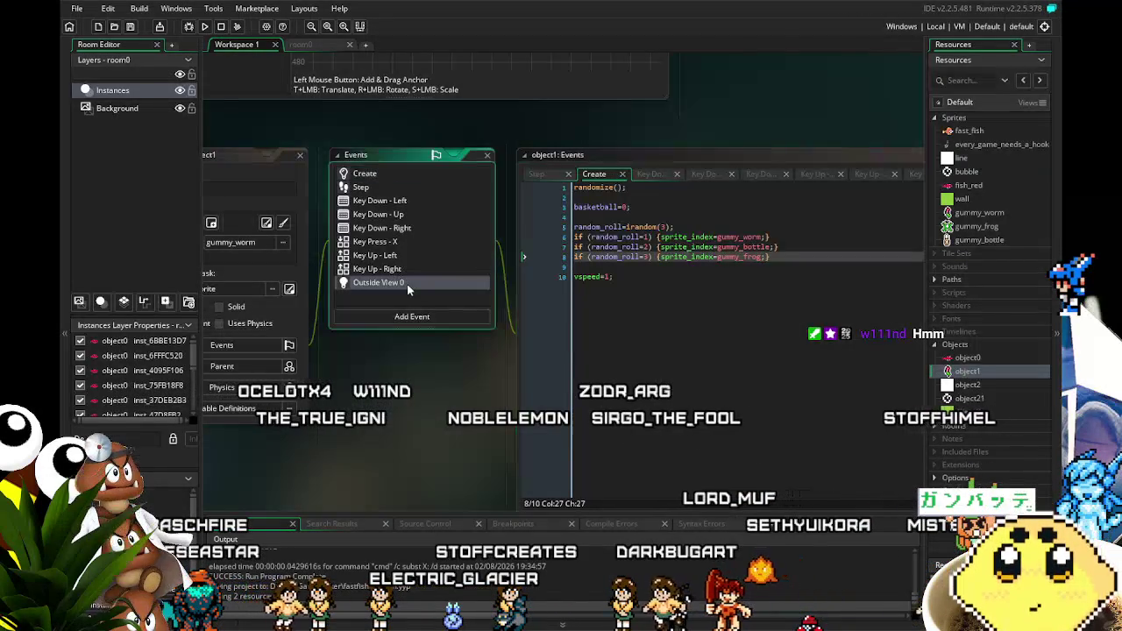
{"action": "left_click", "coordinate": [682, 198]}
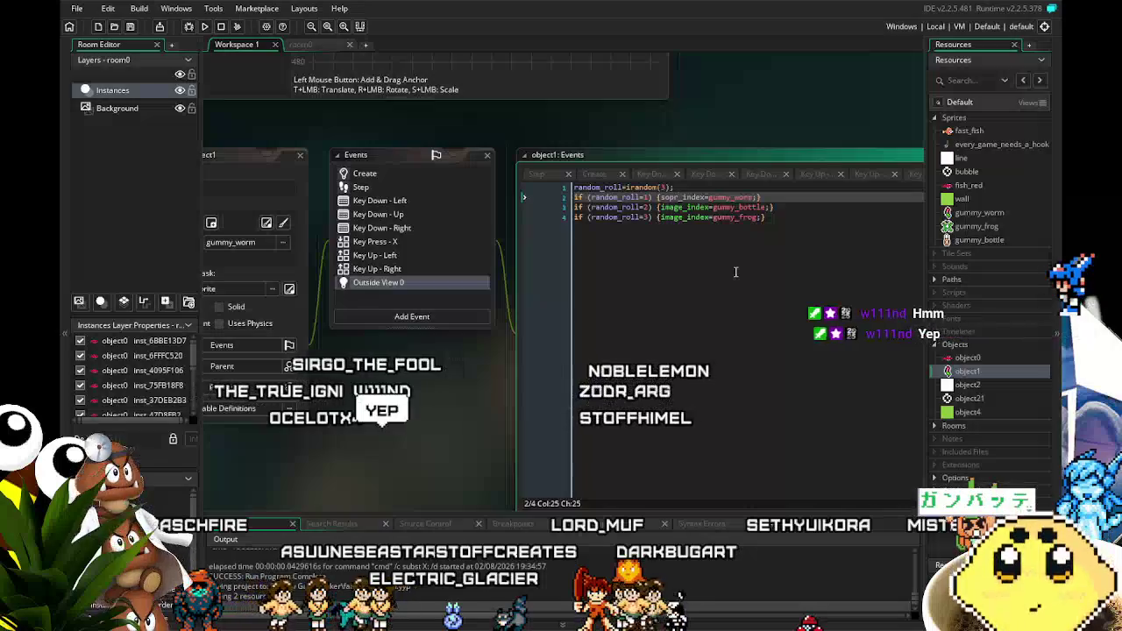
{"action": "key", "text": "BackSpace"}
{"action": "key", "text": "BackSpace"}
{"action": "key", "text": "BackSpace"}
{"action": "type", "text": "sprite"}
{"action": "key", "text": "Down"}
{"action": "key", "text": "BackSpace"}
{"action": "key", "text": "BackSpace"}
{"action": "key", "text": "BackSpace"}
{"action": "type", "text": "sprite"}
{"action": "key", "text": "Down"}
{"action": "key", "text": "BackSpace"}
{"action": "key", "text": "BackSpace"}
{"action": "key", "text": "BackSpace"}
{"action": "type", "text": "sprite_ind"}
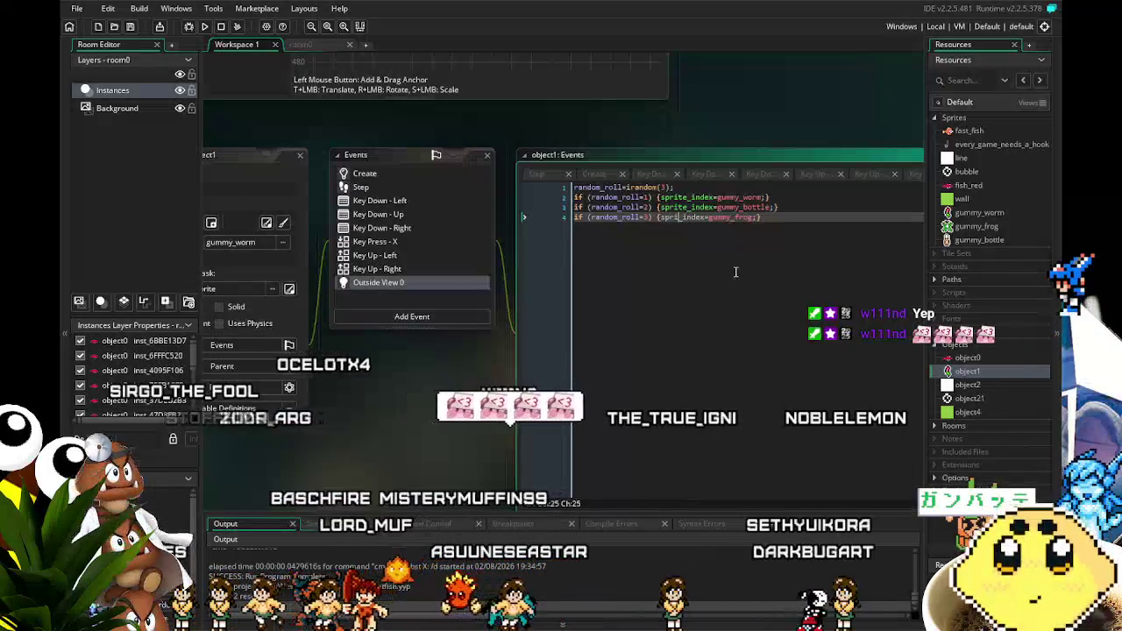
{"action": "type", "text": "e"}
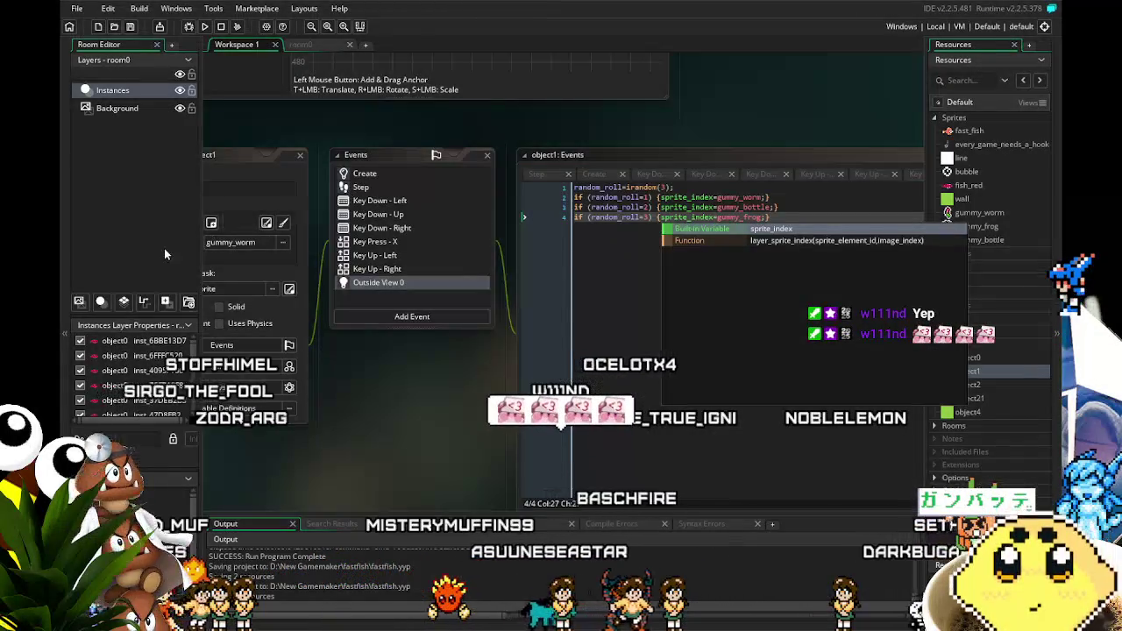
Step: Test-run the game to watch the random gummy sprite, then close it with Escape
{"action": "left_click", "coordinate": [204, 26]}
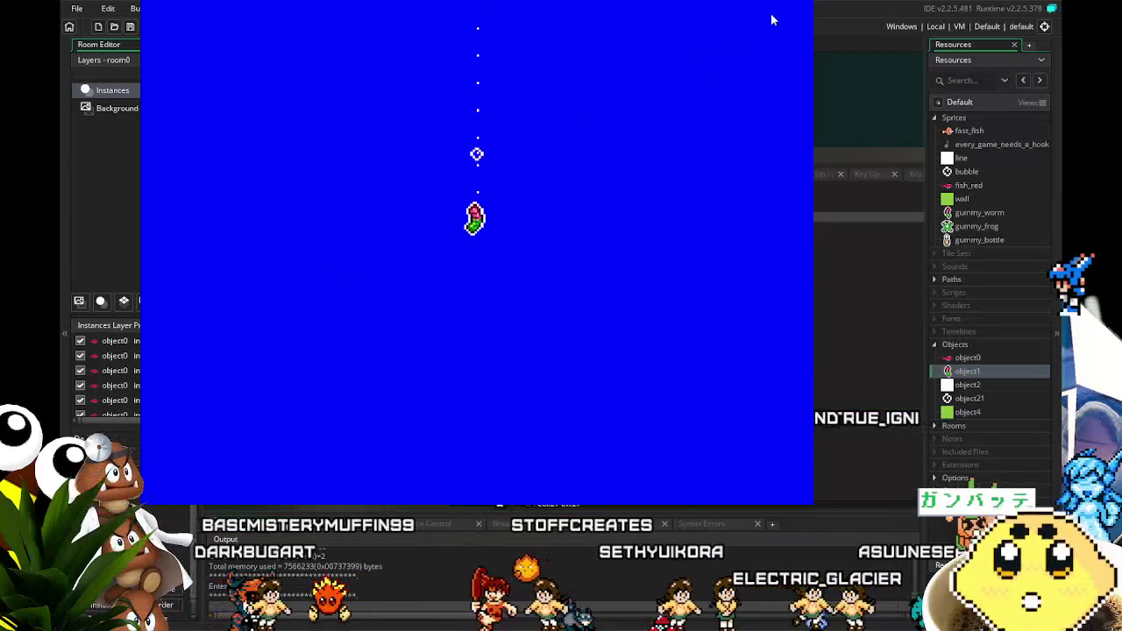
{"action": "key", "text": "Escape"}
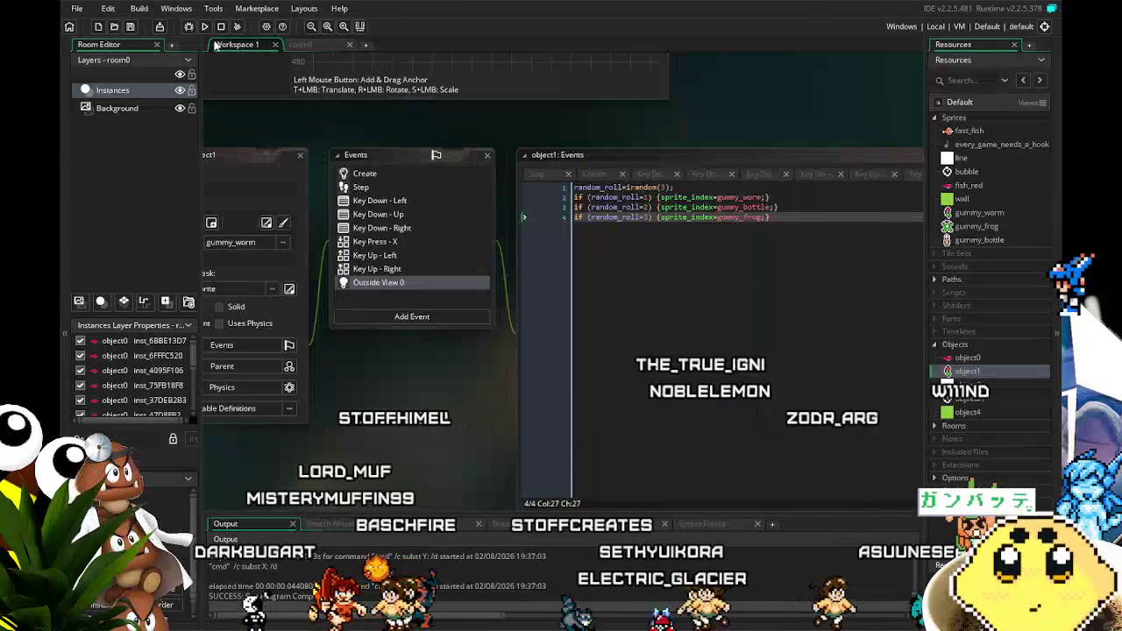
Step: Look over object1's Create and Step event code
{"action": "left_click_drag", "start_coordinate": [417, 419], "coordinate": [398, 424]}
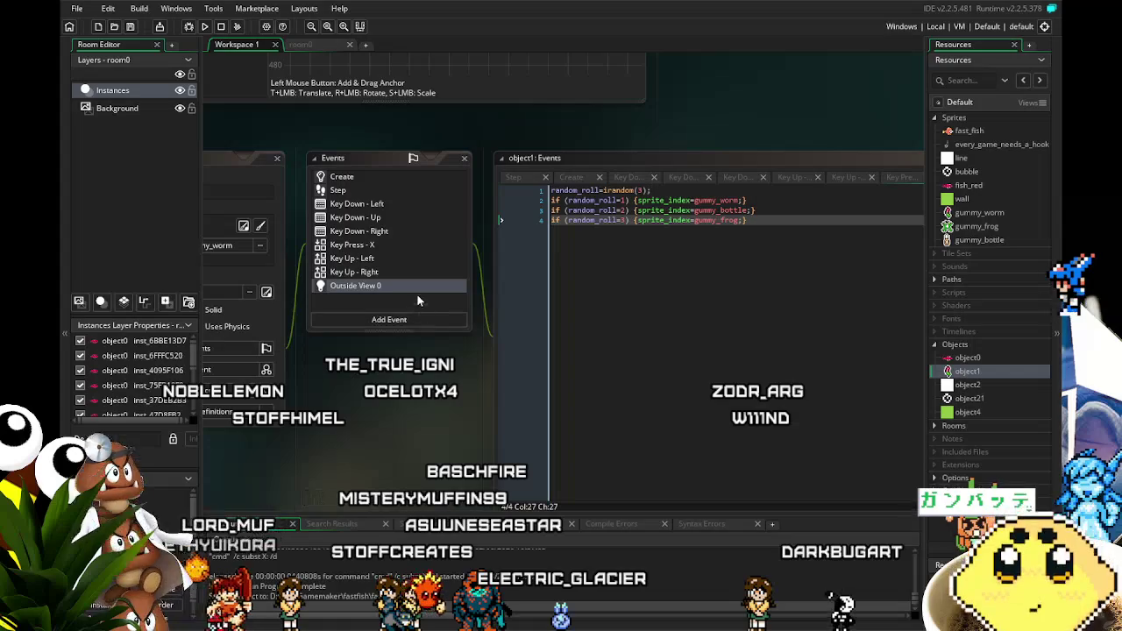
{"action": "left_click", "coordinate": [355, 177]}
{"action": "mouse_move", "coordinate": [383, 448]}
{"action": "left_mouse_down"}
{"action": "mouse_move", "coordinate": [358, 457]}
{"action": "mouse_move", "coordinate": [351, 445]}
{"action": "left_mouse_up"}
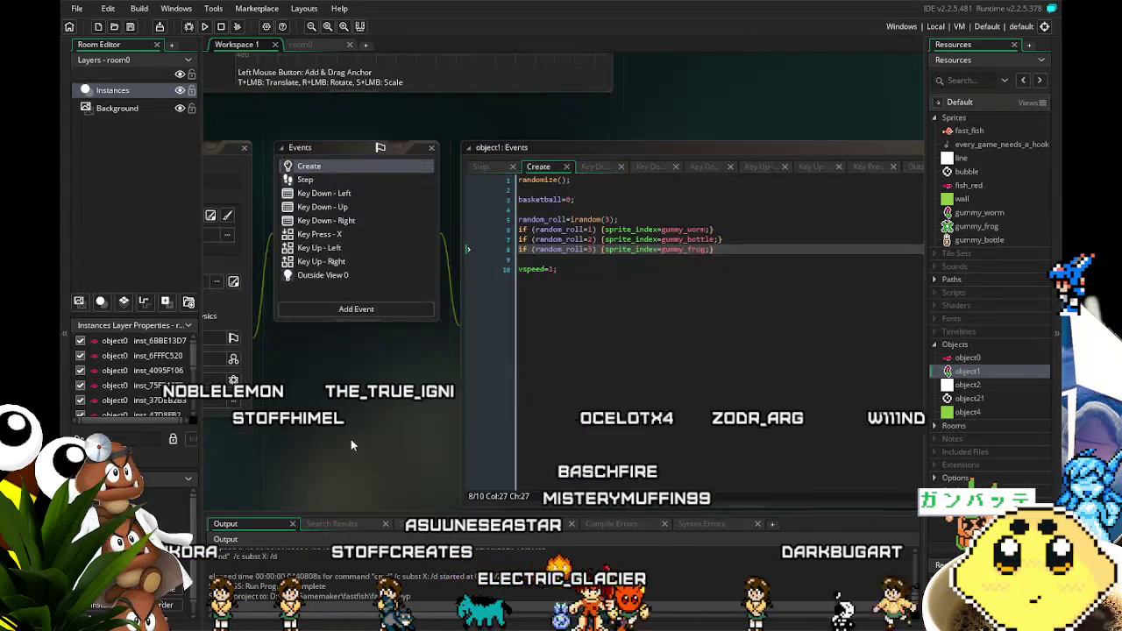
{"action": "left_click", "coordinate": [337, 183]}
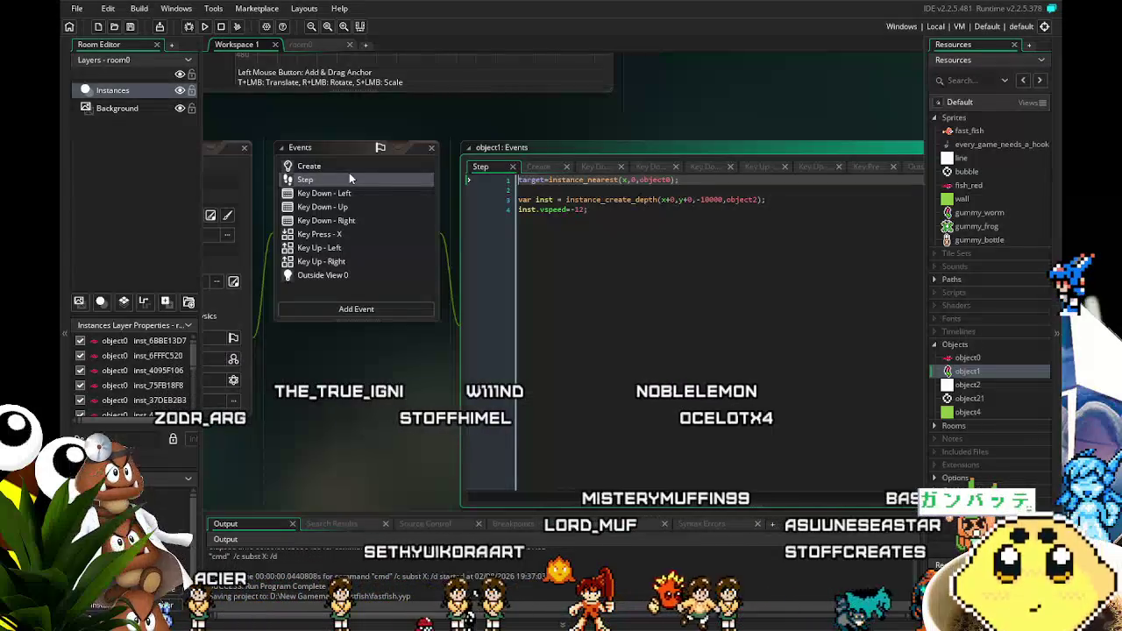
{"action": "left_click", "coordinate": [331, 169]}
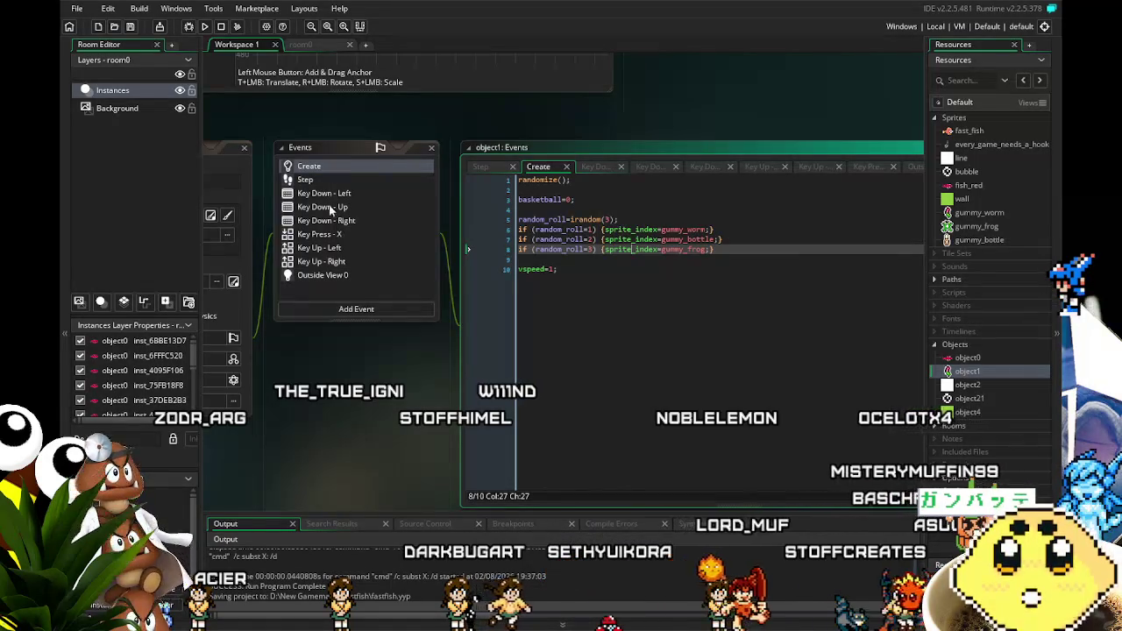
Step: Edit the image_angle tilt lines in Key Down - Left and Key Down - Right, setting Right to -45
{"action": "left_click", "coordinate": [319, 195]}
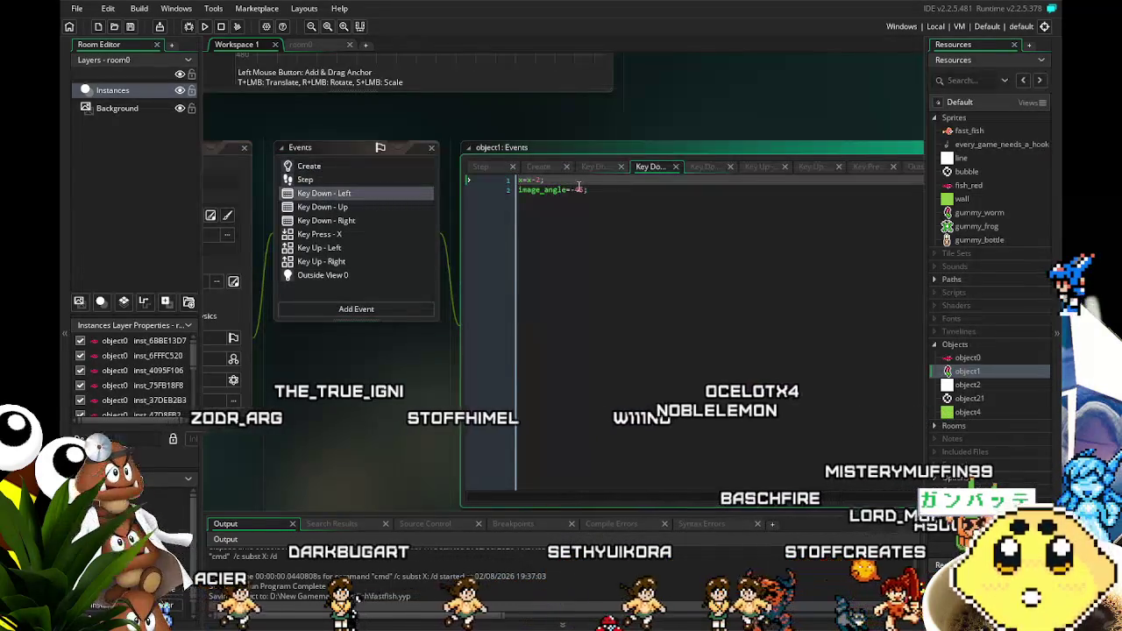
{"action": "left_click", "coordinate": [742, 334]}
{"action": "left_click", "coordinate": [705, 166]}
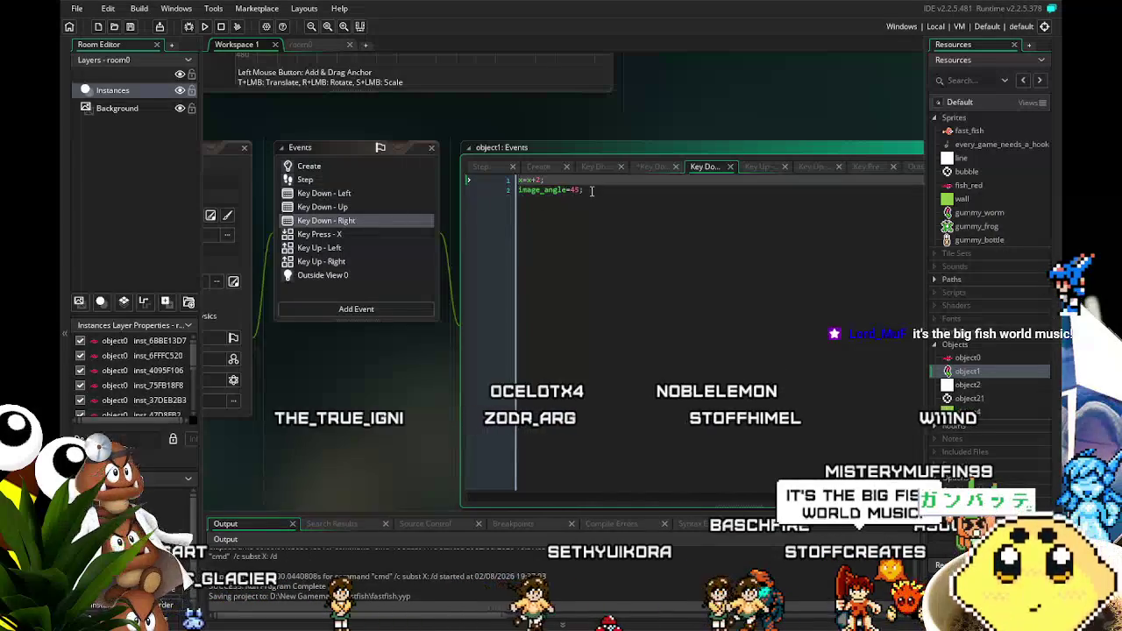
{"action": "left_click", "coordinate": [574, 190]}
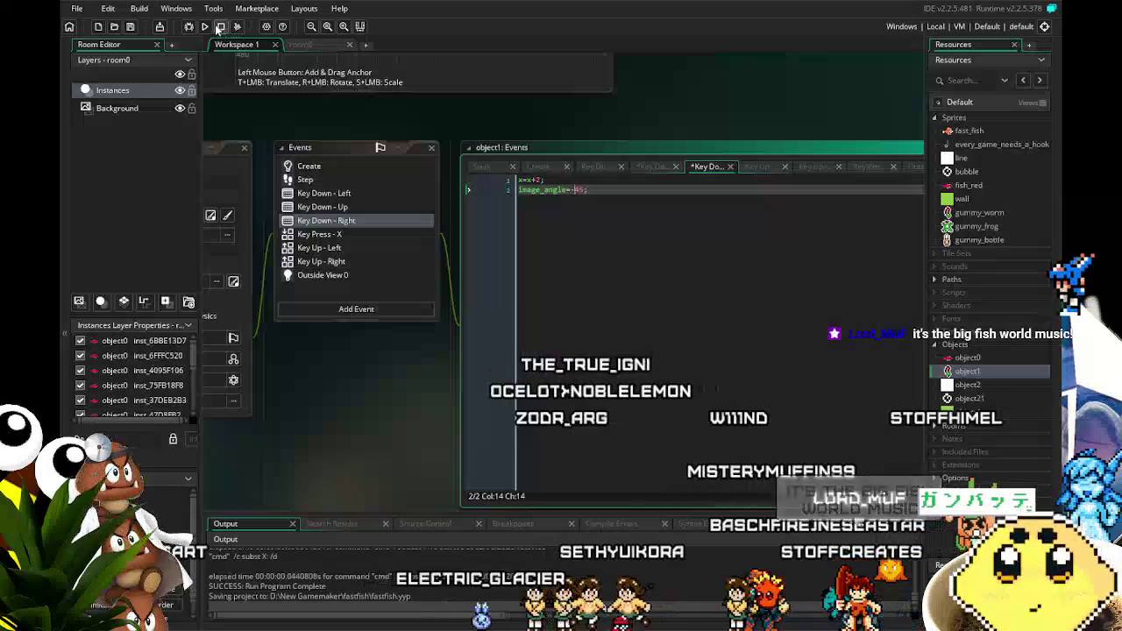
Step: Save and run the game, steer the gummy right to check its tilt, then close it
{"action": "key", "text": "F5"}
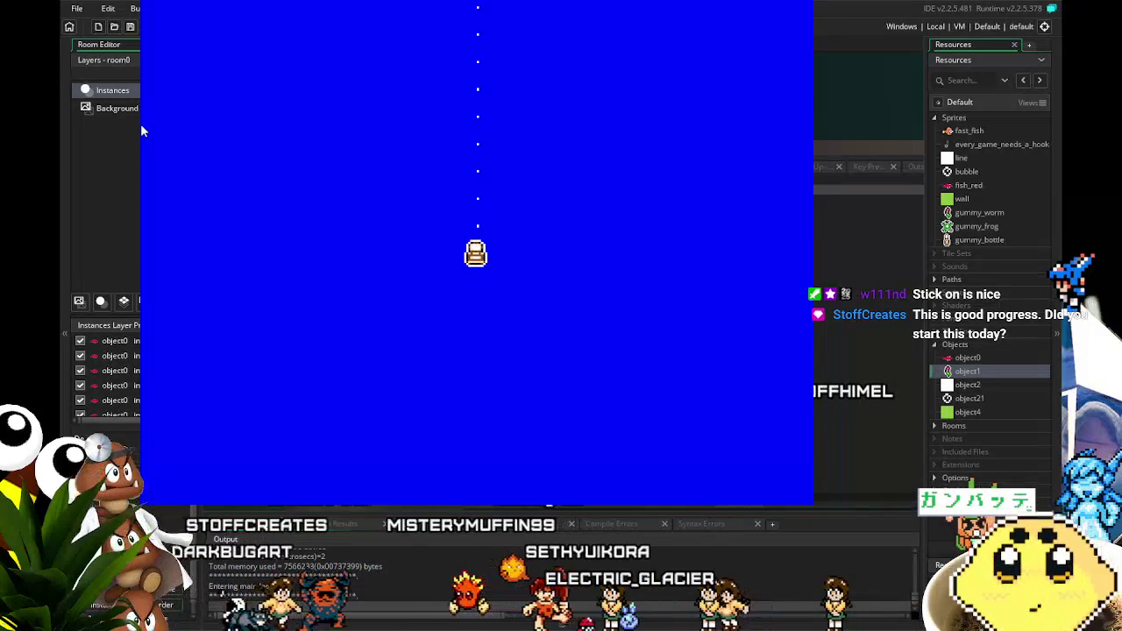
{"action": "key", "text": "Right"}
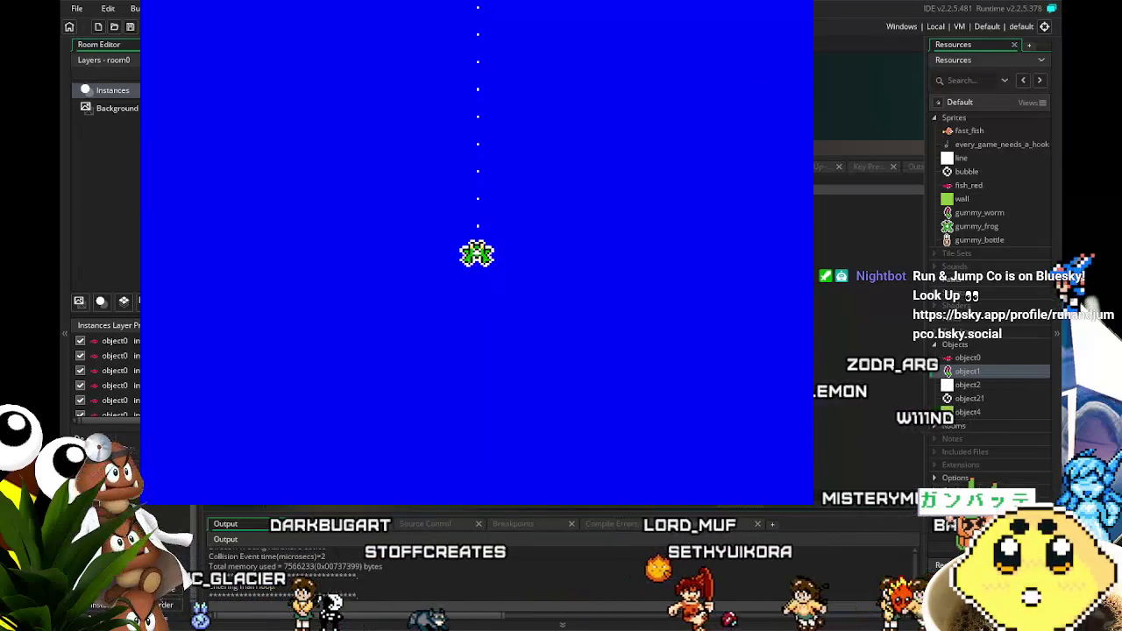
{"action": "key", "text": "Escape"}
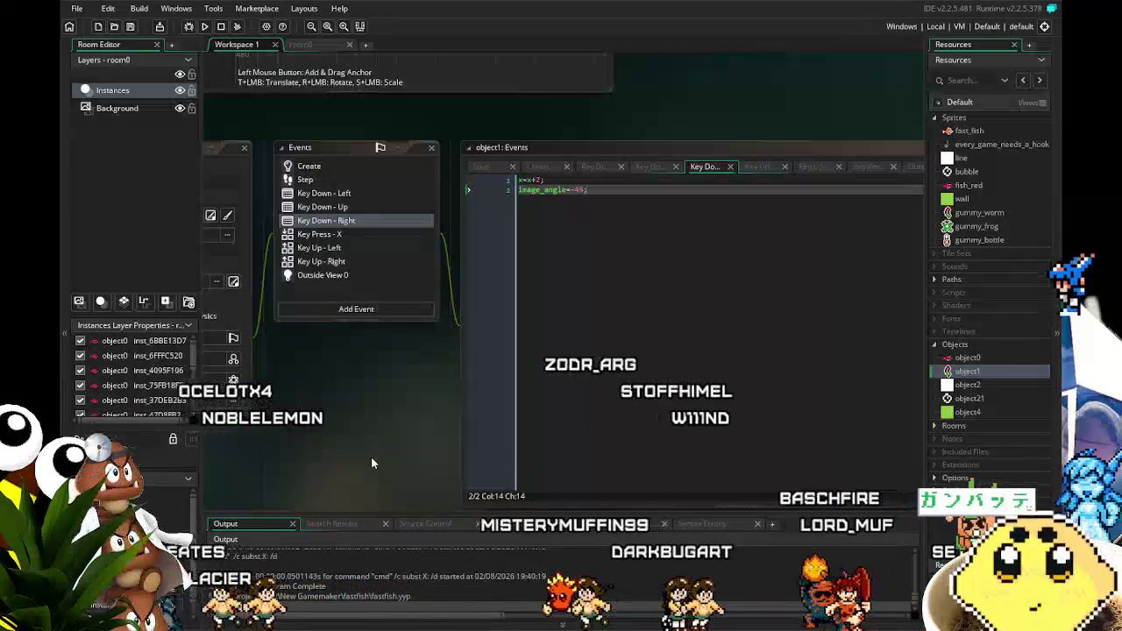
Step: Duplicate the Key Down - Up event as a Key Down - Down event with code y=y+2;
{"action": "left_click", "coordinate": [325, 193]}
{"action": "left_click", "coordinate": [328, 208]}
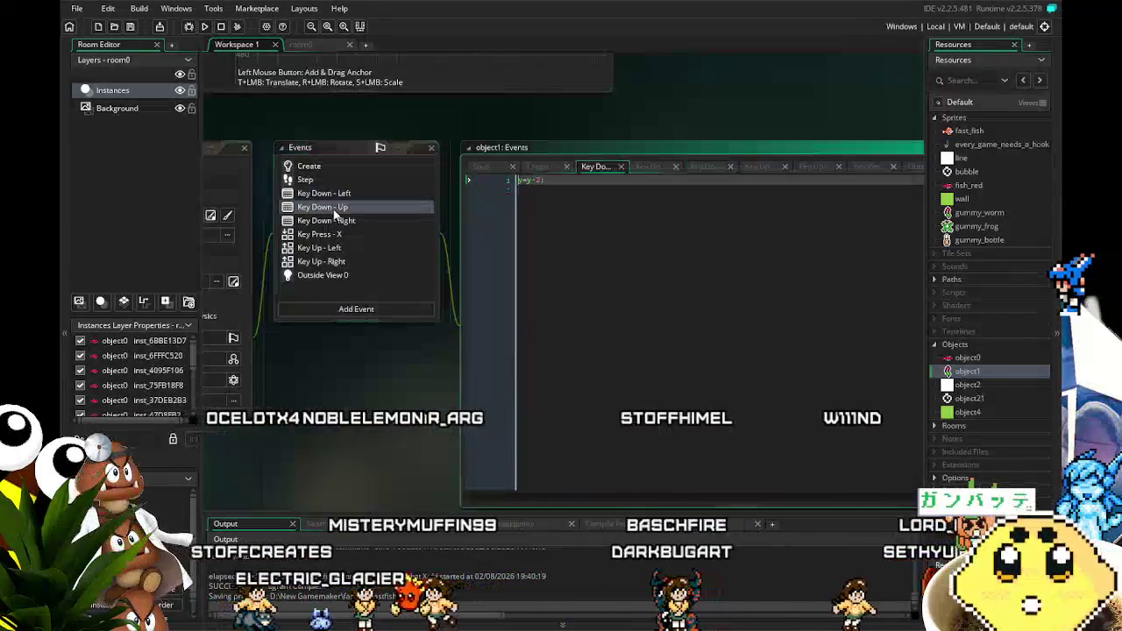
{"action": "right_click", "coordinate": [335, 210]}
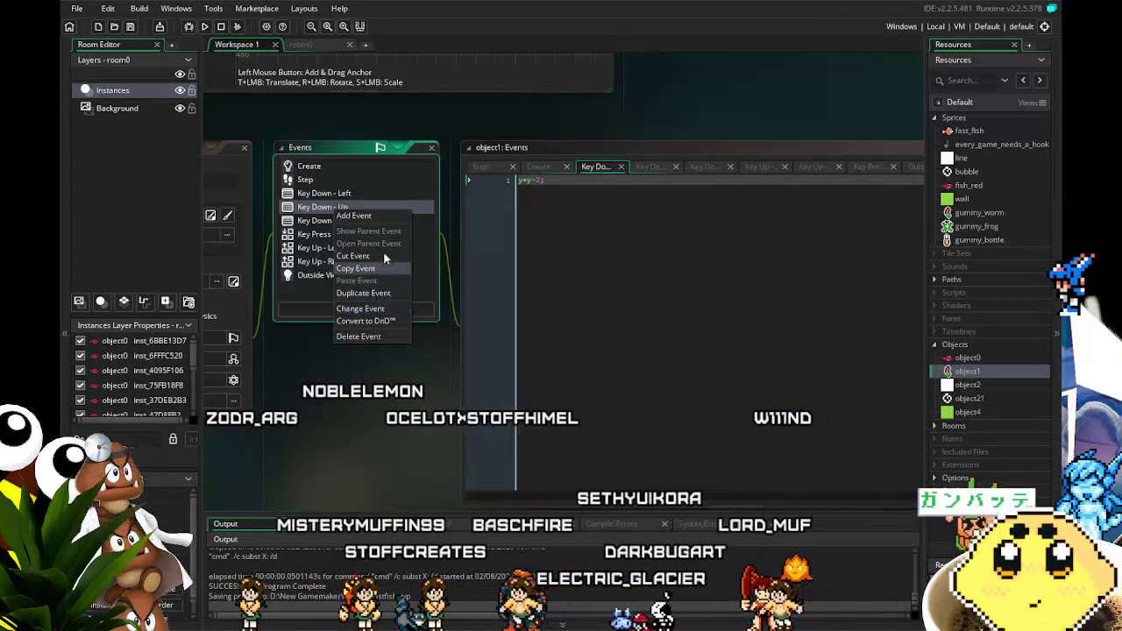
{"action": "left_click", "coordinate": [379, 294]}
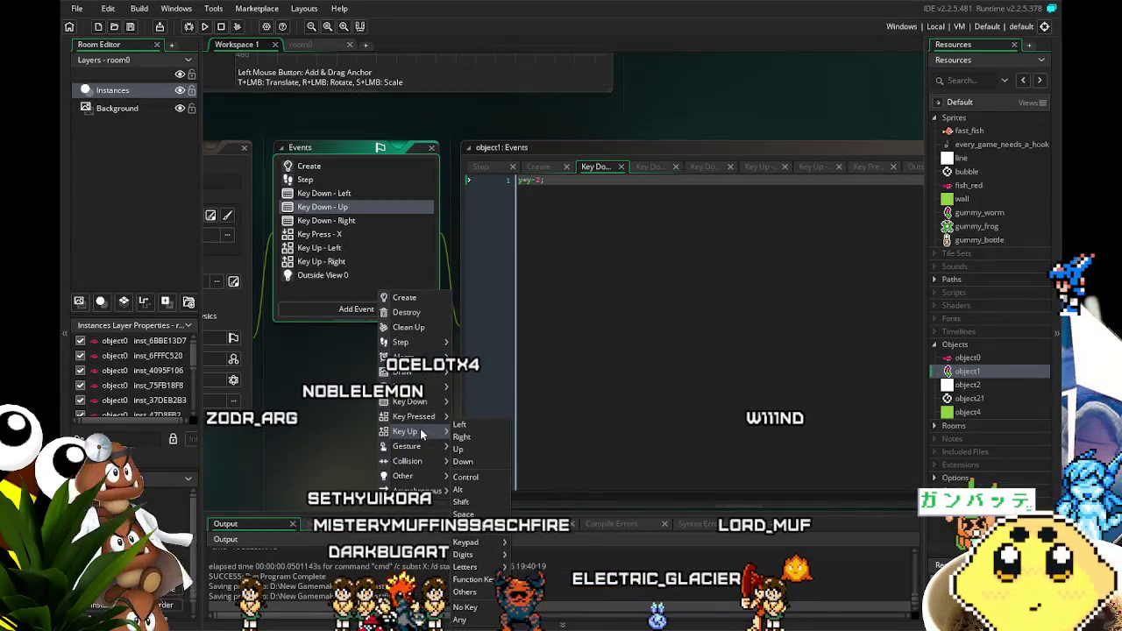
{"action": "mouse_move", "coordinate": [418, 377]}
{"action": "mouse_move", "coordinate": [412, 402]}
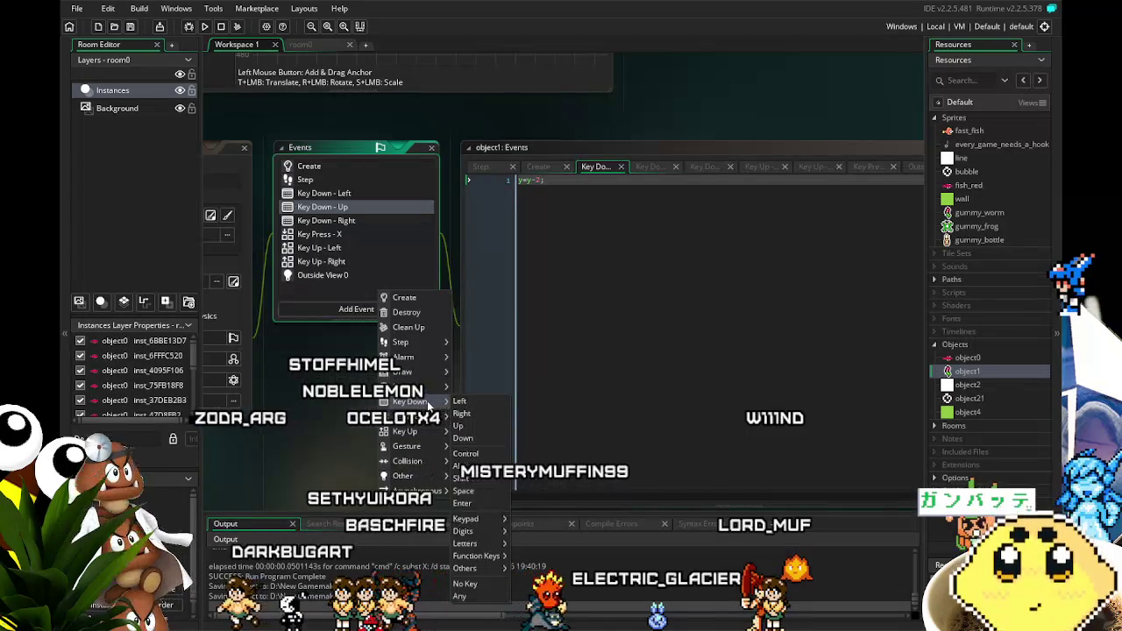
{"action": "left_click", "coordinate": [487, 438]}
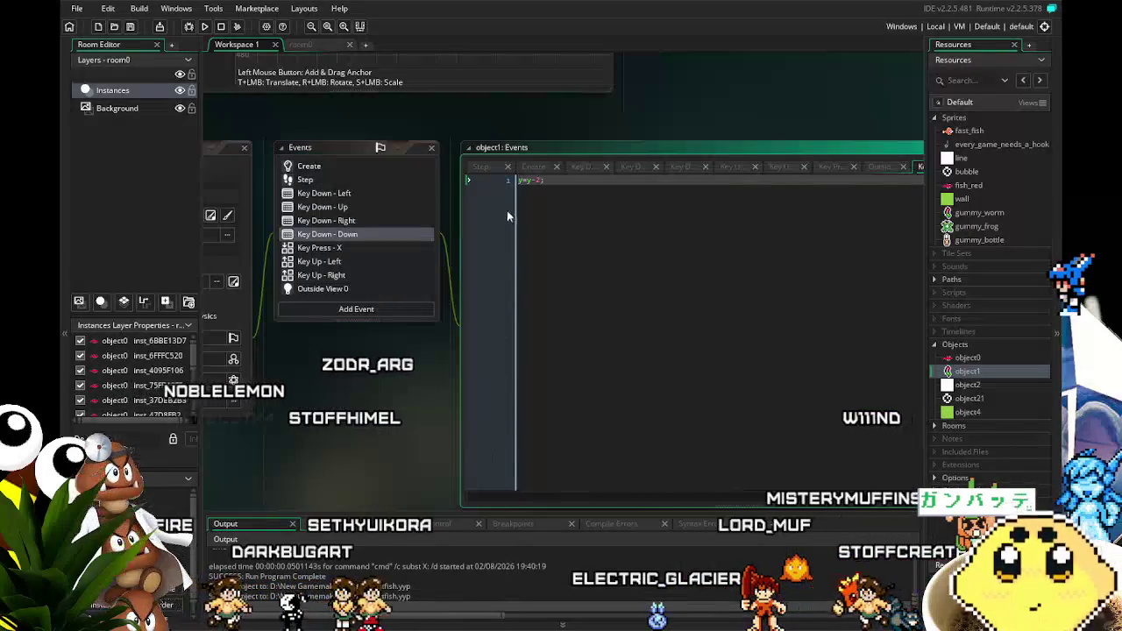
{"action": "key", "text": "BackSpace"}
{"action": "type", "text": "+"}
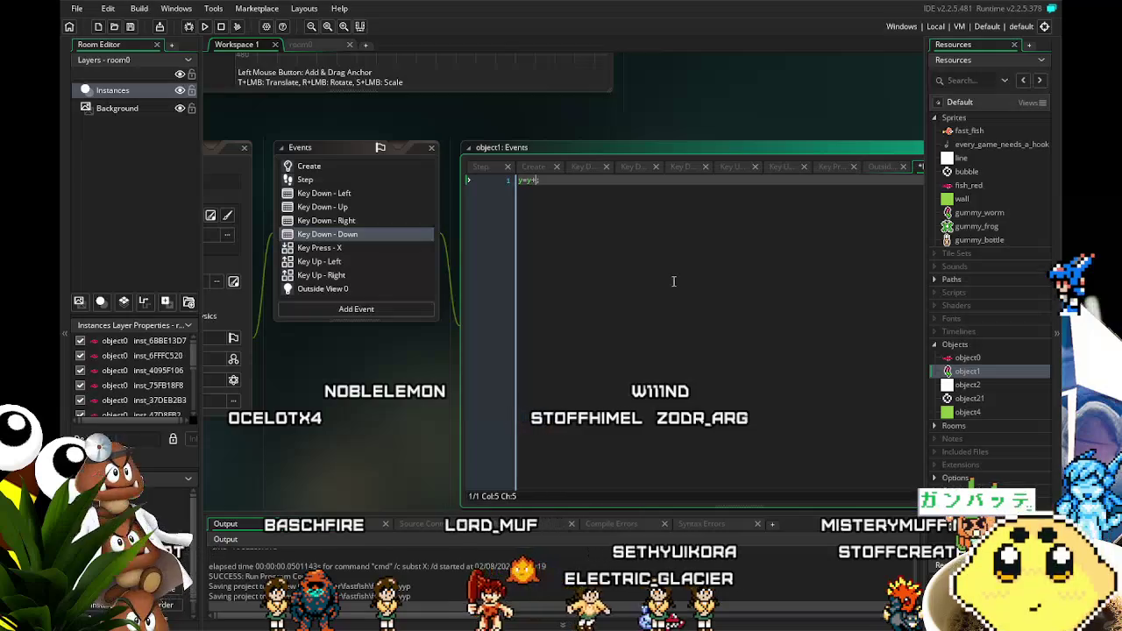
{"action": "type", "text": "1"}
{"action": "key", "text": "BackSpace"}
{"action": "type", "text": "2"}
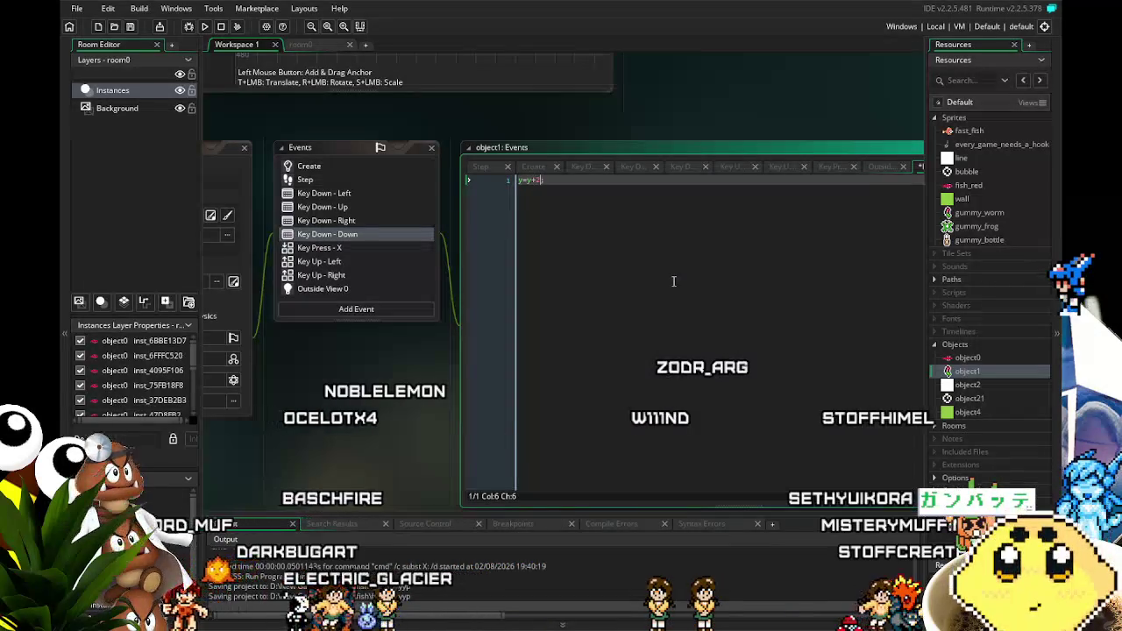
Step: Change the Key Down - Up code from y=y-2 to y=y-4; so the gummy rises faster
{"action": "left_click", "coordinate": [333, 194]}
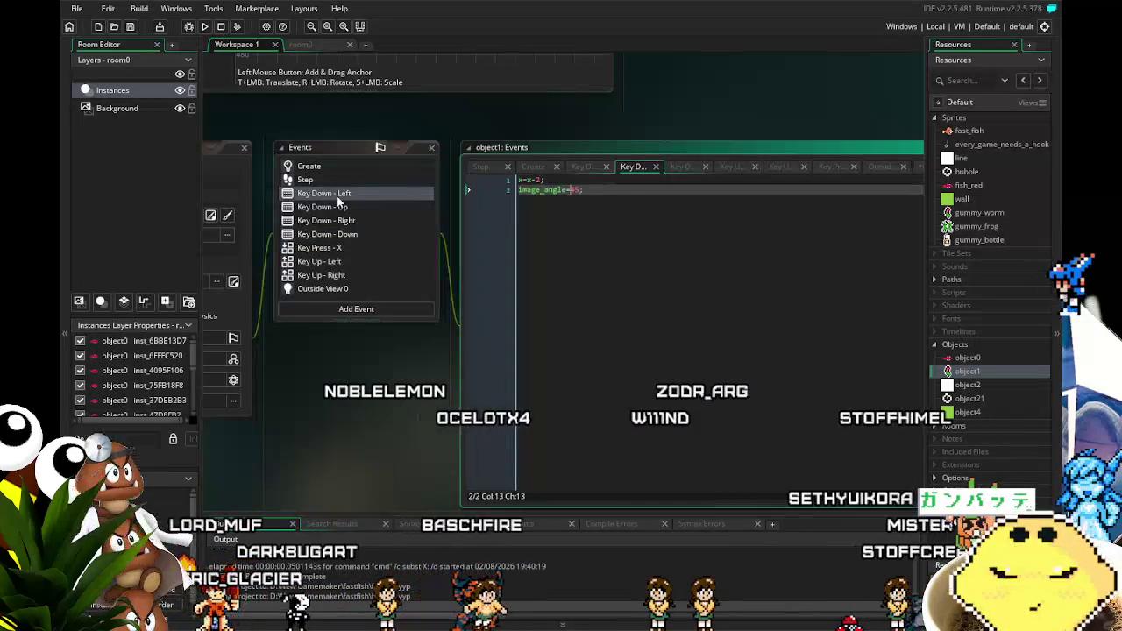
{"action": "left_click", "coordinate": [395, 207]}
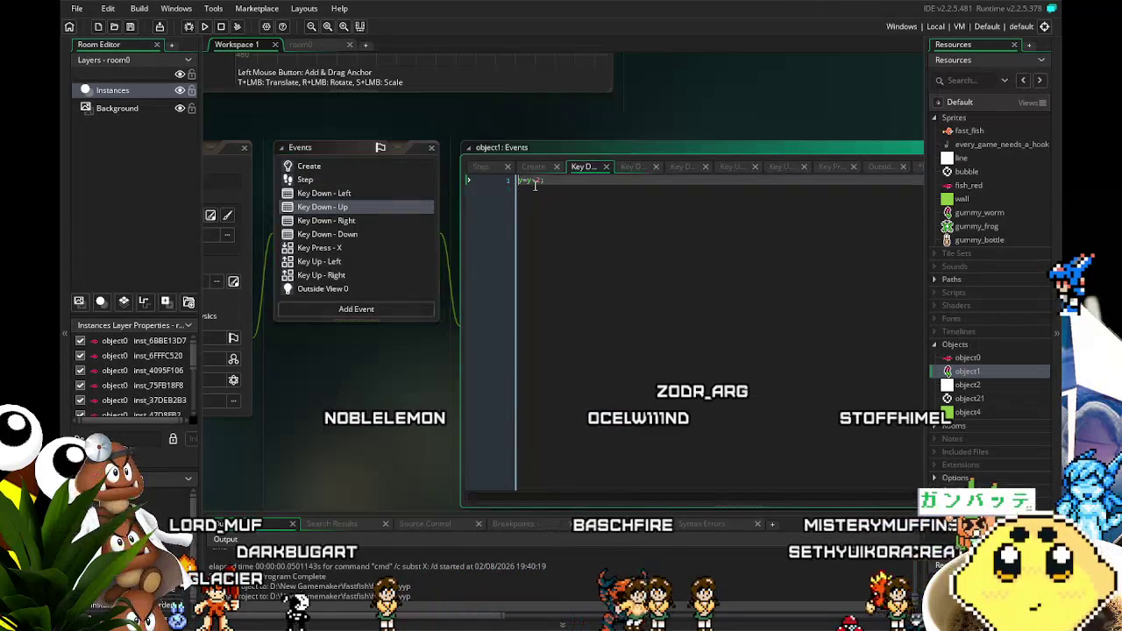
{"action": "left_click", "coordinate": [545, 179]}
{"action": "key", "text": "BackSpace"}
{"action": "key", "text": "BackSpace"}
{"action": "type", "text": "4;"}
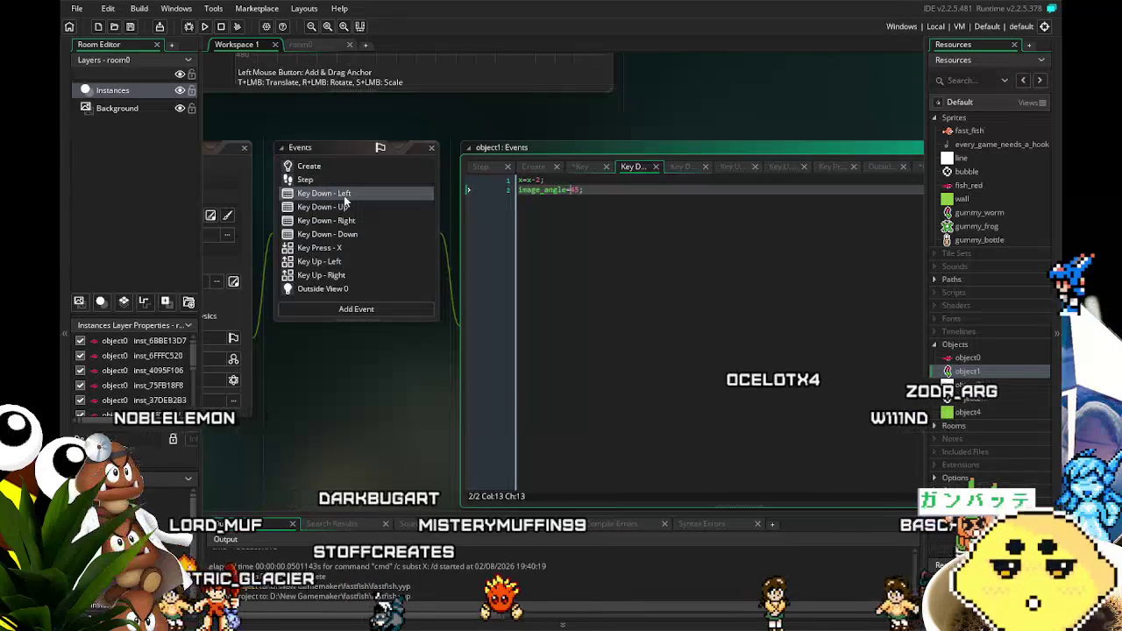
Step: Review the right-arrow and up-arrow event code, then save and run a new test build
{"action": "left_click", "coordinate": [355, 221]}
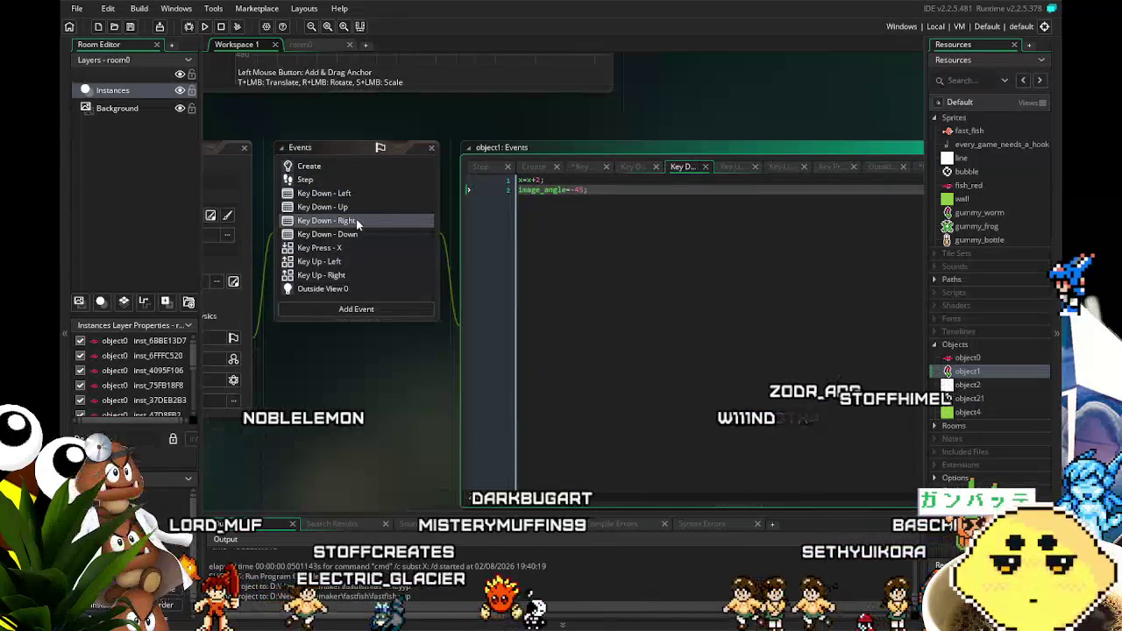
{"action": "left_click", "coordinate": [342, 207]}
{"action": "key", "text": "F5"}
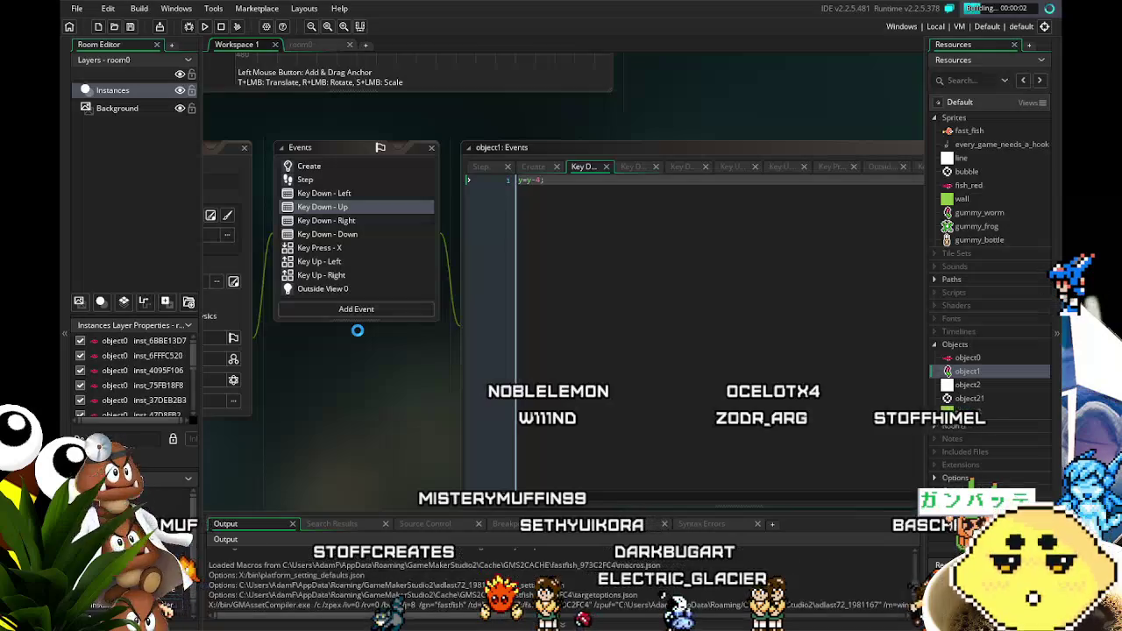
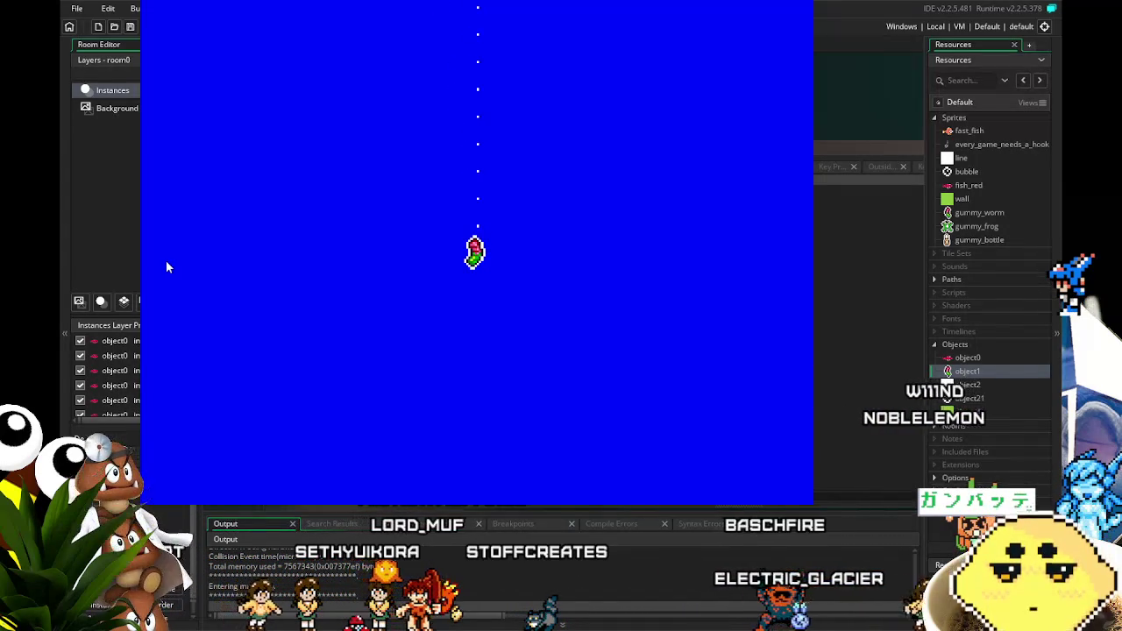
Step: Stop the running game and return to the GameMaker editor
{"action": "key", "text": "Escape"}
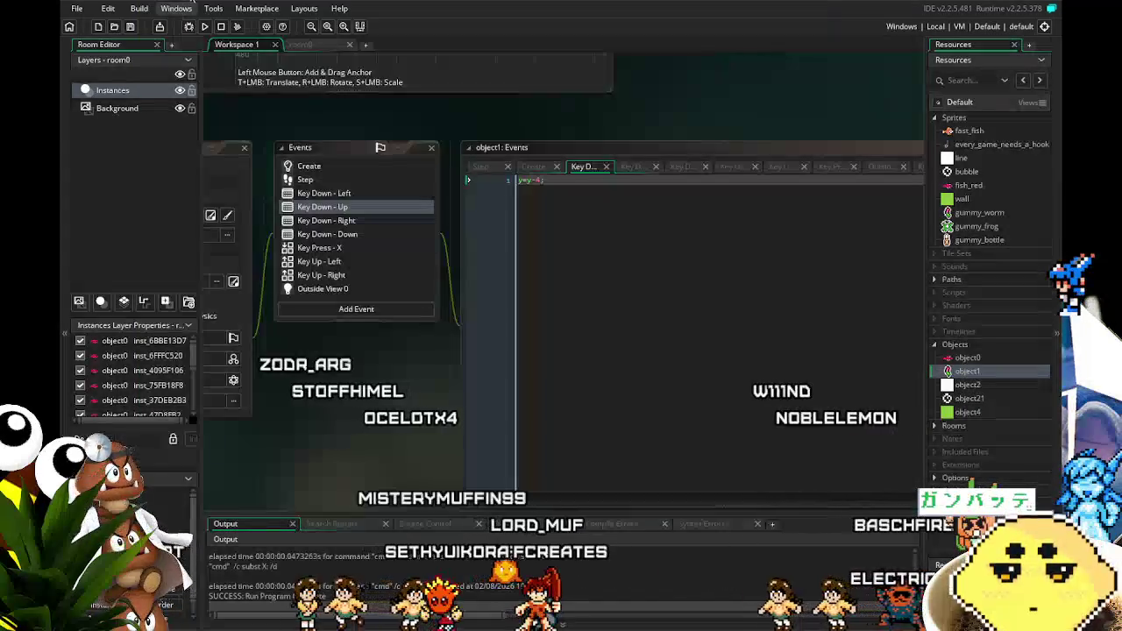
{"action": "left_click_drag", "start_coordinate": [284, 465], "coordinate": [410, 467]}
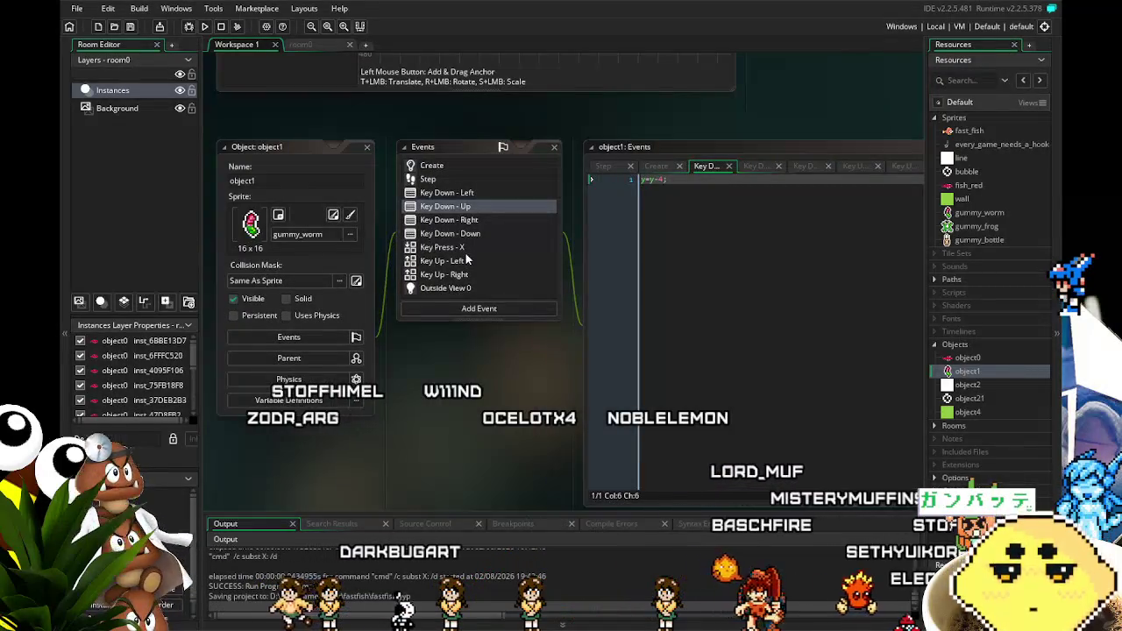
{"action": "left_click_drag", "start_coordinate": [440, 337], "coordinate": [415, 325]}
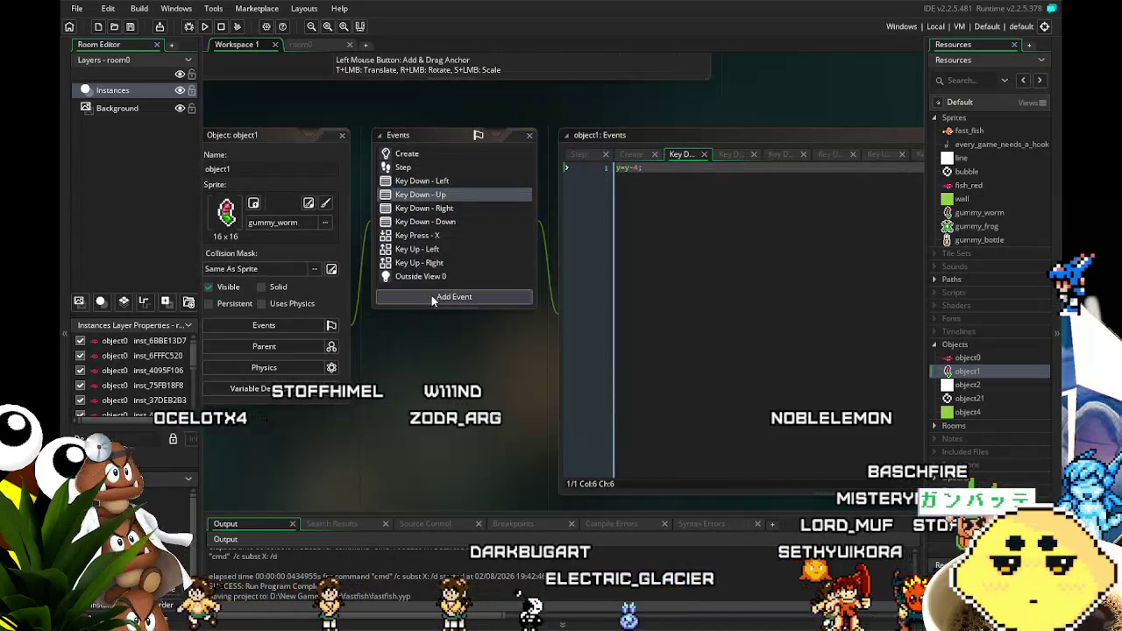
{"action": "scroll", "coordinate": [390, 313], "scroll_direction": "down", "scroll_amount": 1}
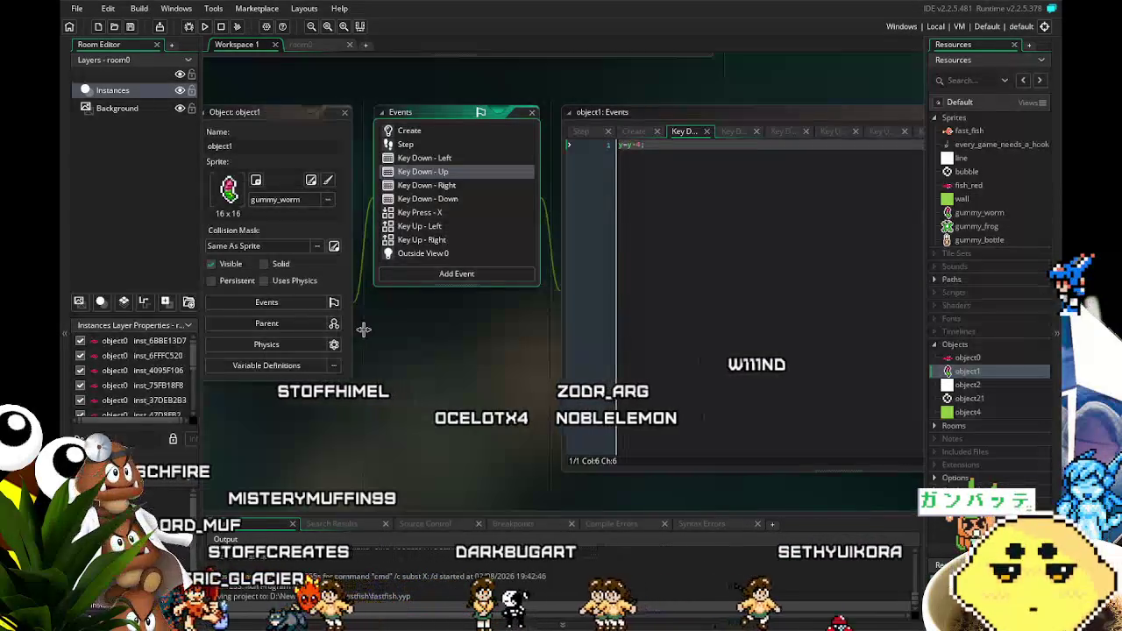
Step: Bring up object1's Create event code, then switch to the room0 layout
{"action": "left_click_drag", "start_coordinate": [249, 471], "coordinate": [310, 472]}
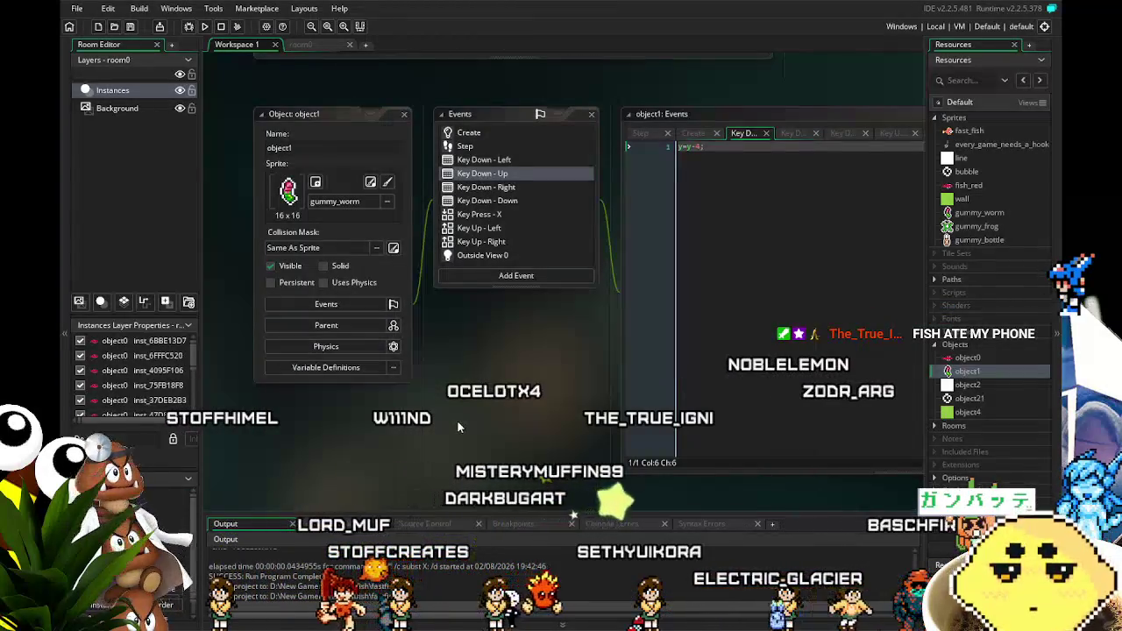
{"action": "left_click_drag", "start_coordinate": [456, 427], "coordinate": [329, 451]}
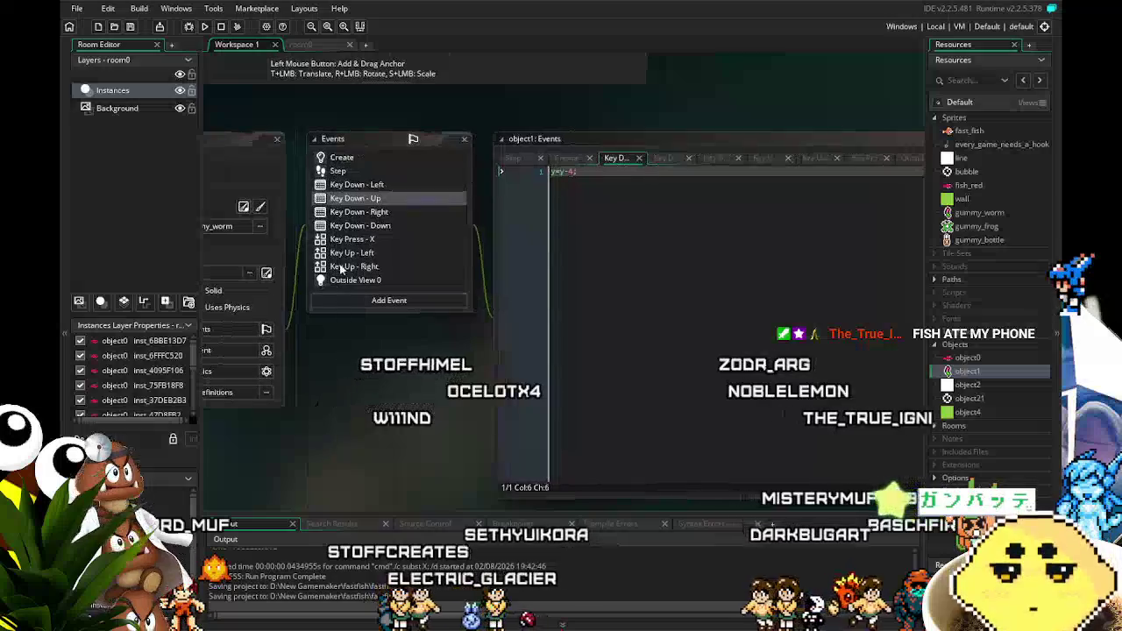
{"action": "left_click", "coordinate": [345, 162]}
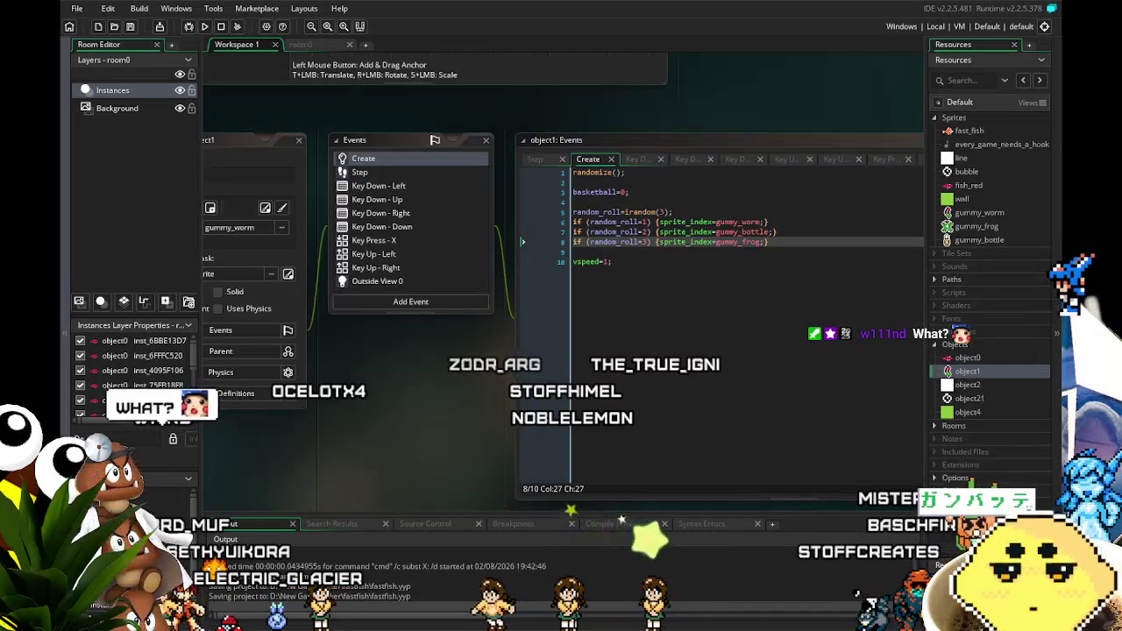
{"action": "left_click", "coordinate": [298, 46]}
Step: Pan around the room0 layout to inspect the fish instances and the room's walls
{"action": "scroll", "coordinate": [476, 97], "scroll_direction": "down", "scroll_amount": 3}
{"action": "scroll", "coordinate": [476, 97], "scroll_direction": "right", "scroll_amount": 4}
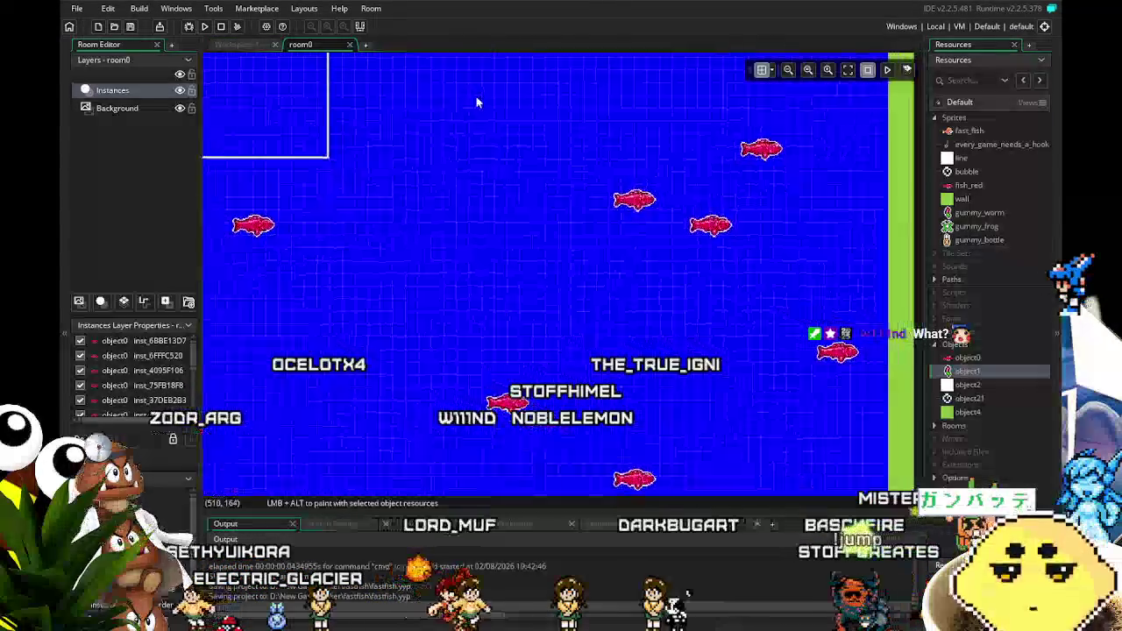
{"action": "left_click_drag", "start_coordinate": [420, 180], "coordinate": [499, 100]}
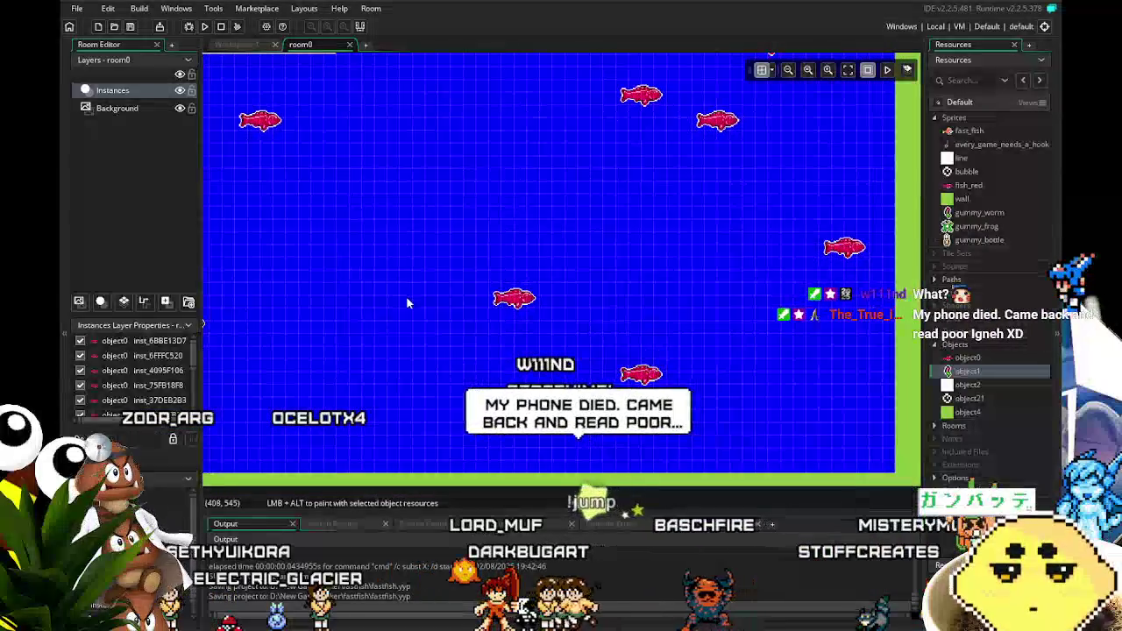
{"action": "left_click_drag", "start_coordinate": [409, 296], "coordinate": [454, 305]}
{"action": "left_click_drag", "start_coordinate": [386, 258], "coordinate": [518, 348]}
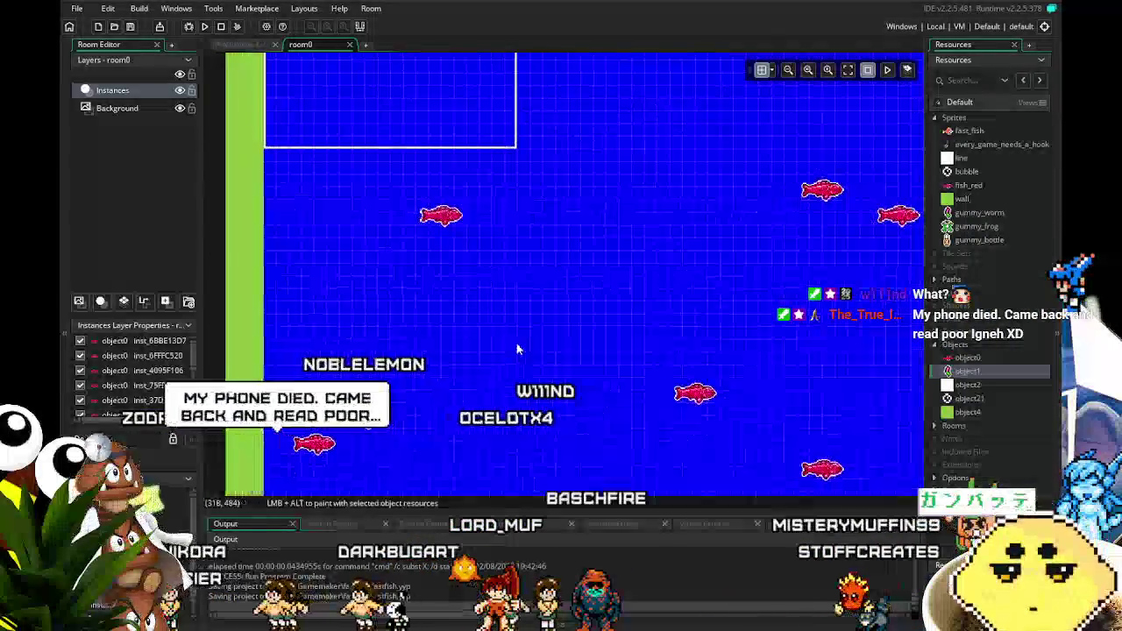
{"action": "mouse_move", "coordinate": [508, 243]}
{"action": "left_mouse_down"}
{"action": "mouse_move", "coordinate": [430, 331]}
{"action": "mouse_move", "coordinate": [380, 337]}
{"action": "left_mouse_up"}
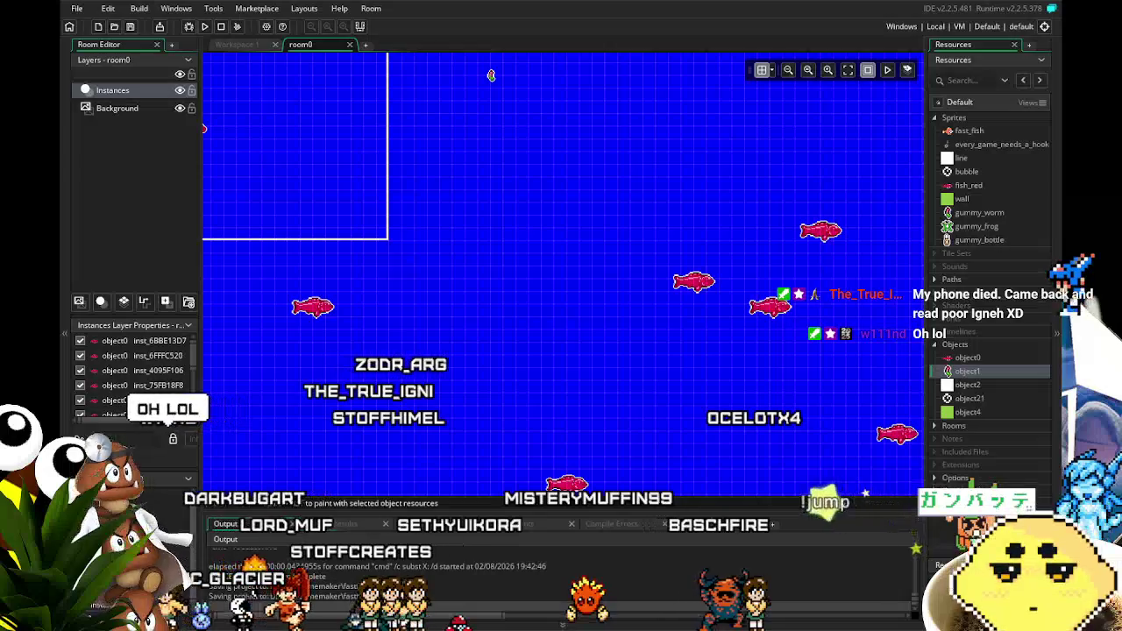
{"action": "mouse_move", "coordinate": [632, 331]}
{"action": "left_mouse_down"}
{"action": "mouse_move", "coordinate": [615, 334]}
{"action": "mouse_move", "coordinate": [598, 444]}
{"action": "left_mouse_up"}
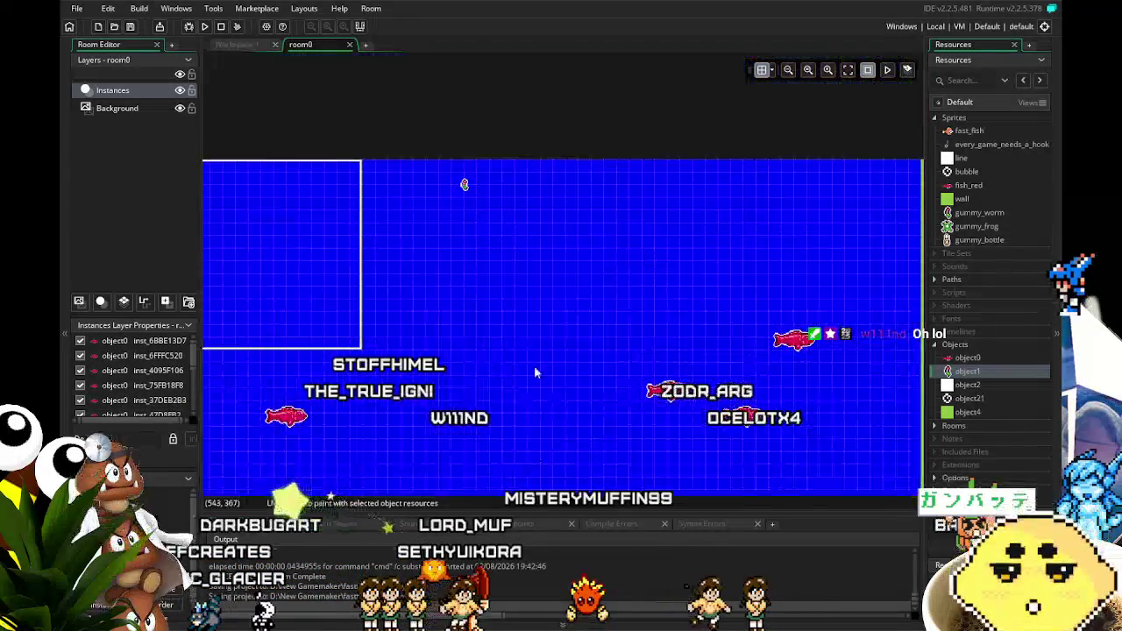
{"action": "mouse_move", "coordinate": [520, 232]}
{"action": "left_mouse_down"}
{"action": "mouse_move", "coordinate": [759, 209]}
{"action": "mouse_move", "coordinate": [466, 196]}
{"action": "left_mouse_up"}
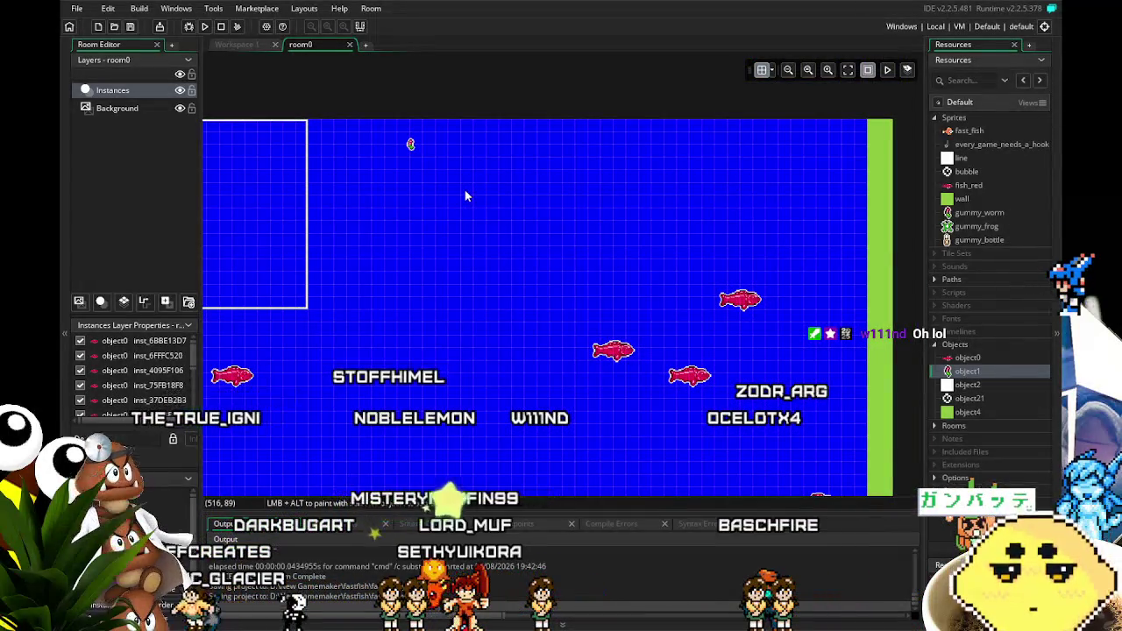
{"action": "mouse_move", "coordinate": [507, 283]}
{"action": "left_mouse_down"}
{"action": "mouse_move", "coordinate": [602, 247]}
{"action": "mouse_move", "coordinate": [671, 331]}
{"action": "mouse_move", "coordinate": [651, 316]}
{"action": "mouse_move", "coordinate": [606, 340]}
{"action": "left_mouse_up"}
{"action": "scroll", "coordinate": [531, 329], "scroll_direction": "down", "scroll_amount": 3}
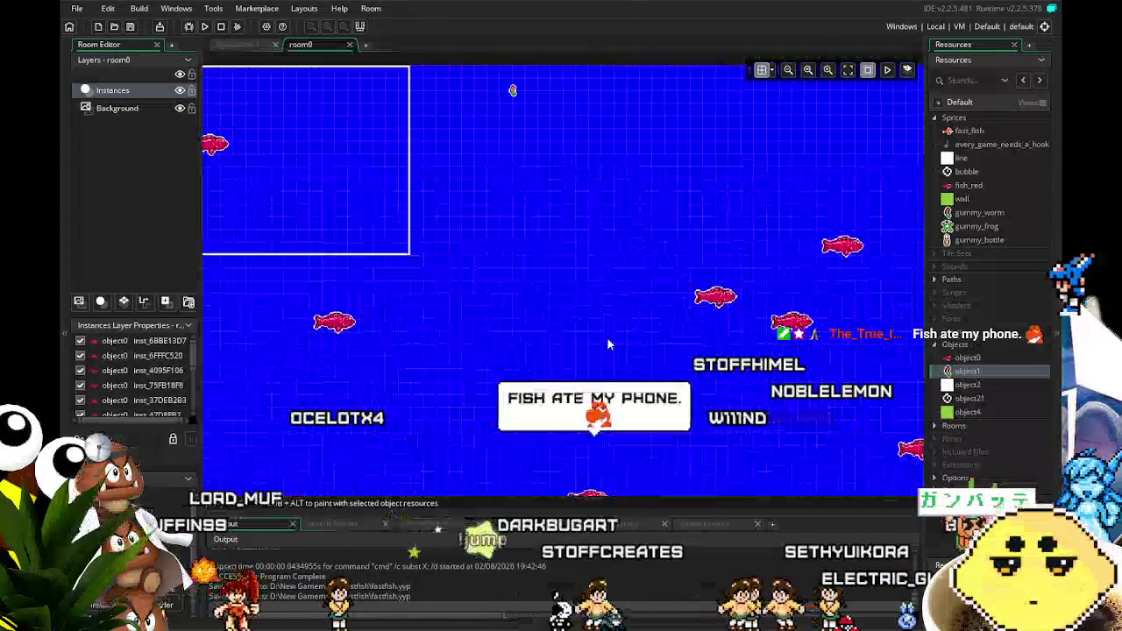
{"action": "mouse_move", "coordinate": [606, 338]}
{"action": "left_mouse_down"}
{"action": "mouse_move", "coordinate": [529, 339]}
{"action": "mouse_move", "coordinate": [518, 392]}
{"action": "left_mouse_up"}
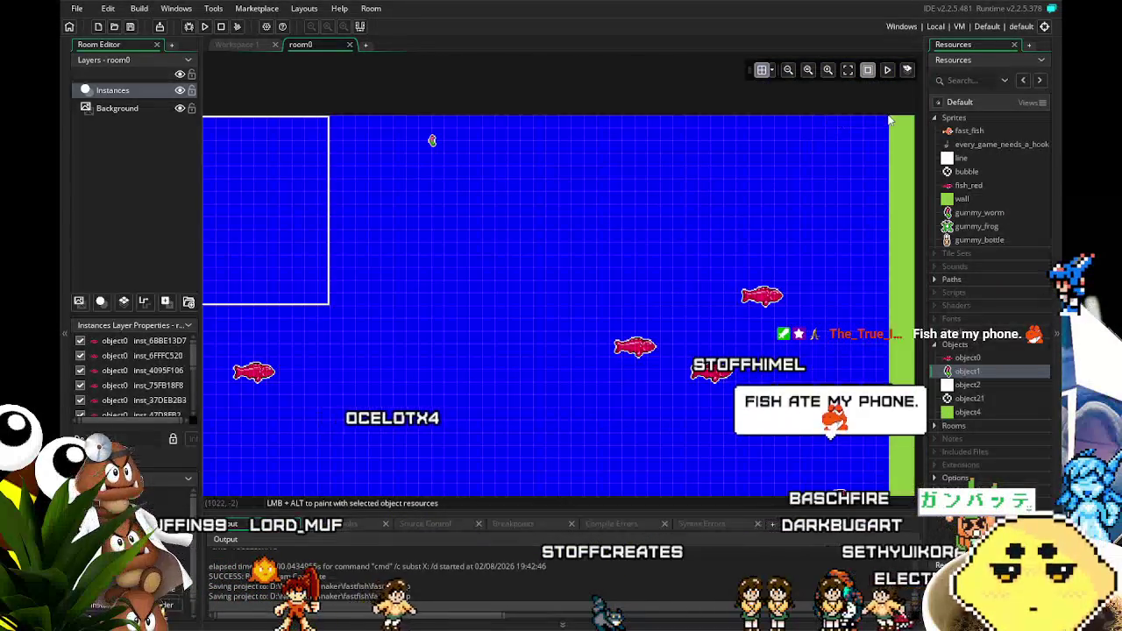
{"action": "mouse_move", "coordinate": [702, 250]}
{"action": "left_mouse_down"}
{"action": "mouse_move", "coordinate": [641, 321]}
{"action": "mouse_move", "coordinate": [761, 332]}
{"action": "mouse_move", "coordinate": [681, 324]}
{"action": "left_mouse_up"}
{"action": "double_click", "coordinate": [968, 358]}
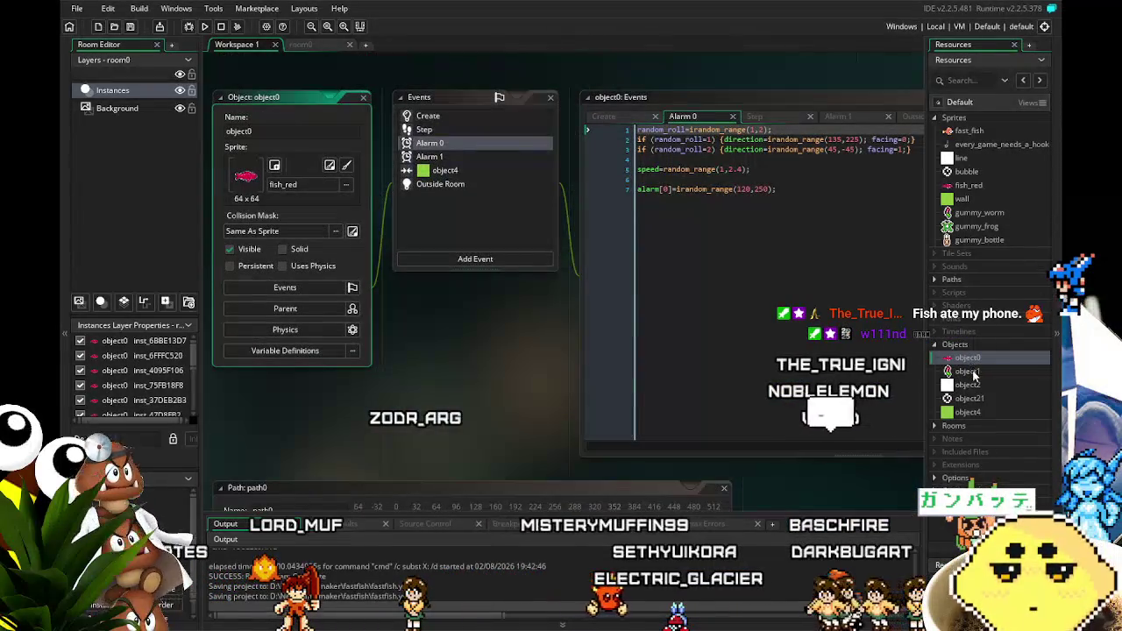
{"action": "double_click", "coordinate": [974, 373]}
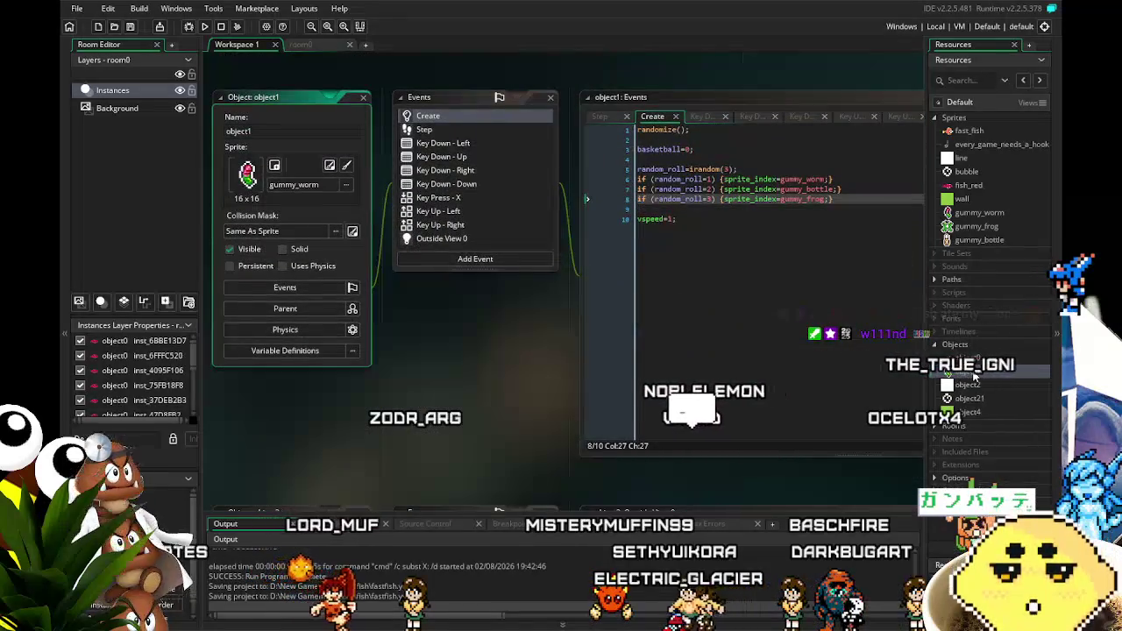
{"action": "left_click", "coordinate": [301, 44]}
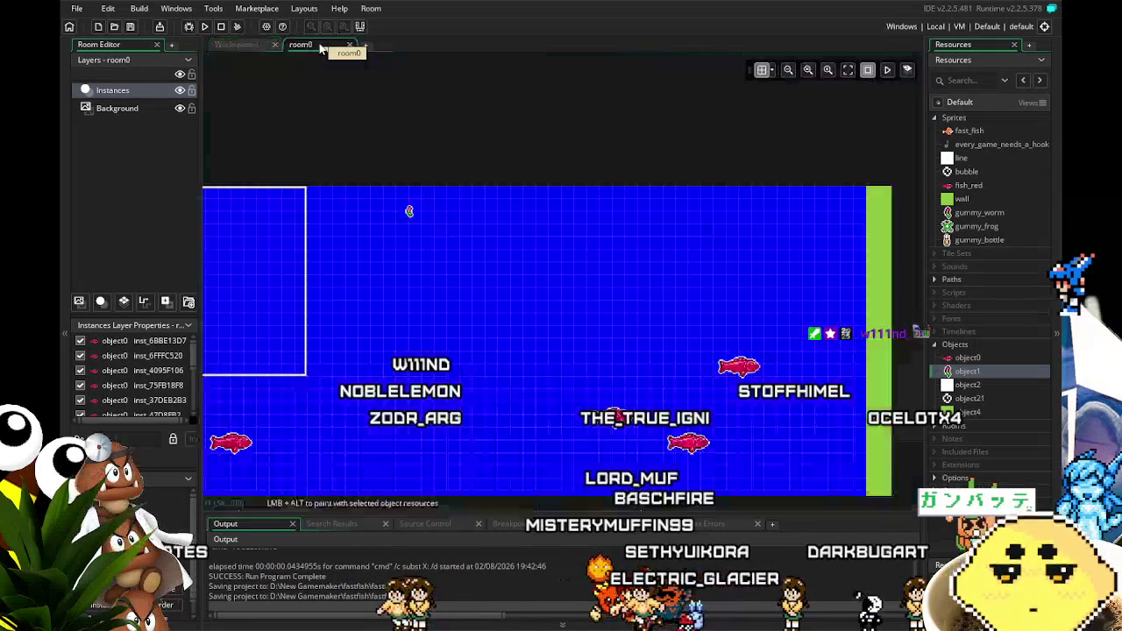
Step: Move a green wall instance up to the room's top edge
{"action": "scroll", "coordinate": [591, 240], "scroll_direction": "down", "scroll_amount": 3}
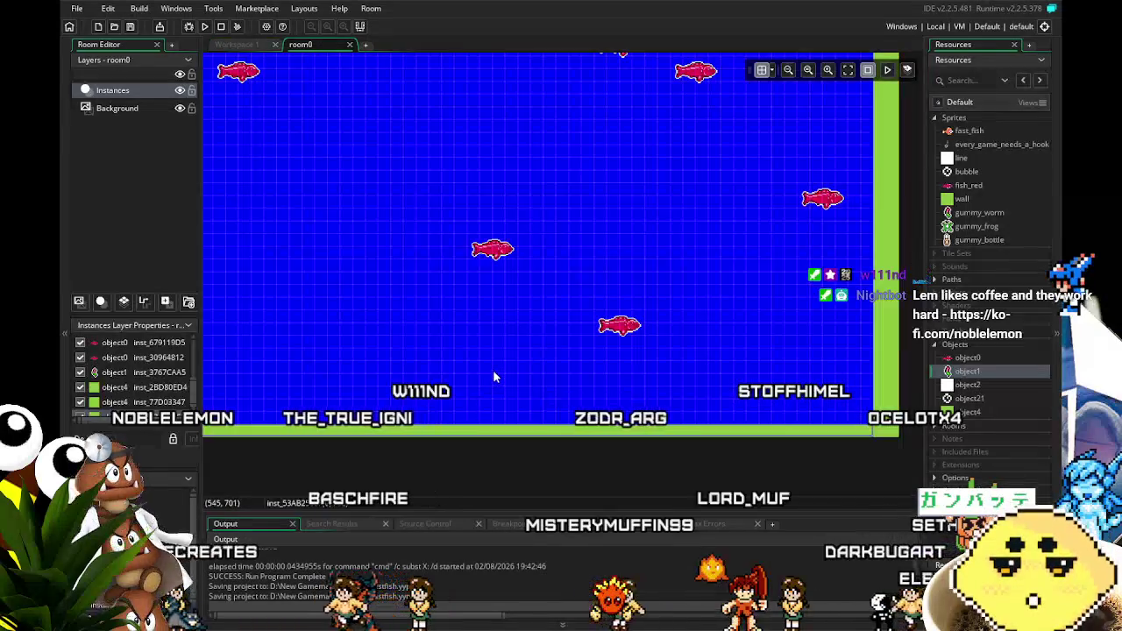
{"action": "scroll", "coordinate": [513, 309], "scroll_direction": "down", "scroll_amount": 3}
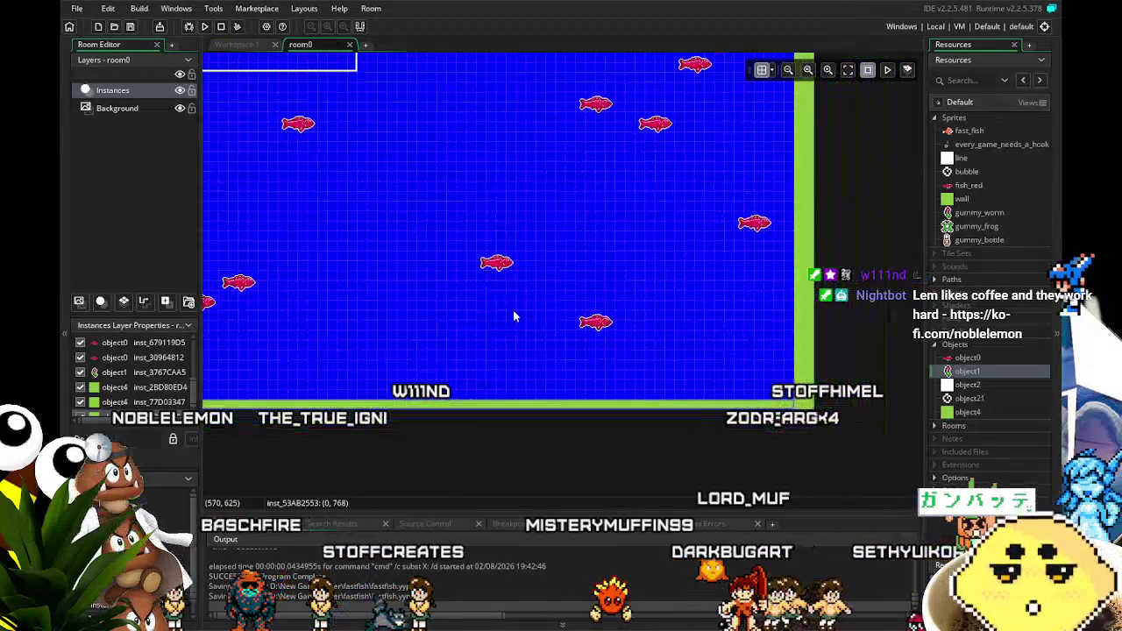
{"action": "left_click_drag", "start_coordinate": [545, 359], "coordinate": [568, 383]}
{"action": "mouse_move", "coordinate": [568, 475]}
{"action": "left_mouse_down"}
{"action": "mouse_move", "coordinate": [564, 155]}
{"action": "mouse_move", "coordinate": [552, 243]}
{"action": "mouse_move", "coordinate": [552, 295]}
{"action": "mouse_move", "coordinate": [568, 132]}
{"action": "left_mouse_up"}
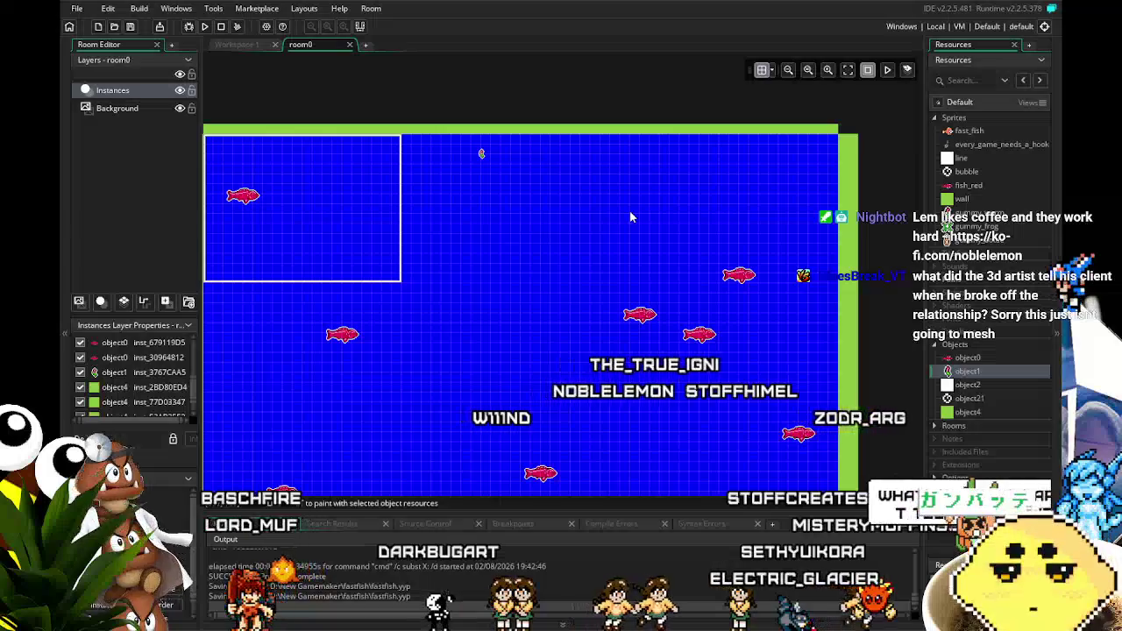
{"action": "left_click_drag", "start_coordinate": [579, 258], "coordinate": [632, 286]}
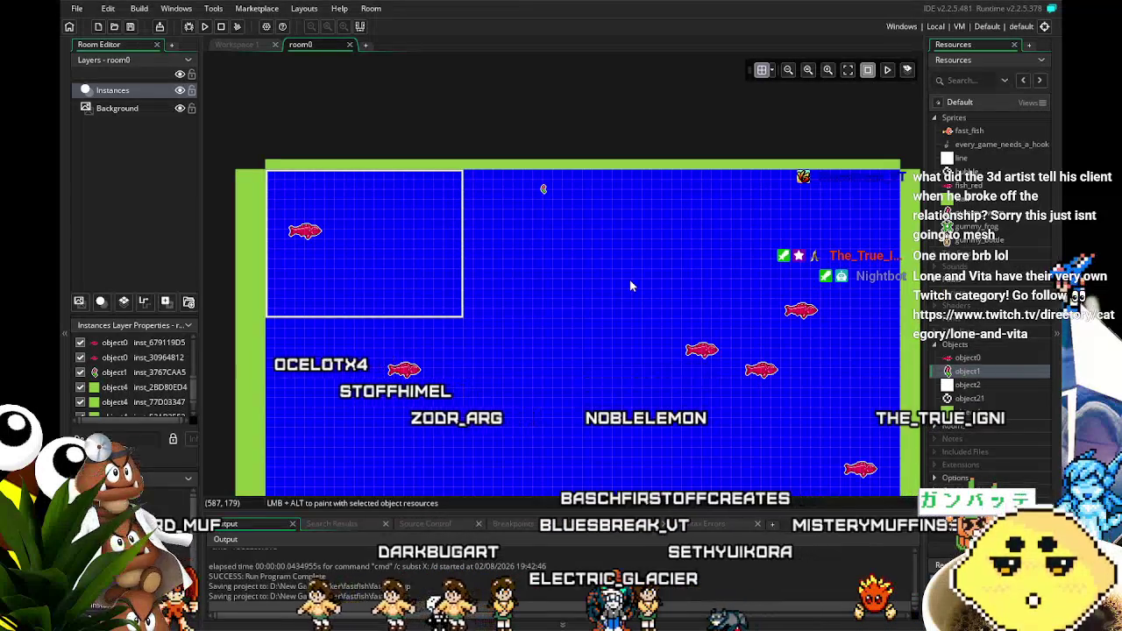
Step: Move the bottom wall down one grid step and save the project
{"action": "left_click_drag", "start_coordinate": [625, 278], "coordinate": [595, 159]}
{"action": "scroll", "coordinate": [574, 299], "scroll_direction": "down", "scroll_amount": 5}
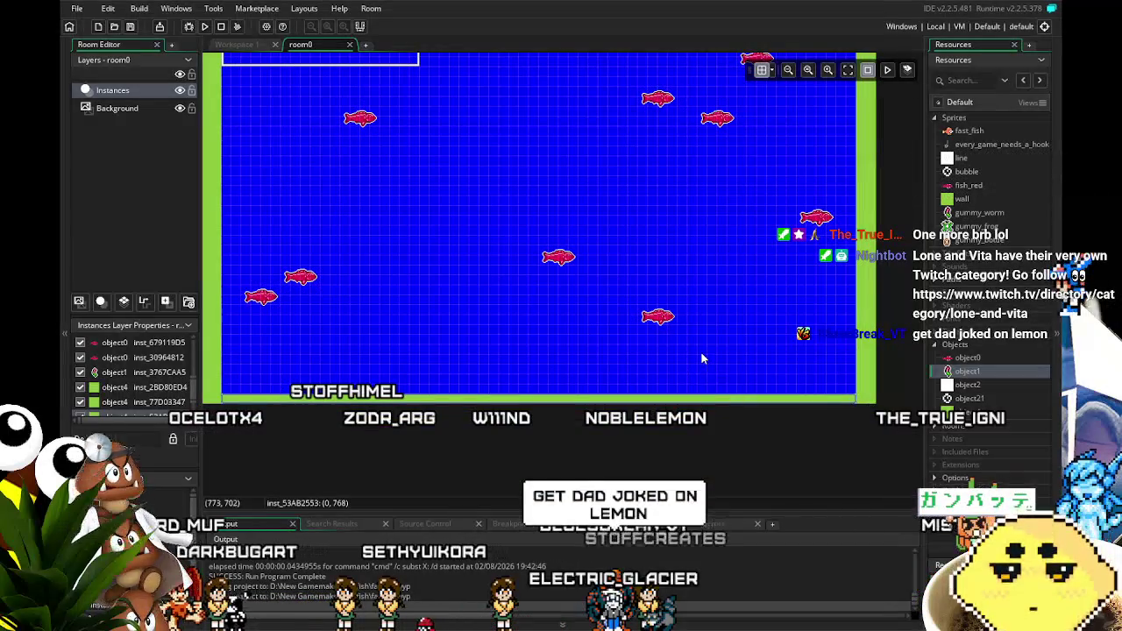
{"action": "left_click_drag", "start_coordinate": [706, 400], "coordinate": [716, 419]}
{"action": "scroll", "coordinate": [716, 418], "scroll_direction": "up", "scroll_amount": 2}
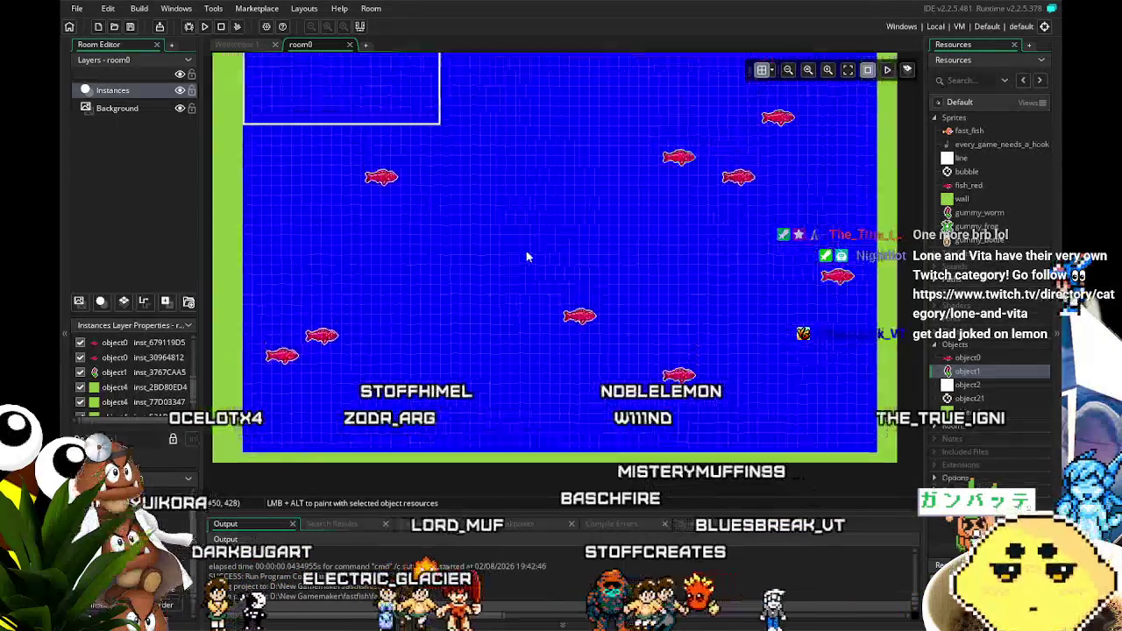
{"action": "scroll", "coordinate": [545, 367], "scroll_direction": "up", "scroll_amount": 2}
{"action": "scroll", "coordinate": [495, 229], "scroll_direction": "up", "scroll_amount": 1}
{"action": "scroll", "coordinate": [495, 229], "scroll_direction": "up", "scroll_amount": 1}
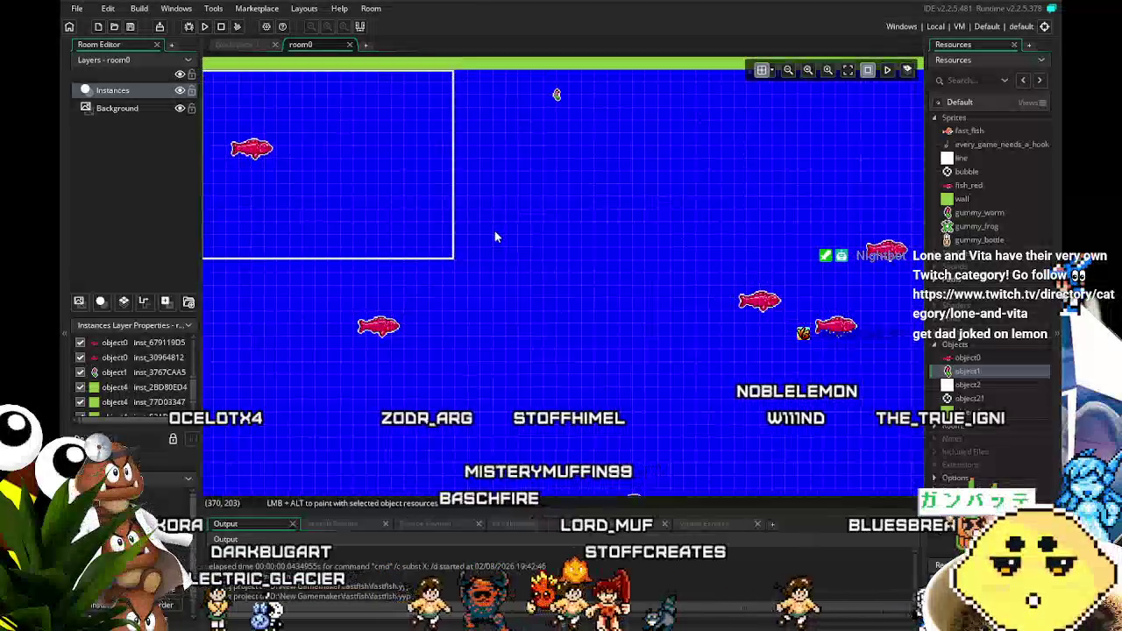
{"action": "left_click", "coordinate": [131, 26]}
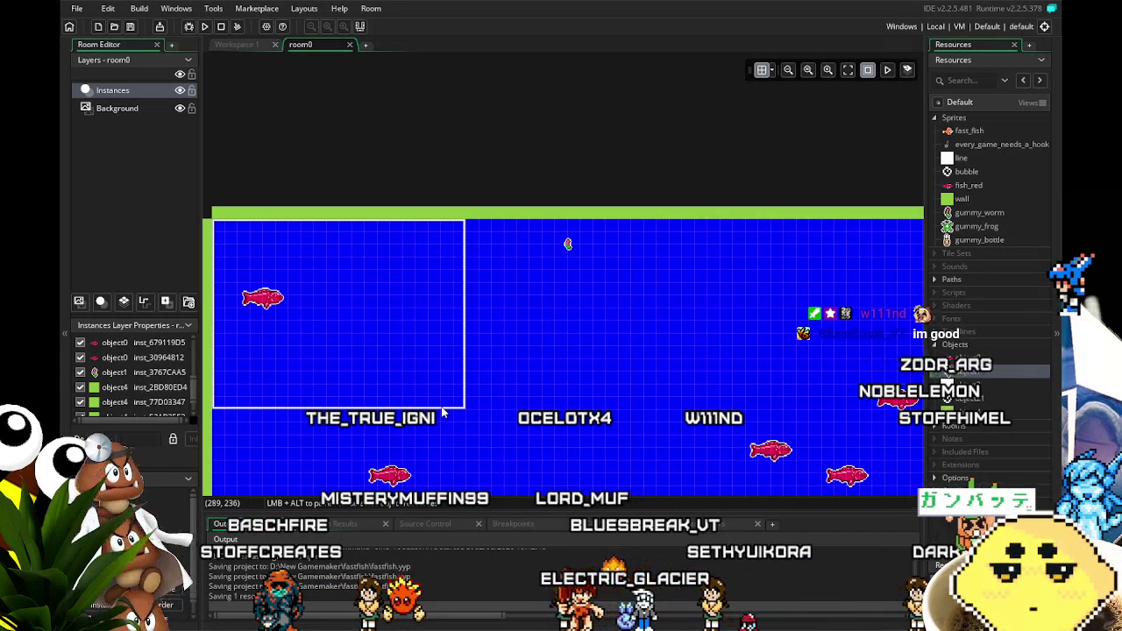
{"action": "scroll", "coordinate": [386, 304], "scroll_direction": "down", "scroll_amount": 3}
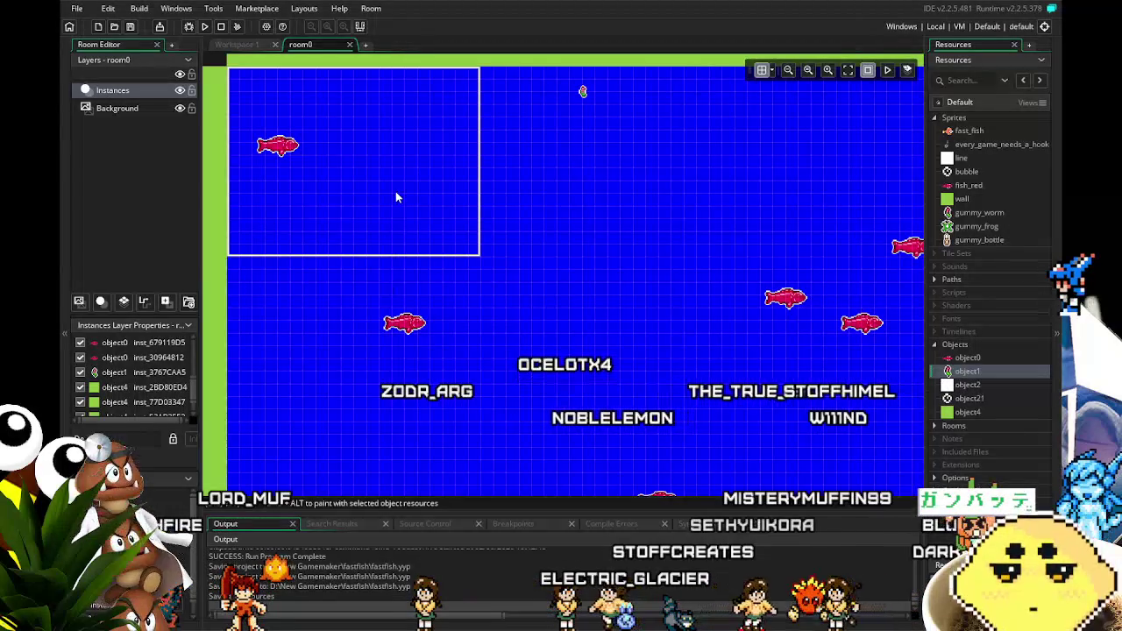
{"action": "scroll", "coordinate": [391, 224], "scroll_direction": "up", "scroll_amount": 1}
{"action": "left_click_drag", "start_coordinate": [386, 254], "coordinate": [351, 301]}
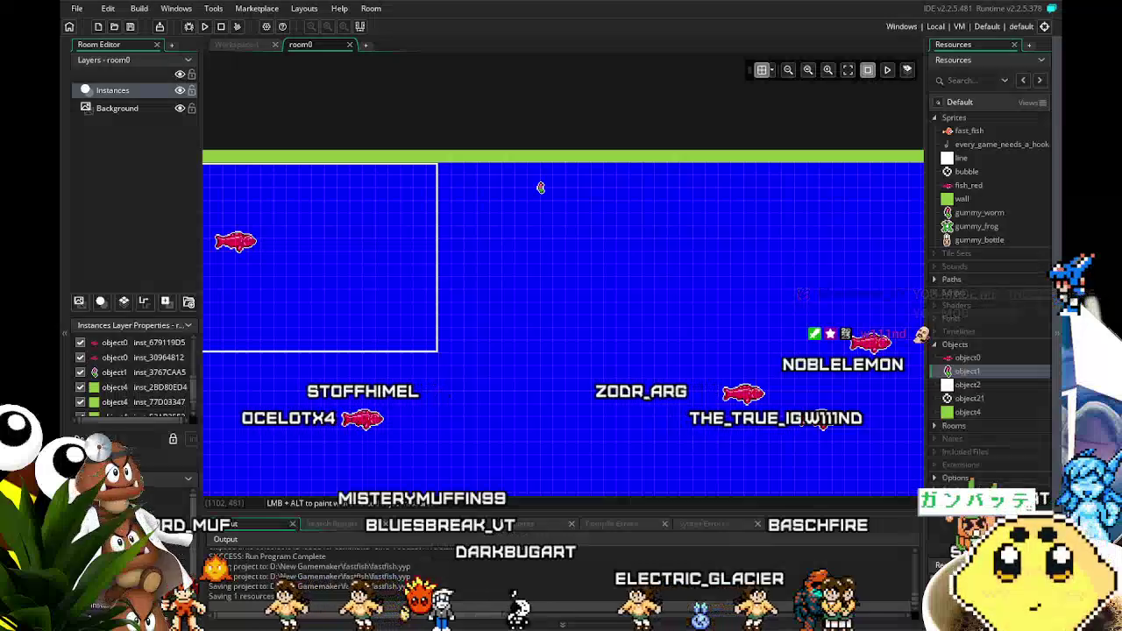
{"action": "scroll", "coordinate": [390, 432], "scroll_direction": "down", "scroll_amount": 2}
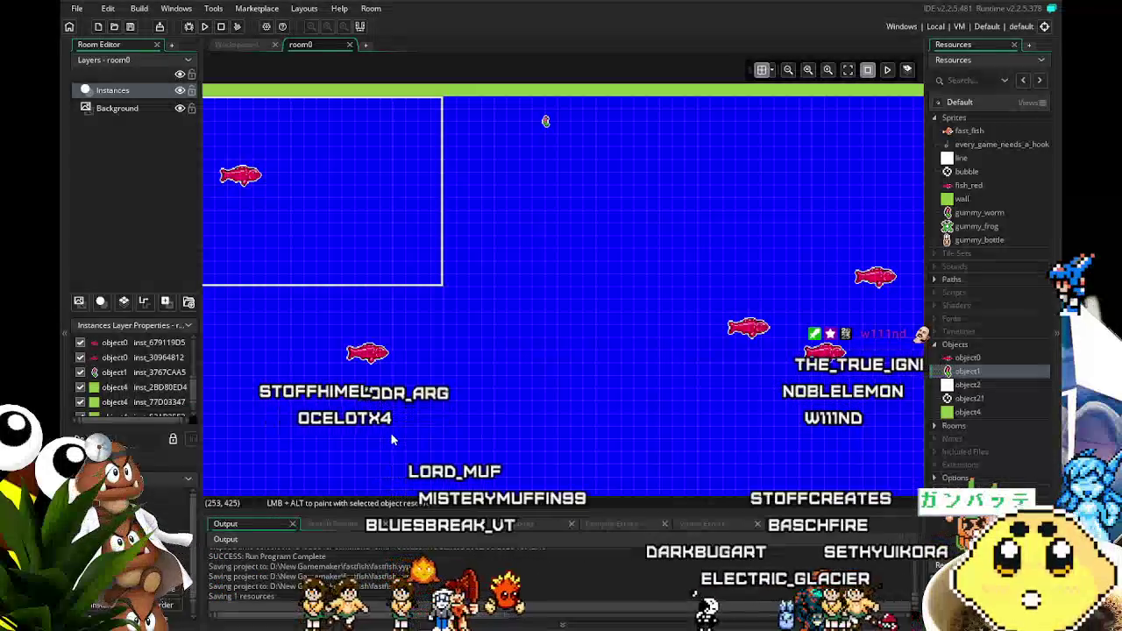
{"action": "scroll", "coordinate": [390, 403], "scroll_direction": "down", "scroll_amount": 1, "text": "ctrl"}
{"action": "scroll", "coordinate": [388, 378], "scroll_direction": "down", "scroll_amount": 1}
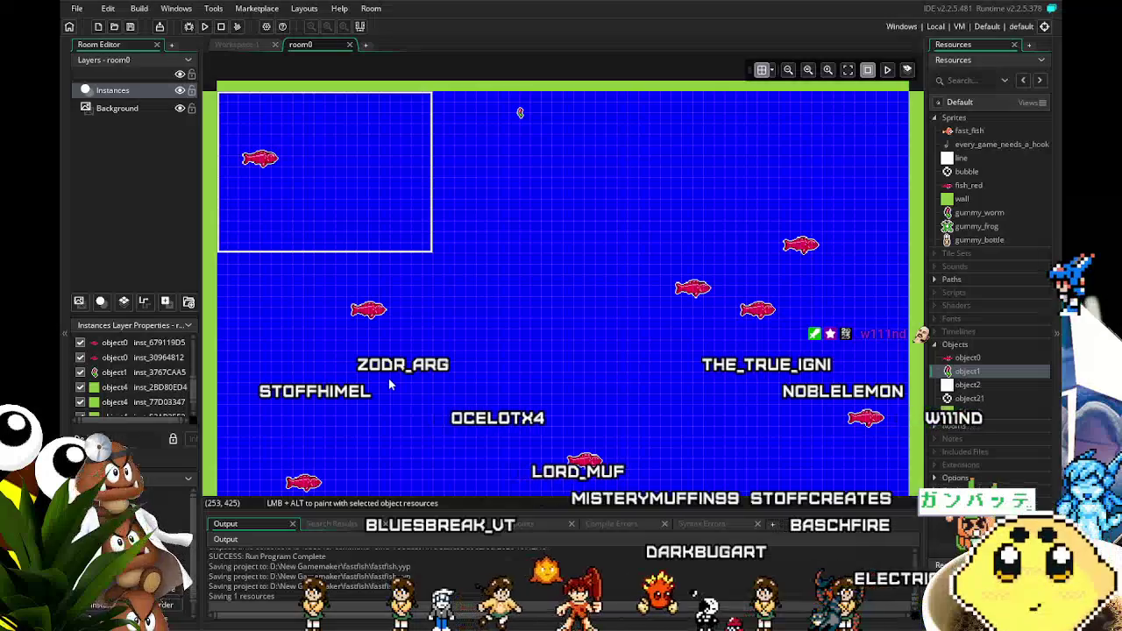
{"action": "scroll", "coordinate": [520, 338], "scroll_direction": "down", "scroll_amount": 1}
{"action": "scroll", "coordinate": [520, 338], "scroll_direction": "right", "scroll_amount": 1}
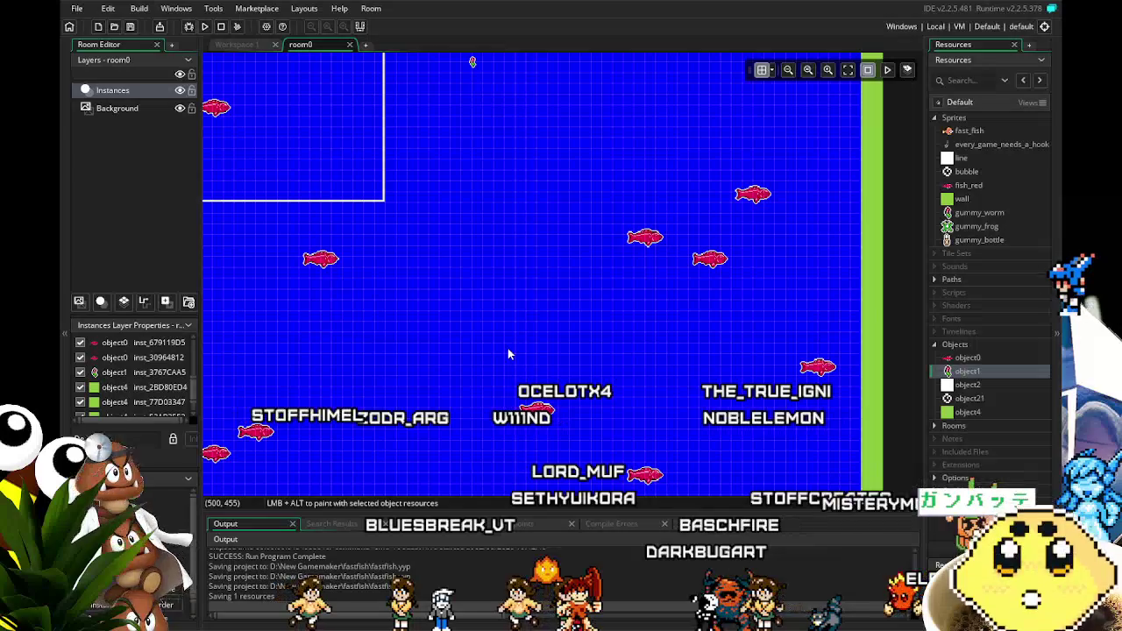
{"action": "left_click_drag", "start_coordinate": [508, 354], "coordinate": [661, 371]}
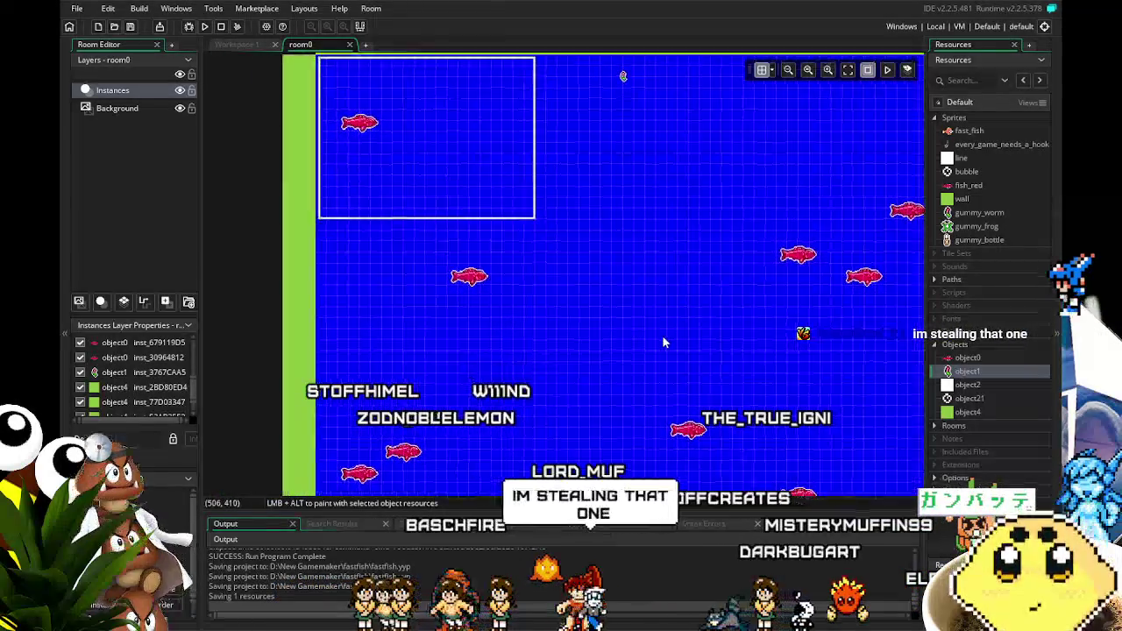
{"action": "scroll", "coordinate": [662, 335], "scroll_direction": "up", "scroll_amount": 1}
{"action": "left_click_drag", "start_coordinate": [598, 347], "coordinate": [589, 377]}
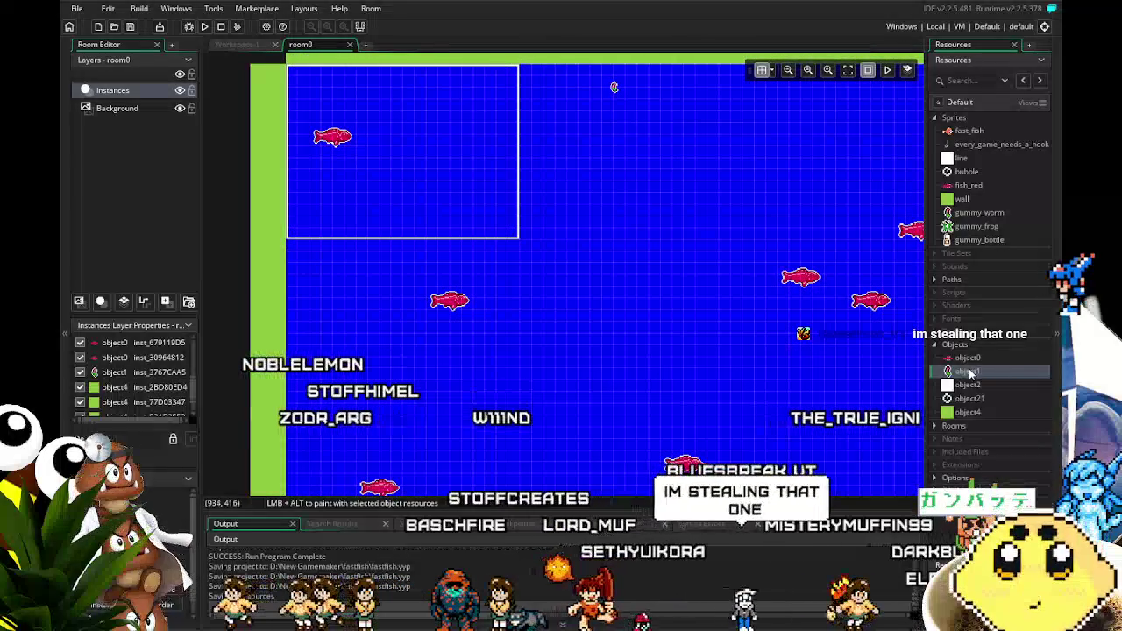
{"action": "mouse_move", "coordinate": [729, 423]}
{"action": "left_mouse_down"}
{"action": "mouse_move", "coordinate": [643, 446]}
{"action": "mouse_move", "coordinate": [662, 464]}
{"action": "left_mouse_up"}
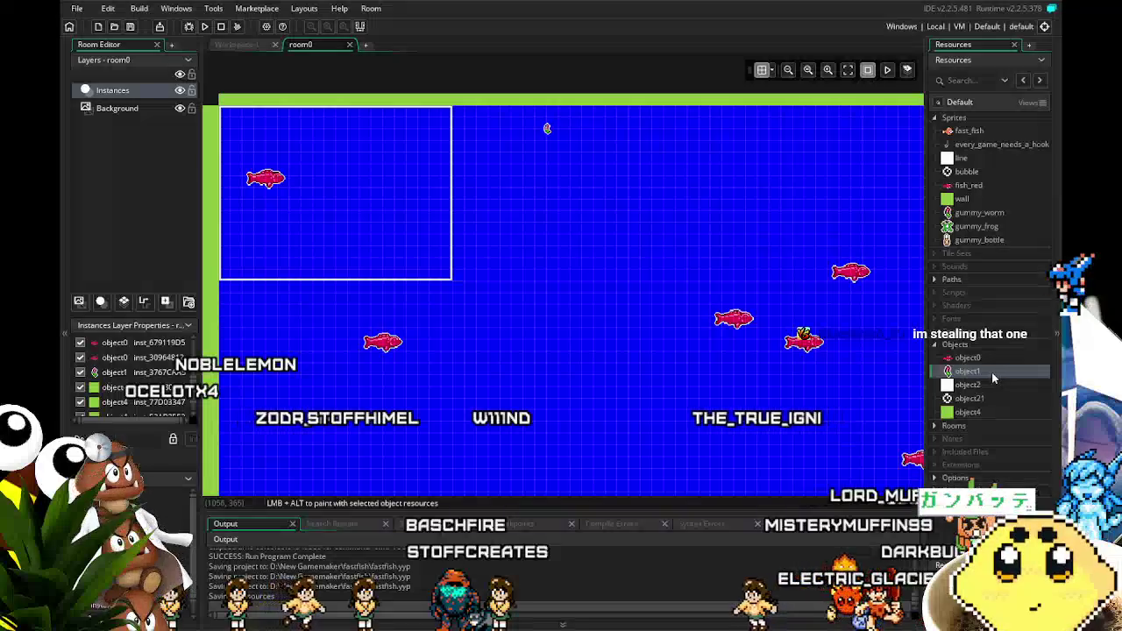
{"action": "double_click", "coordinate": [970, 357]}
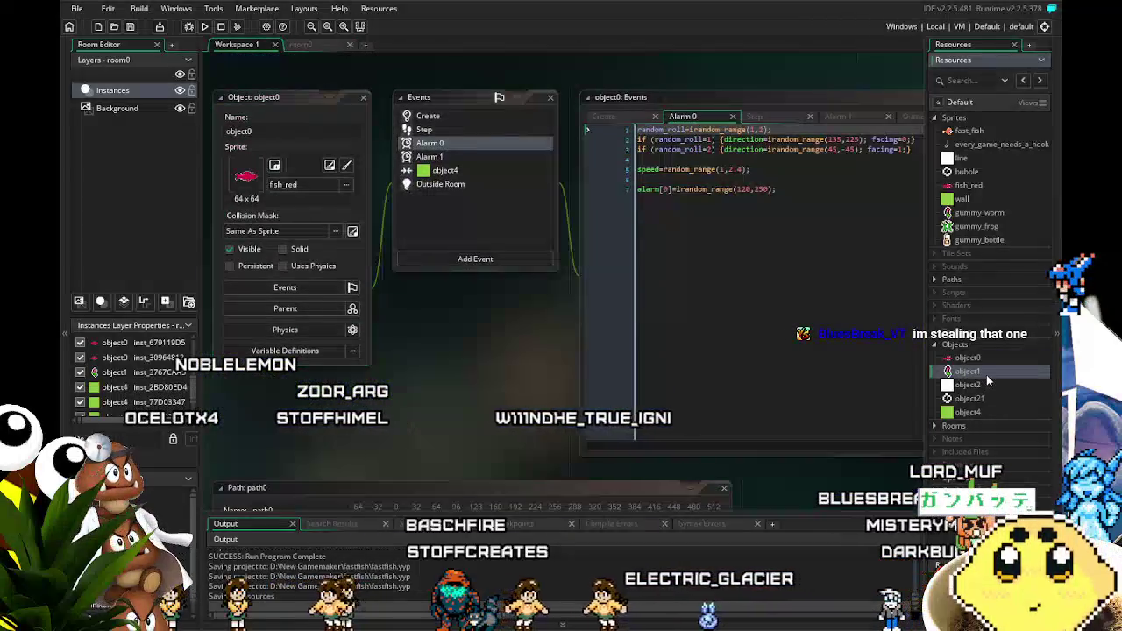
{"action": "double_click", "coordinate": [986, 374]}
{"action": "left_click", "coordinate": [301, 44]}
{"action": "mouse_move", "coordinate": [576, 344]}
{"action": "left_mouse_down"}
{"action": "mouse_move", "coordinate": [410, 368]}
{"action": "mouse_move", "coordinate": [466, 367]}
{"action": "left_mouse_up"}
{"action": "scroll", "coordinate": [472, 211], "scroll_direction": "up", "scroll_amount": 2}
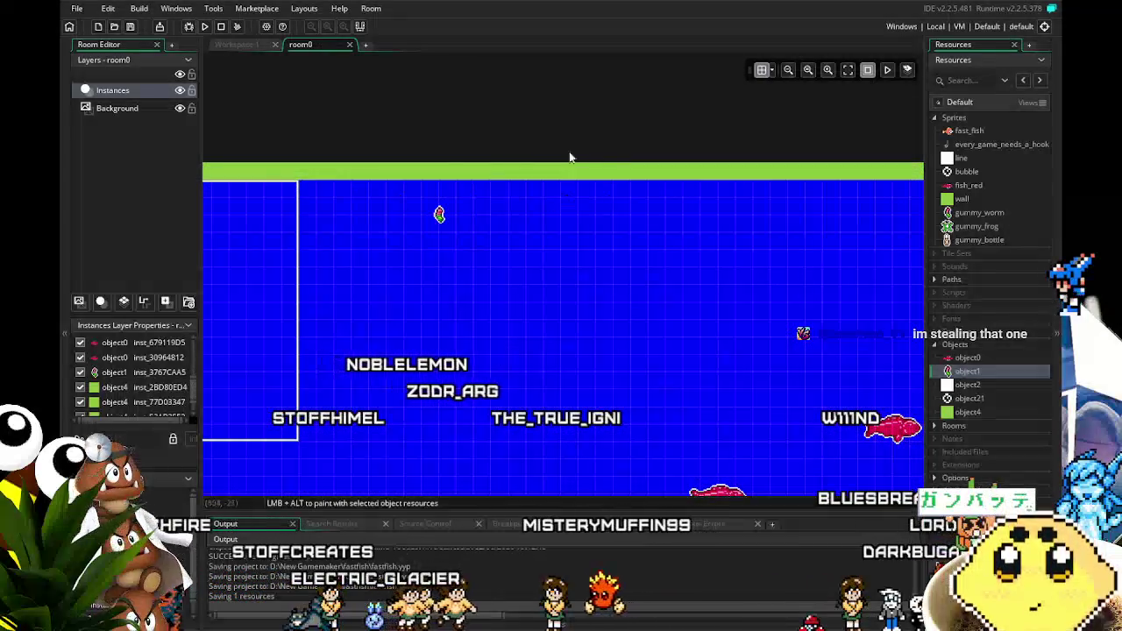
{"action": "scroll", "coordinate": [561, 178], "scroll_direction": "down", "scroll_amount": 1}
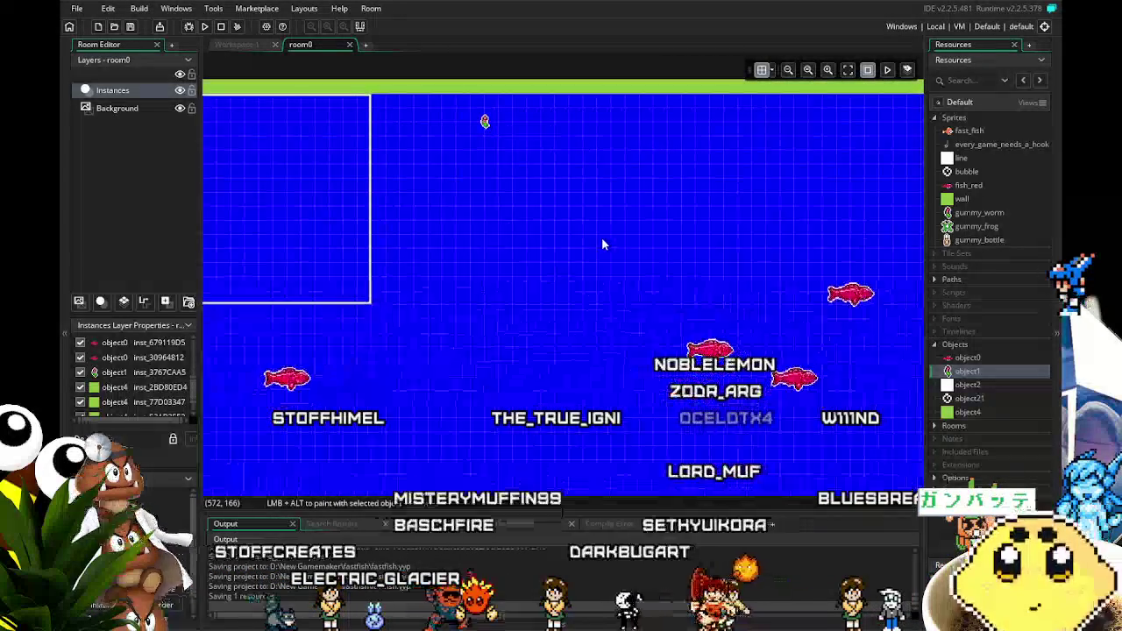
{"action": "double_click", "coordinate": [964, 370]}
Step: Open object0 and bring up its object4 collision event code
{"action": "double_click", "coordinate": [968, 358]}
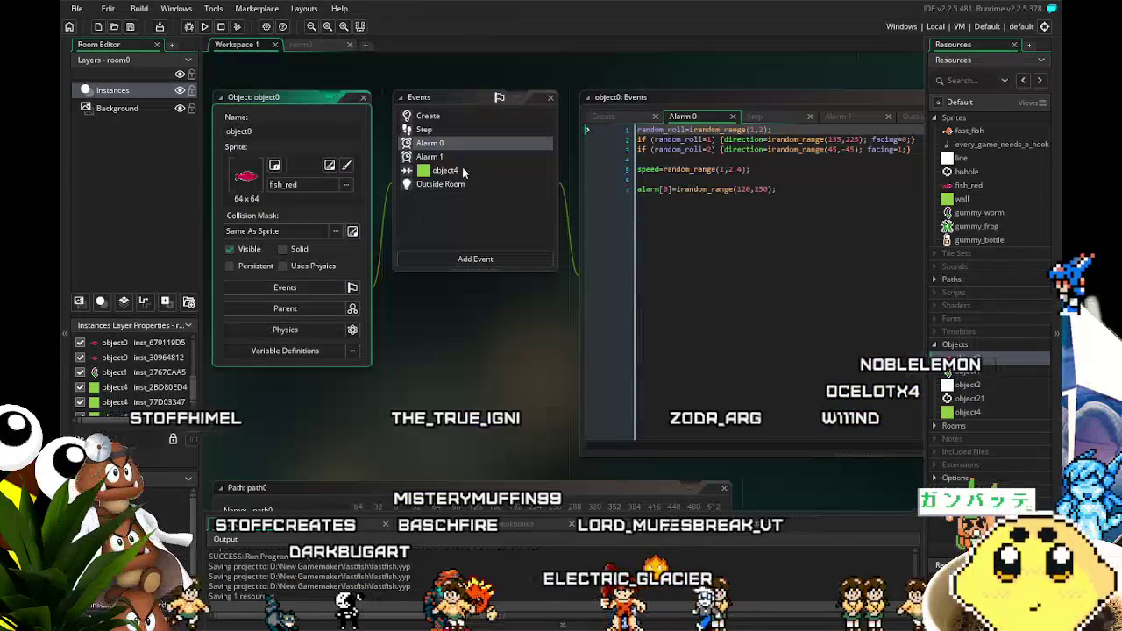
{"action": "left_click", "coordinate": [444, 170]}
{"action": "left_click", "coordinate": [426, 120]}
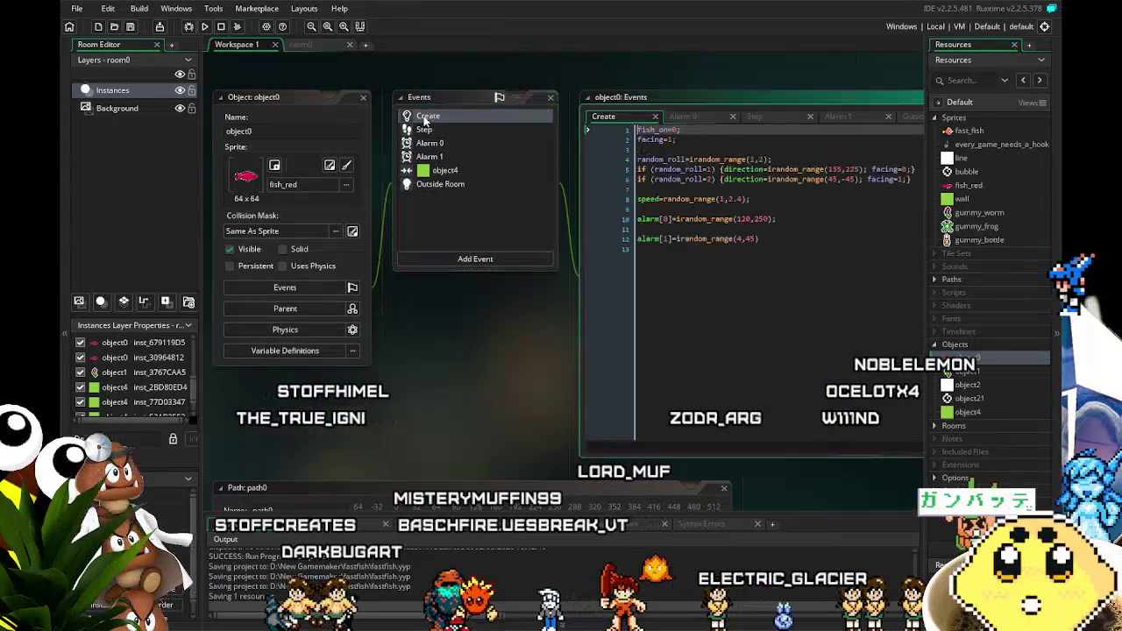
{"action": "left_click", "coordinate": [390, 187]}
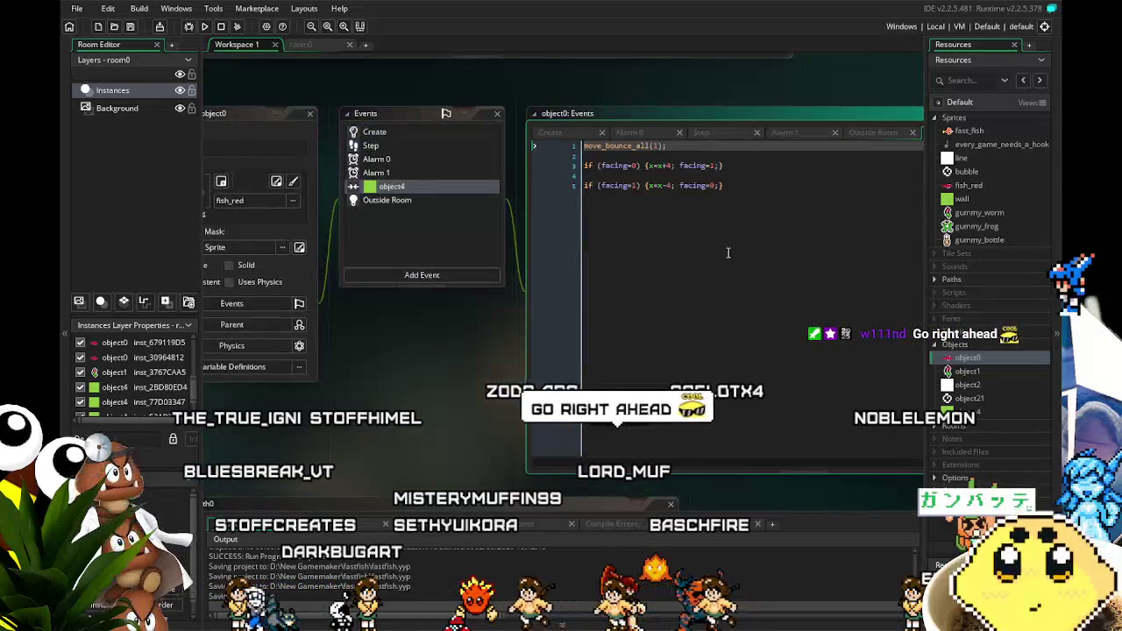
Step: Wrap the collision code in if (fish_on=0){ … } and run the game
{"action": "type", "text": "if (fish_"}
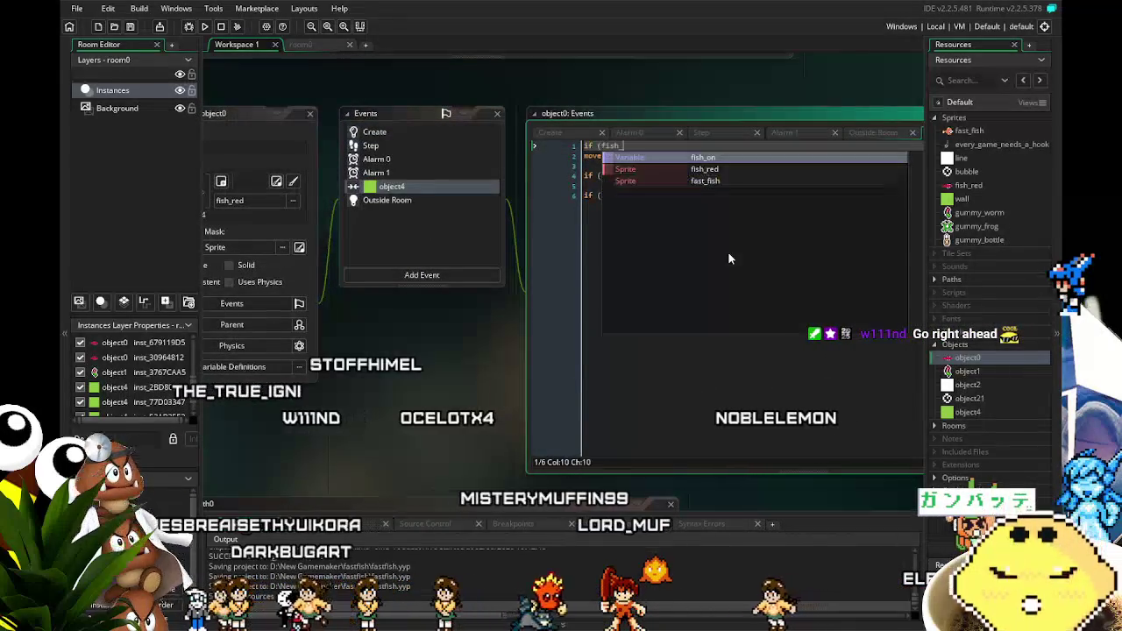
{"action": "type", "text": "on=0){"}
{"action": "left_click", "coordinate": [777, 258]}
{"action": "key", "text": "Return"}
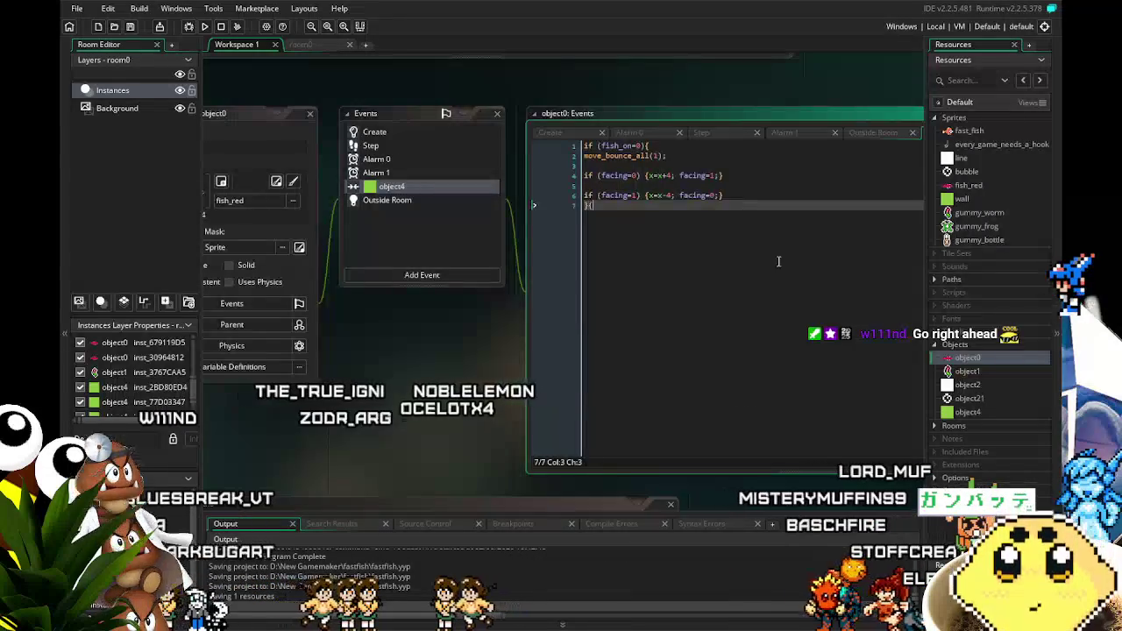
{"action": "type", "text": "}"}
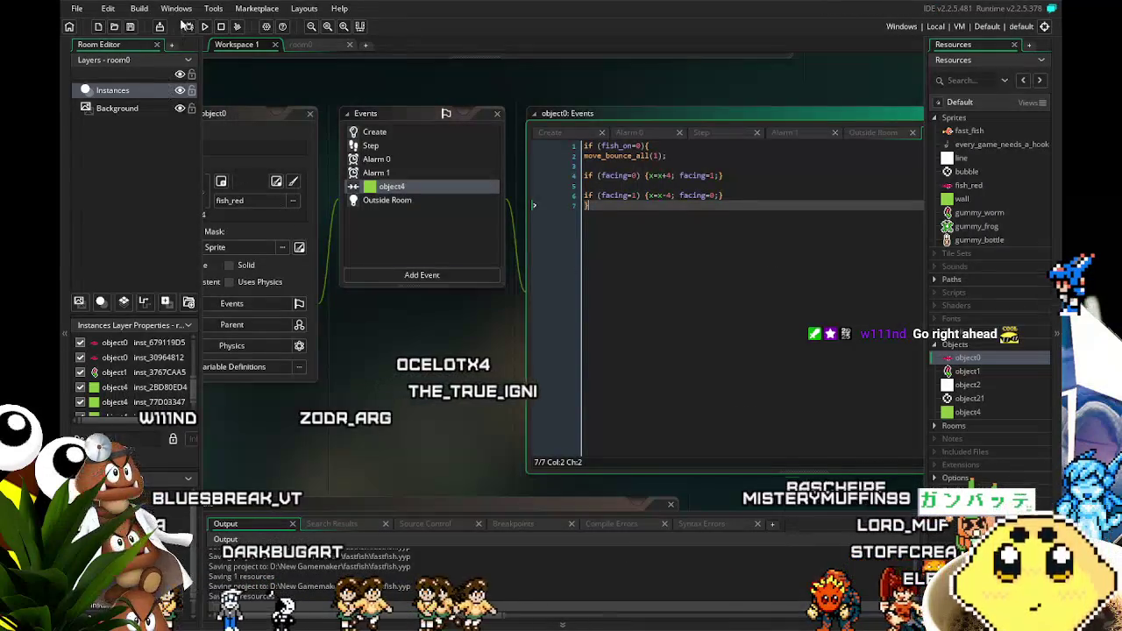
{"action": "left_click", "coordinate": [206, 26]}
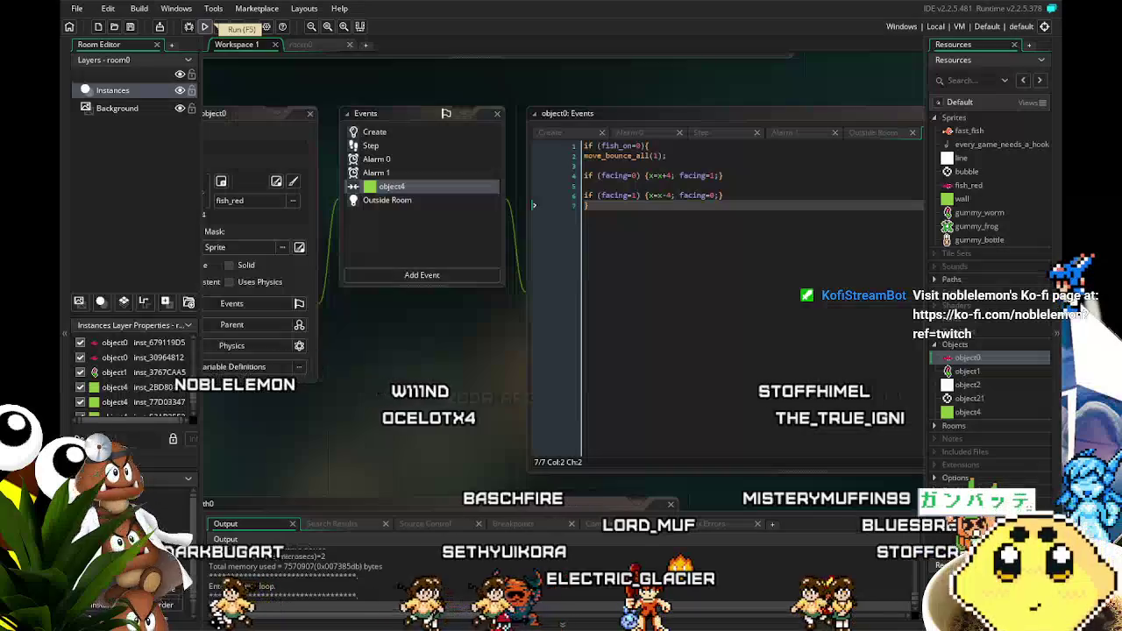
{"action": "left_click", "coordinate": [205, 27]}
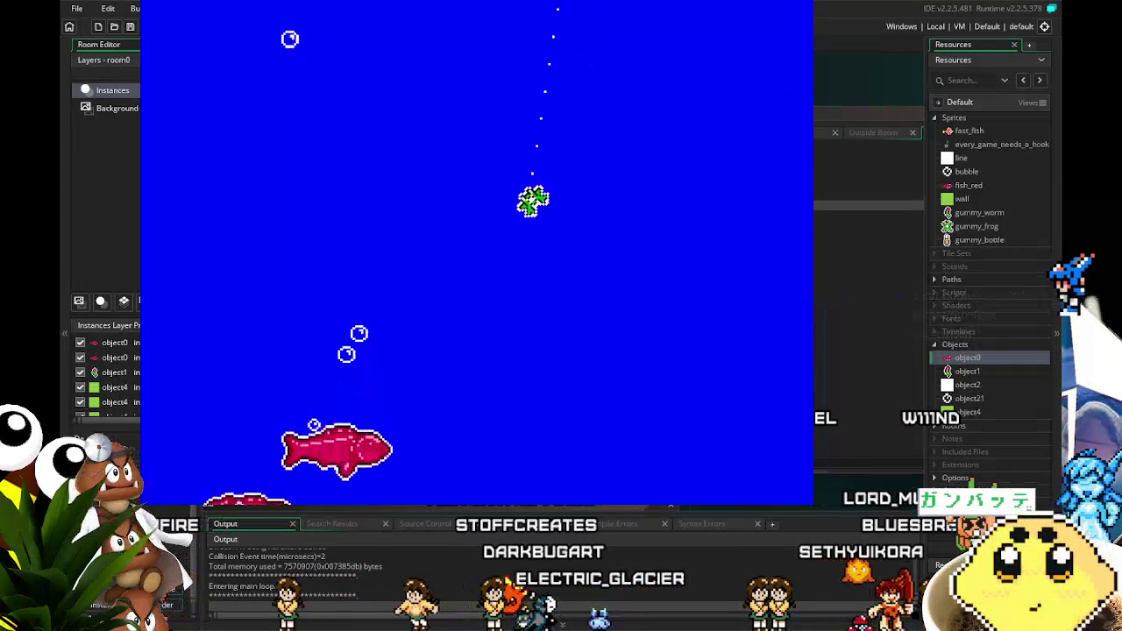
{"action": "key", "text": "Right"}
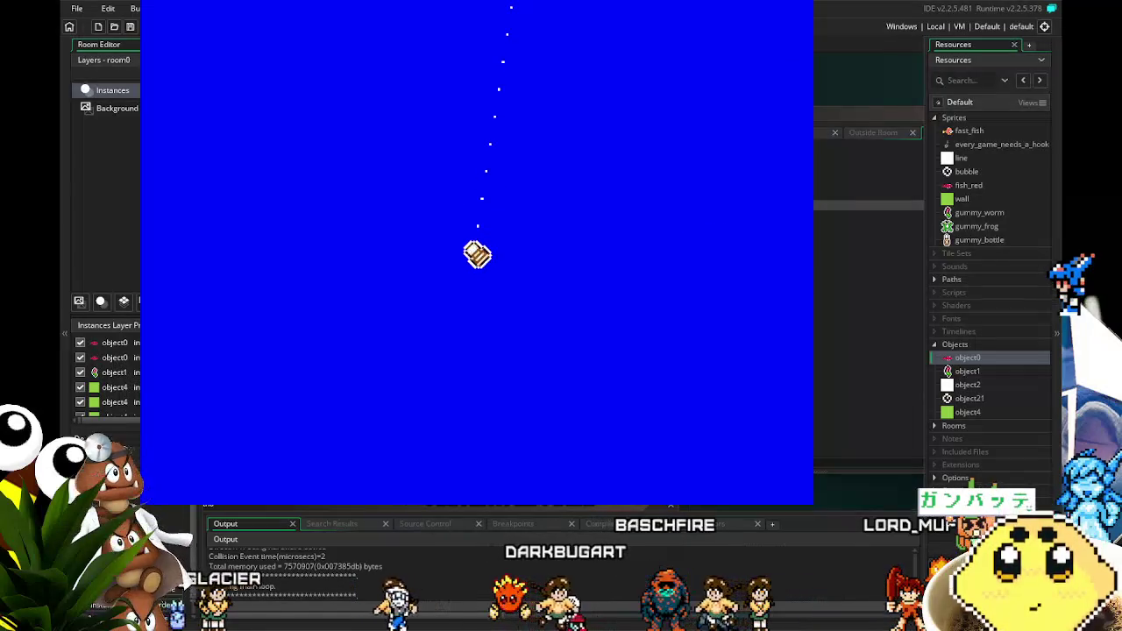
{"action": "key", "text": "Left"}
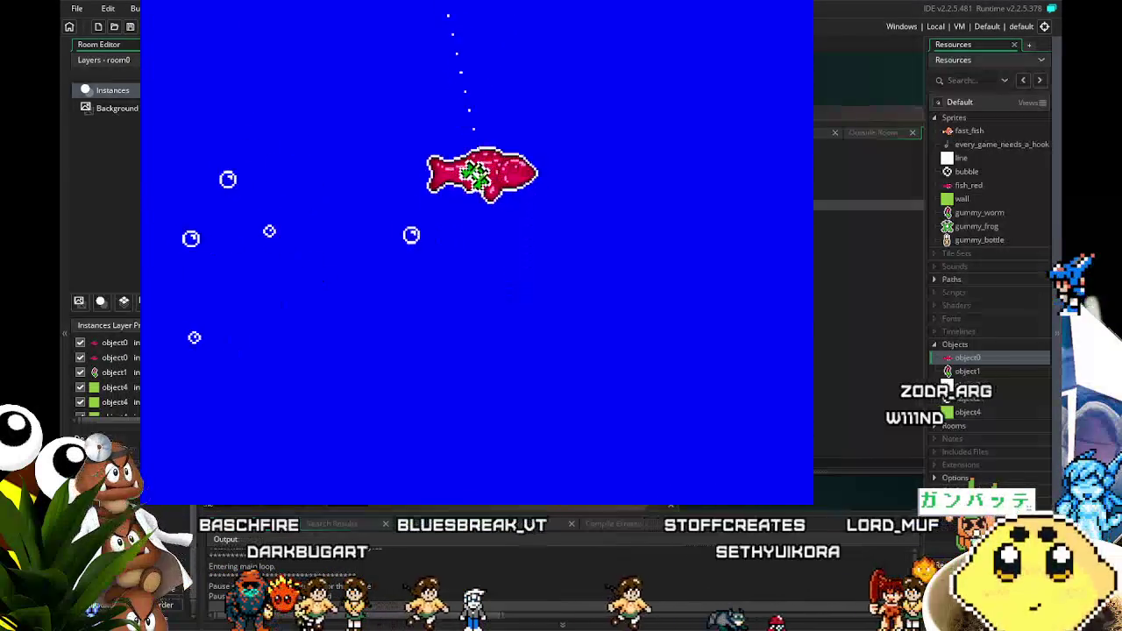
{"action": "key", "text": "Escape"}
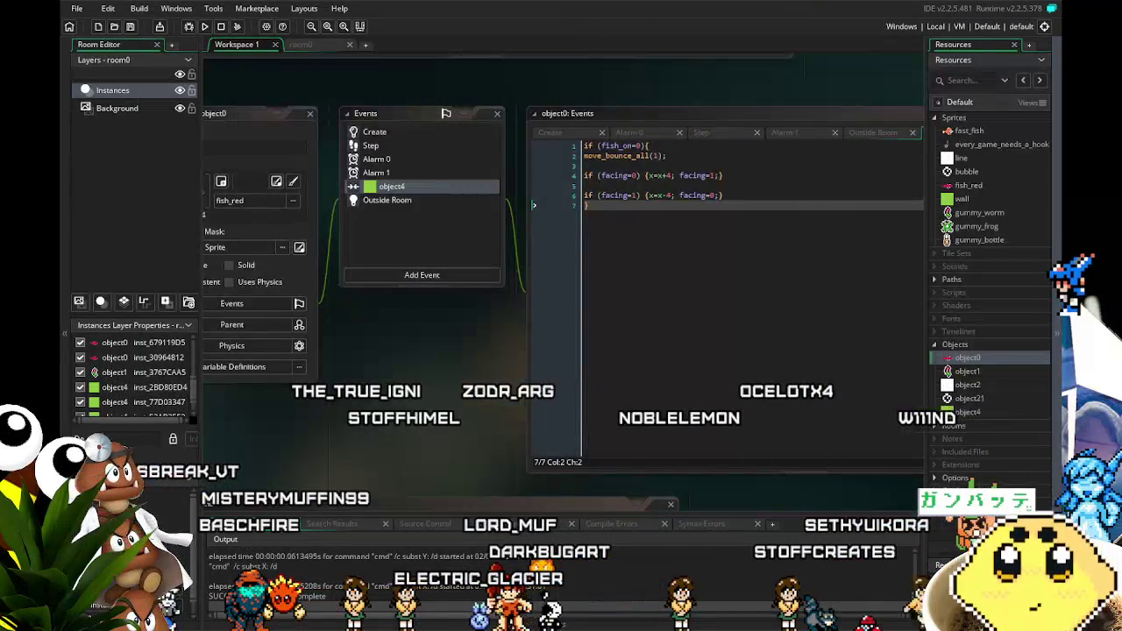
Step: Reveal object0's full window, then rebuild and launch the fish game
{"action": "left_click_drag", "start_coordinate": [370, 392], "coordinate": [462, 397]}
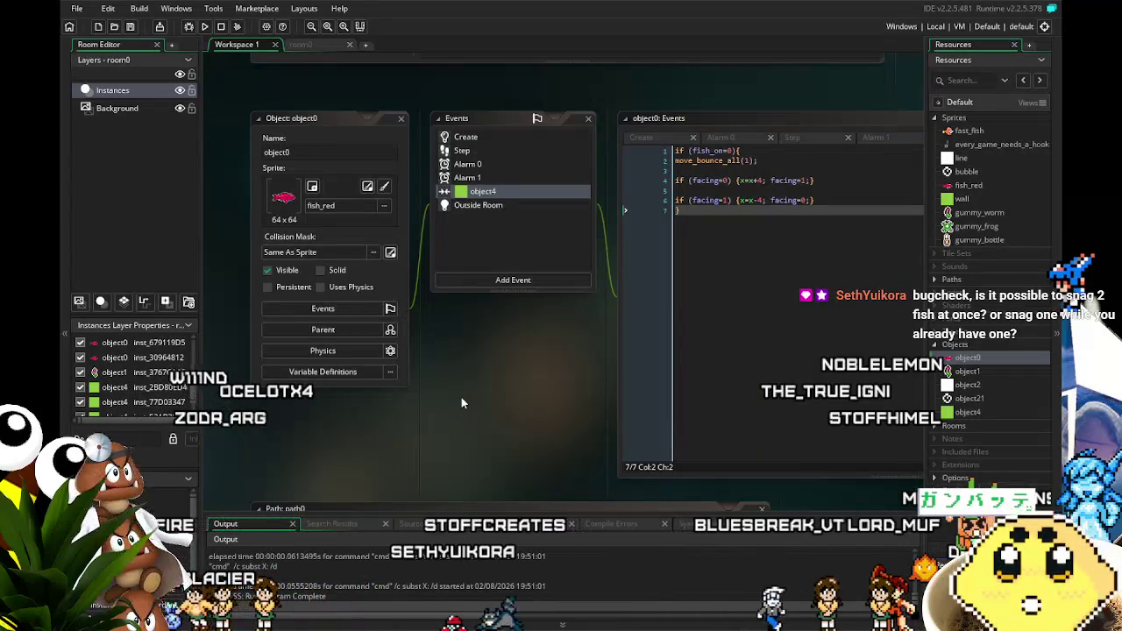
{"action": "left_click", "coordinate": [205, 28]}
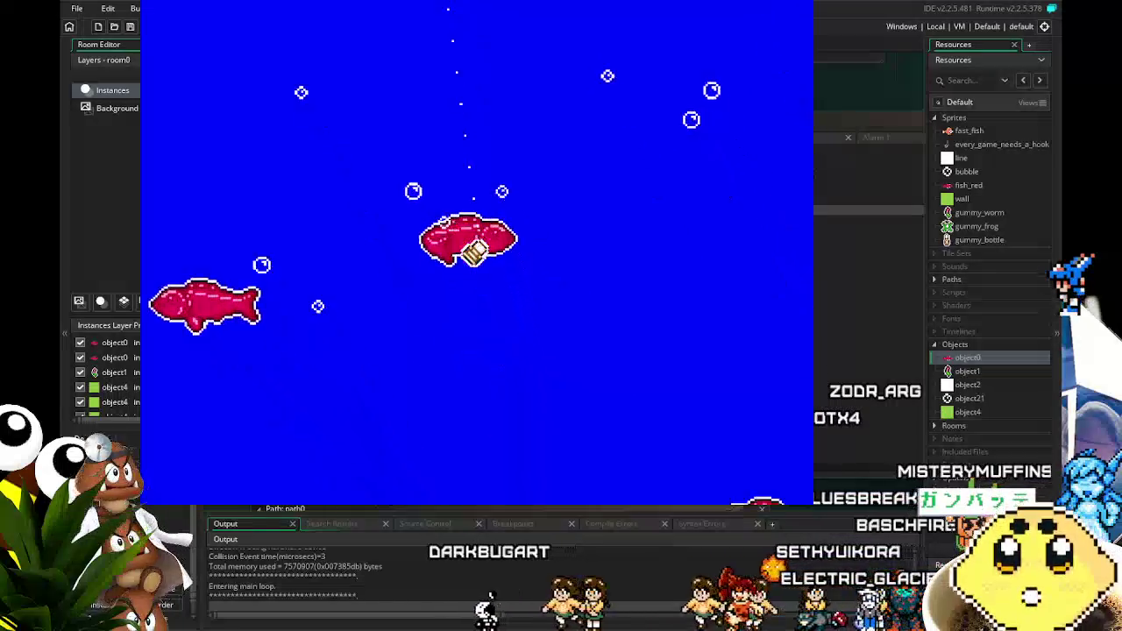
Step: Steer the hook right, then back left above a red fish
{"action": "key", "text": "Right"}
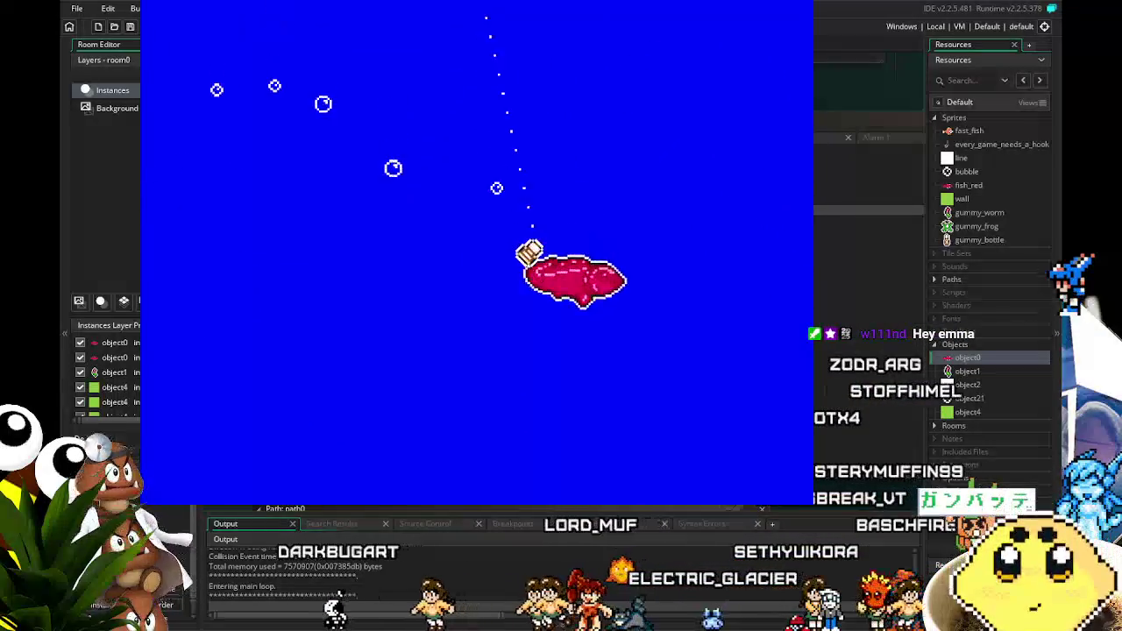
{"action": "key", "text": "Left"}
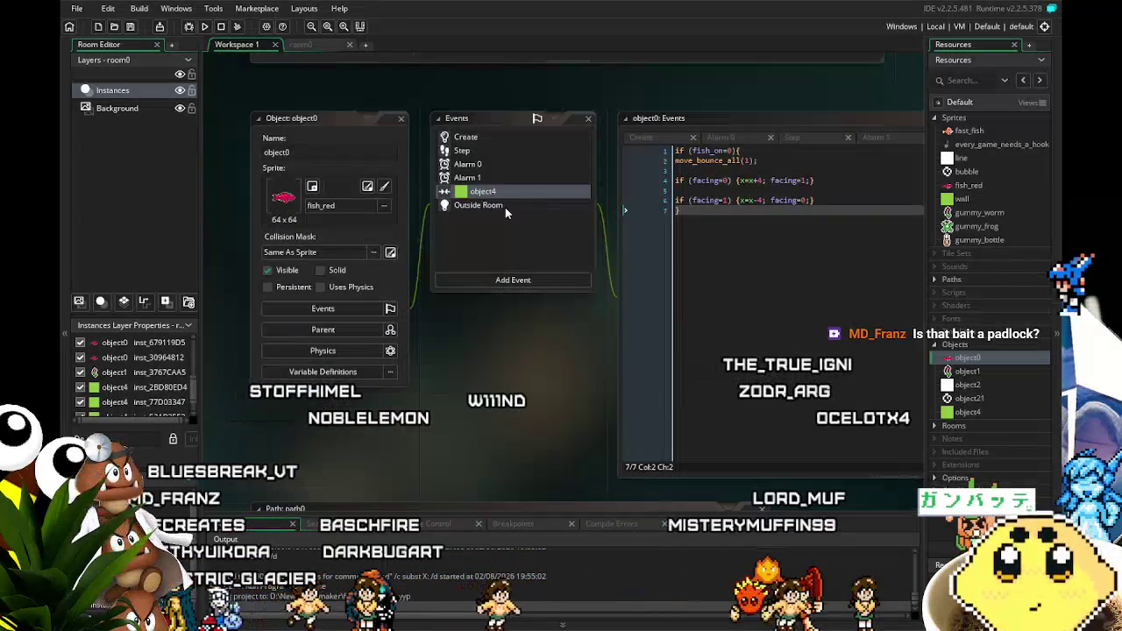
Step: Scroll through object0's event code, then switch to Aseprite showing gummy-fish.ase
{"action": "scroll", "coordinate": [464, 323], "scroll_direction": "right", "scroll_amount": 2}
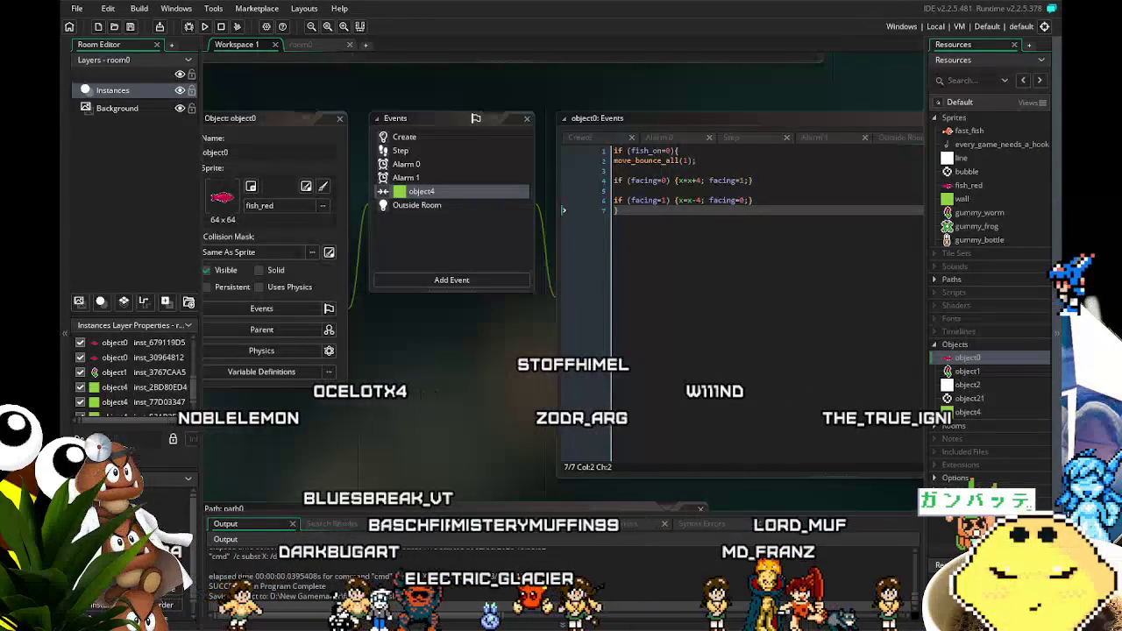
{"action": "key", "text": "alt+Tab"}
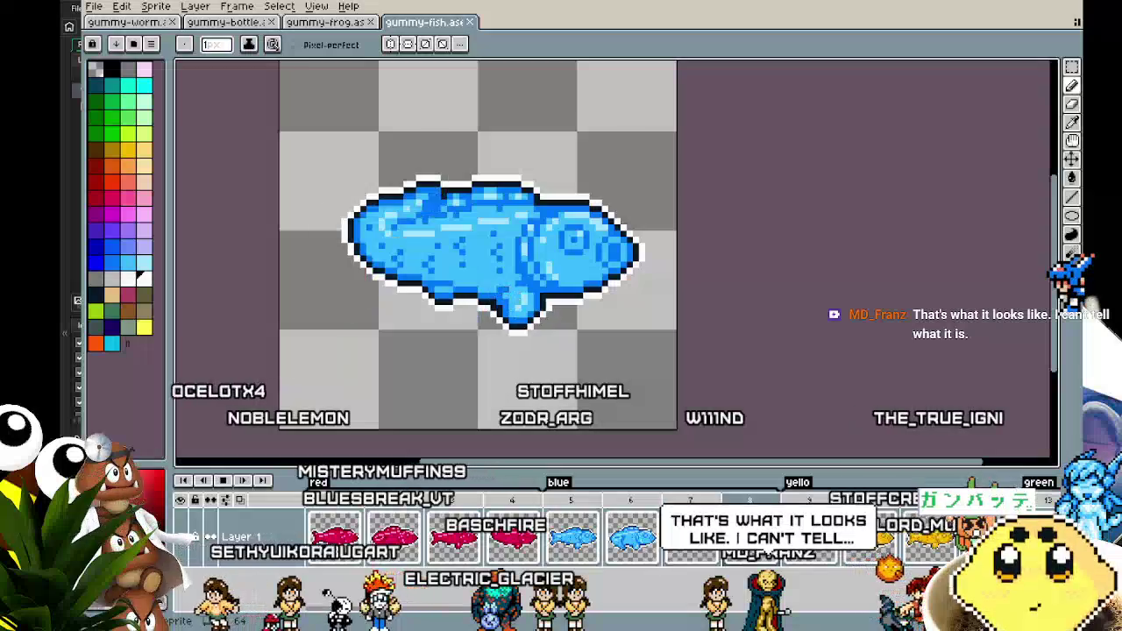
Step: View the gummy-bottle sprite, pan it slightly, then move on to gummy-worm
{"action": "key", "text": "ctrl+shift+Tab"}
{"action": "key", "text": "ctrl+shift+Tab"}
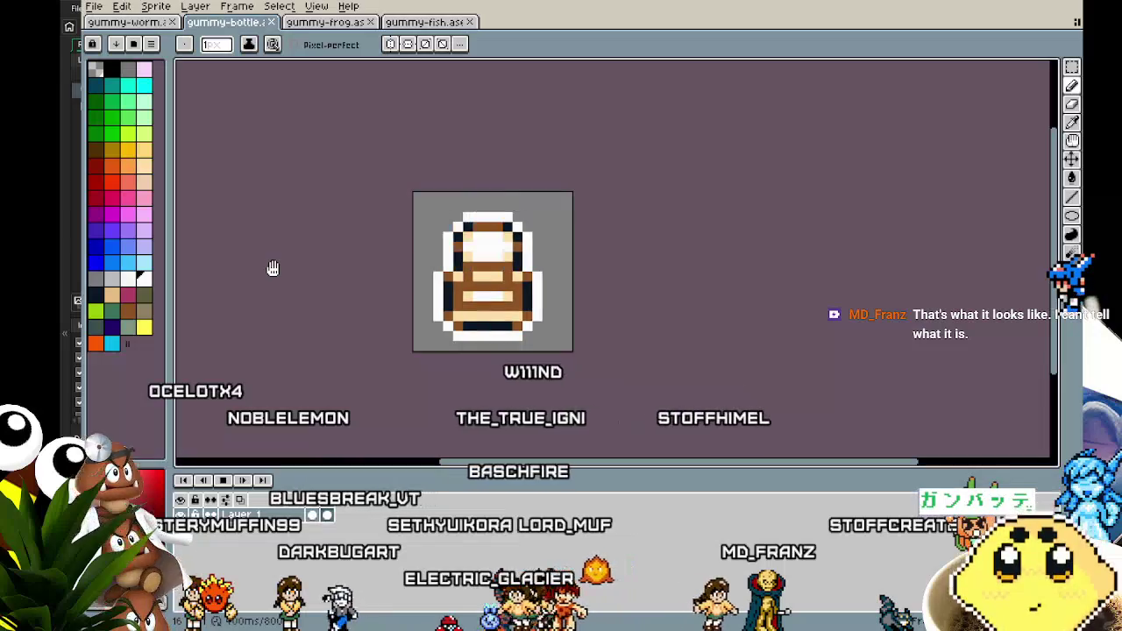
{"action": "mouse_move", "coordinate": [273, 267]}
{"action": "left_mouse_down"}
{"action": "mouse_move", "coordinate": [353, 265]}
{"action": "mouse_move", "coordinate": [241, 271]}
{"action": "left_mouse_up"}
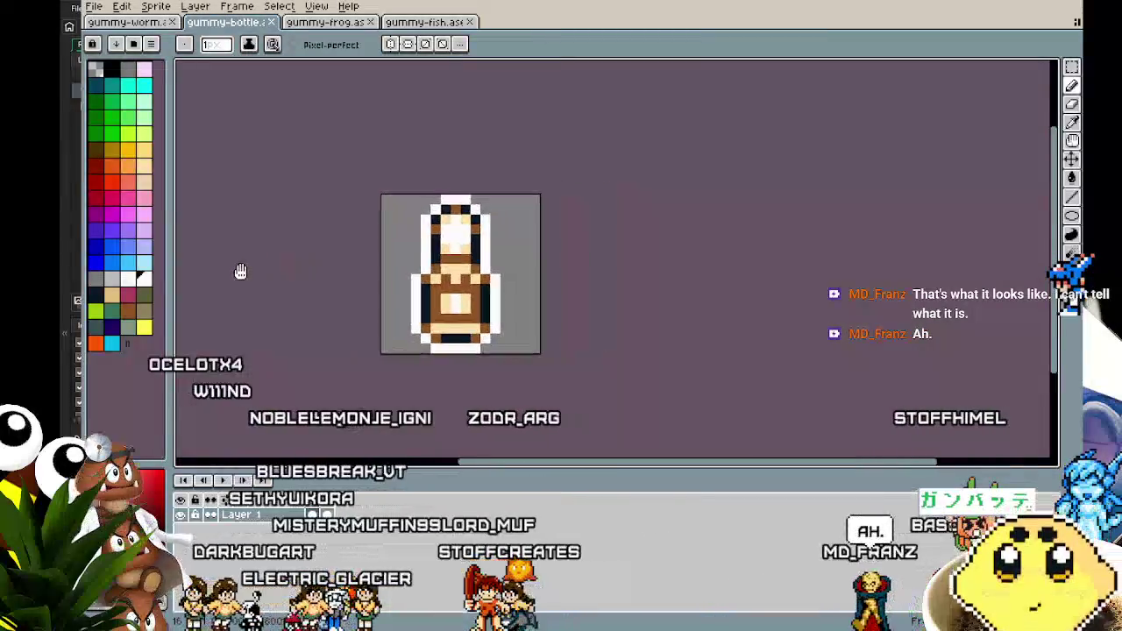
{"action": "key", "text": "ctrl+Tab"}
{"action": "key", "text": "ctrl+Tab"}
{"action": "key", "text": "ctrl+Tab"}
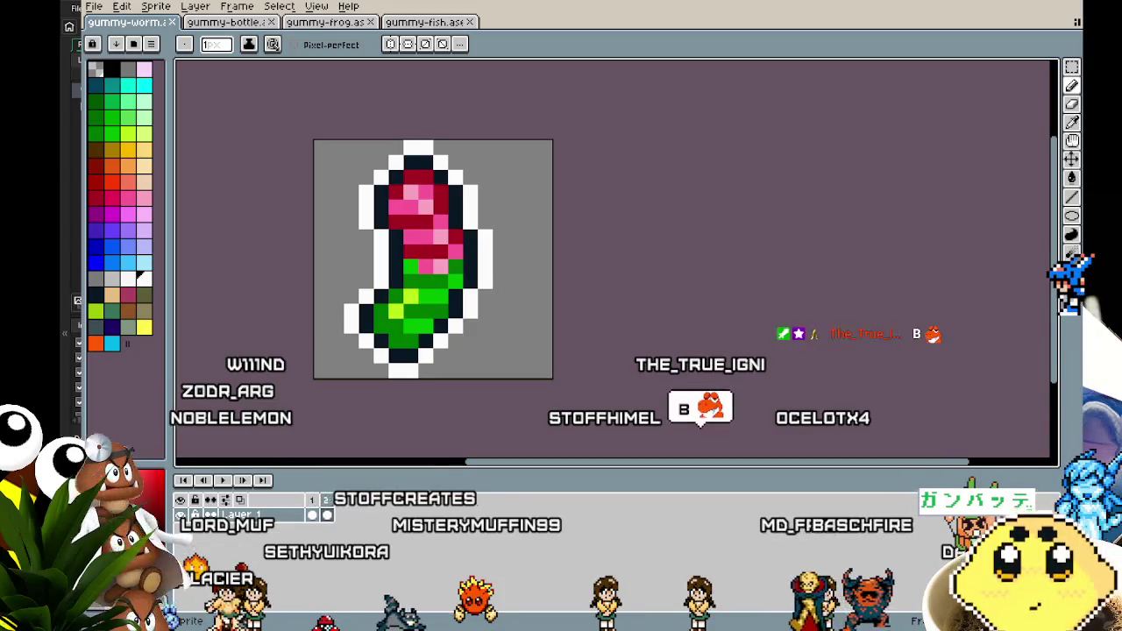
Step: Create a 483×500 sprite, paste the gummy-turtle photo, and dock it beside gummy-fish
{"action": "left_click", "coordinate": [93, 6]}
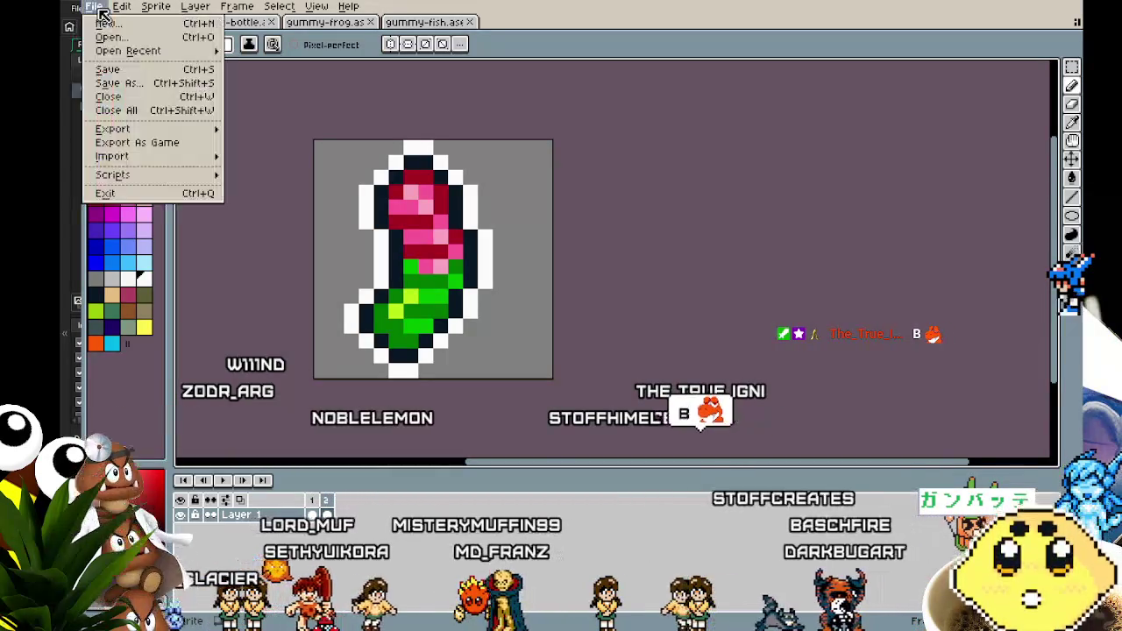
{"action": "left_click", "coordinate": [112, 33]}
{"action": "left_click", "coordinate": [535, 430]}
{"action": "key", "text": "ctrl+v"}
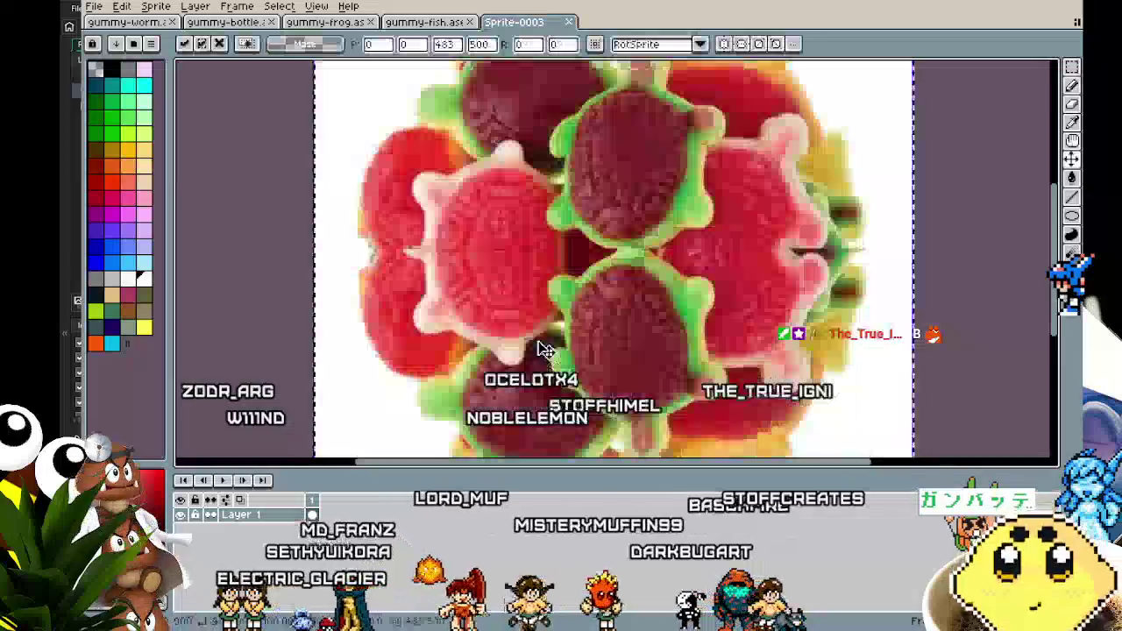
{"action": "scroll", "coordinate": [536, 334], "scroll_direction": "down", "scroll_amount": 2}
{"action": "left_click_drag", "start_coordinate": [535, 306], "coordinate": [660, 283]}
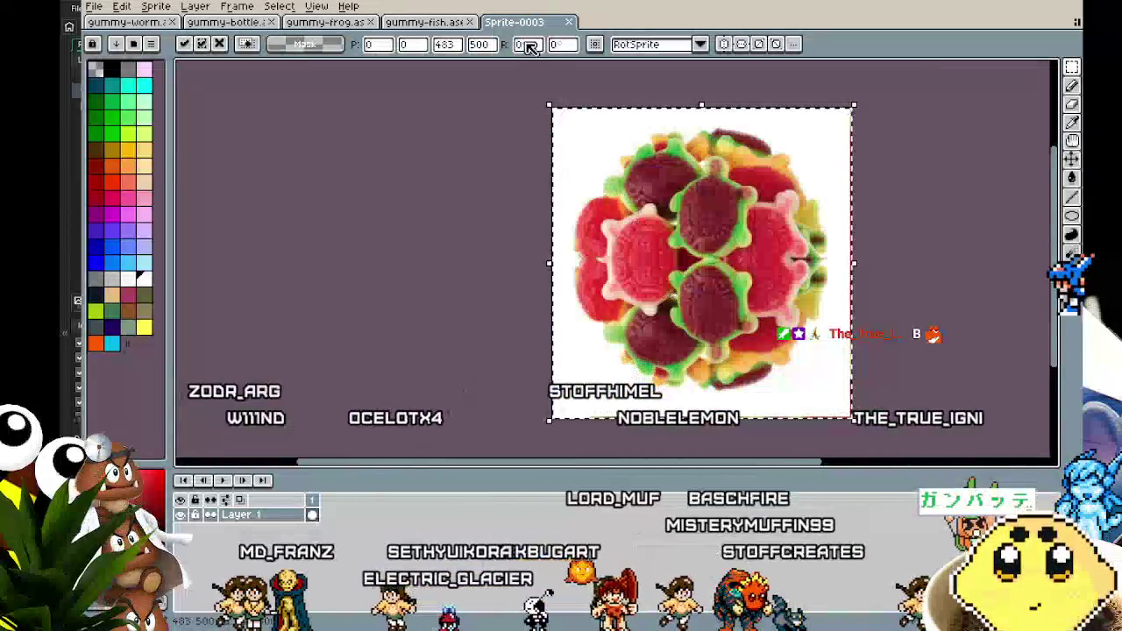
{"action": "mouse_move", "coordinate": [514, 22]}
{"action": "left_mouse_down"}
{"action": "mouse_move", "coordinate": [844, 98]}
{"action": "mouse_move", "coordinate": [1029, 189]}
{"action": "mouse_move", "coordinate": [1026, 245]}
{"action": "left_mouse_up"}
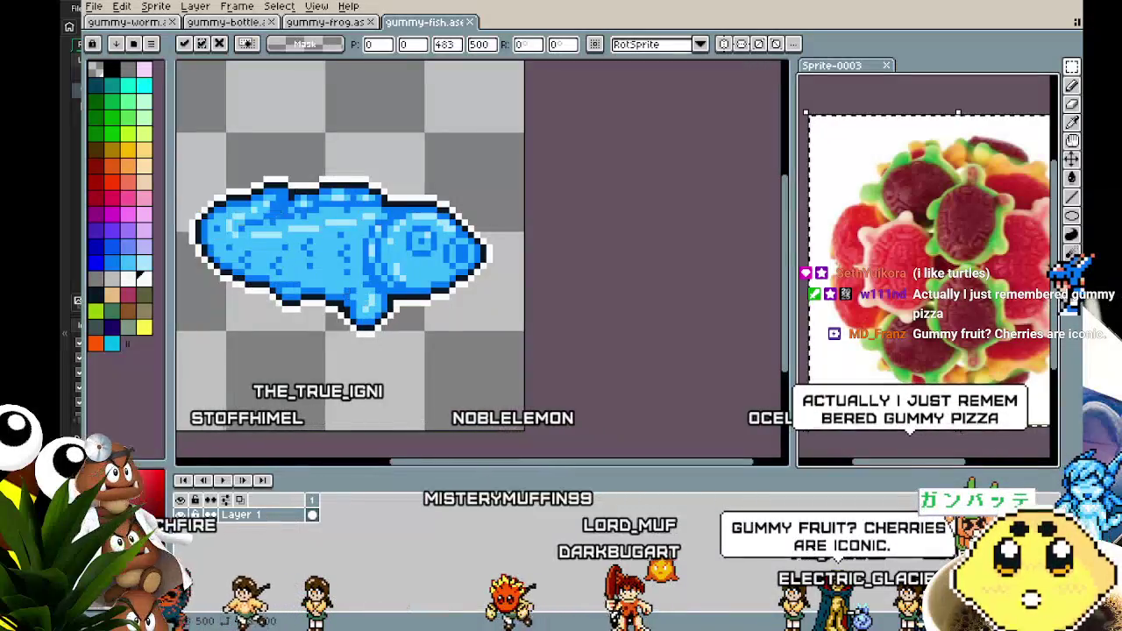
Step: Toggle undo/redo on gummy-fish to compare its rounded and long-tailed versions
{"action": "key", "text": "ctrl+z"}
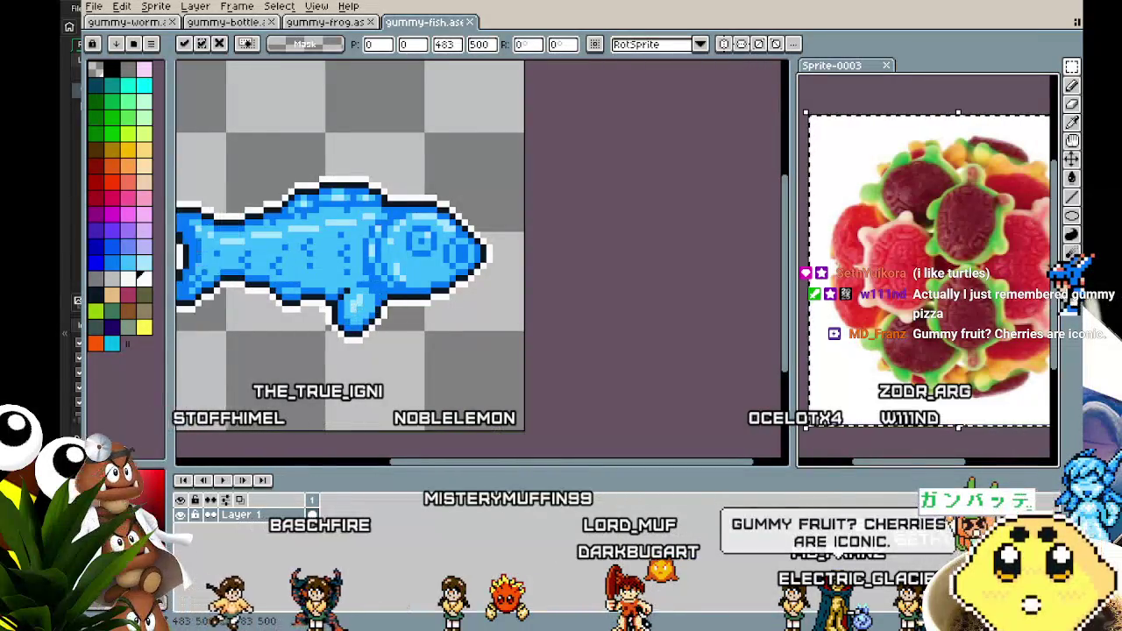
{"action": "key", "text": "ctrl+y"}
{"action": "key", "text": "ctrl+y"}
{"action": "key", "text": "ctrl+z"}
{"action": "key", "text": "ctrl+y"}
{"action": "key", "text": "ctrl+z"}
{"action": "key", "text": "ctrl+z"}
{"action": "key", "text": "ctrl+y"}
{"action": "key", "text": "ctrl+y"}
{"action": "key", "text": "ctrl+z"}
{"action": "key", "text": "ctrl+y"}
{"action": "key", "text": "ctrl+z"}
{"action": "key", "text": "ctrl+y"}
{"action": "key", "text": "ctrl+z"}
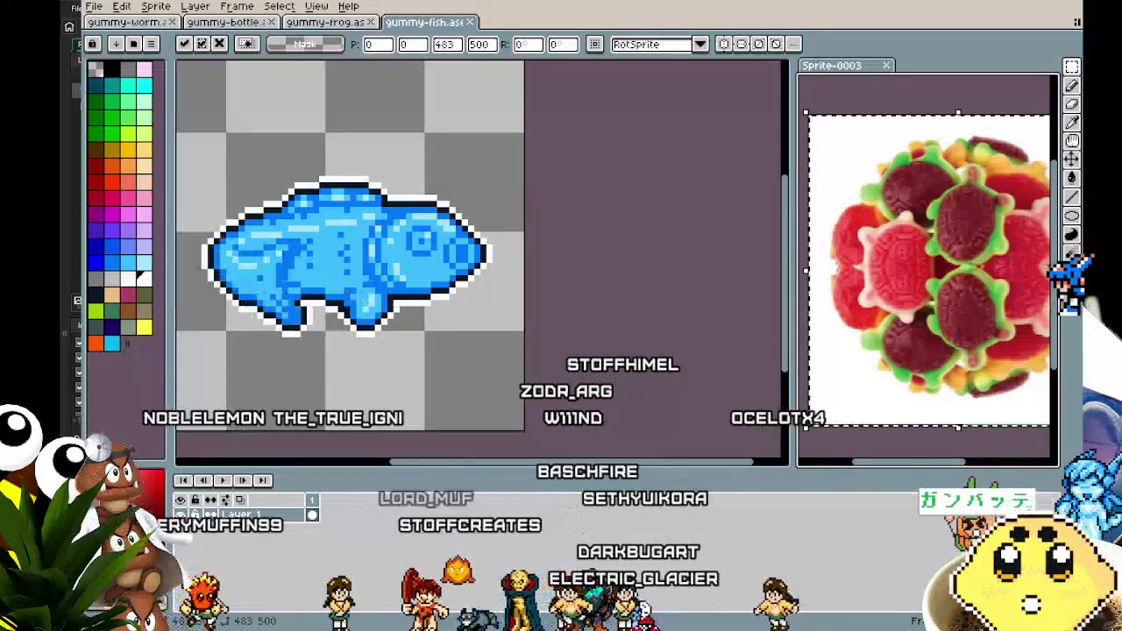
{"action": "key", "text": "ctrl+y"}
{"action": "key", "text": "ctrl+z"}
{"action": "key", "text": "ctrl+y"}
{"action": "key", "text": "ctrl+y"}
{"action": "key", "text": "ctrl+z"}
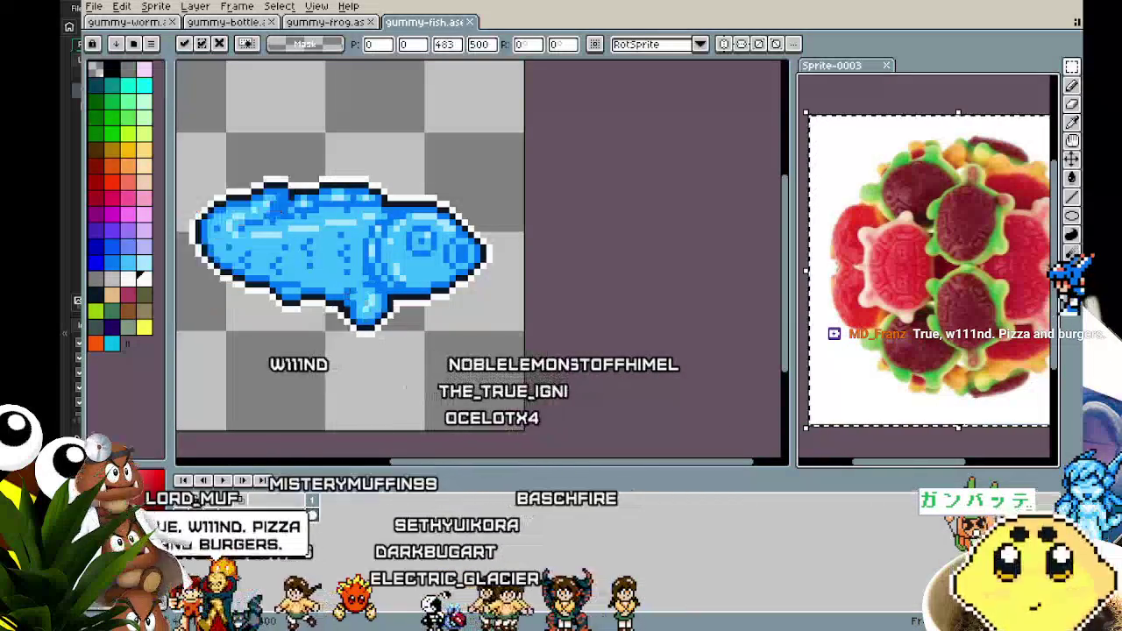
{"action": "key", "text": "ctrl+y"}
{"action": "key", "text": "ctrl+z"}
{"action": "key", "text": "ctrl+y"}
{"action": "key", "text": "ctrl+z"}
{"action": "key", "text": "ctrl+y"}
{"action": "key", "text": "ctrl+y"}
{"action": "key", "text": "ctrl+z"}
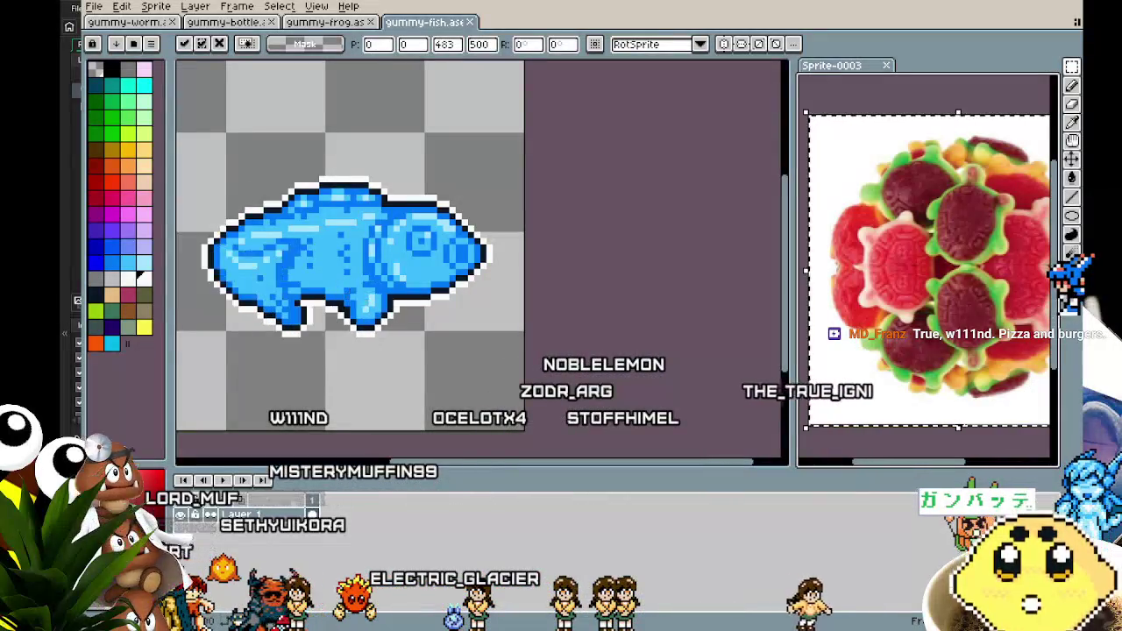
{"action": "key", "text": "ctrl+y"}
{"action": "key", "text": "ctrl+y"}
{"action": "key", "text": "ctrl+z"}
{"action": "key", "text": "ctrl+y"}
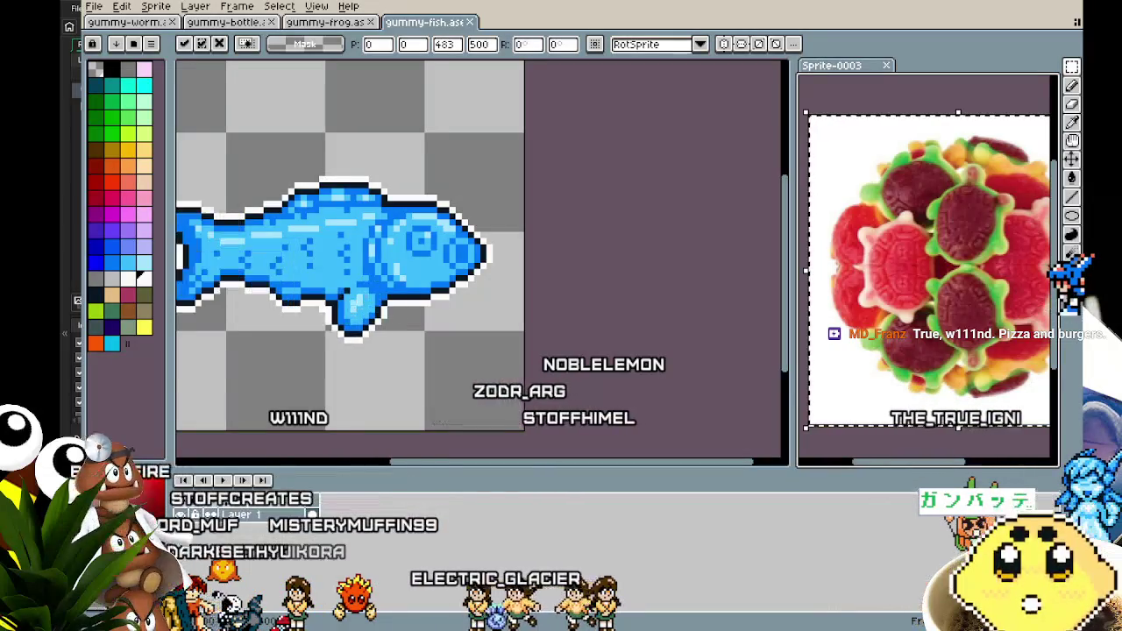
{"action": "key", "text": "ctrl+z"}
{"action": "key", "text": "ctrl+y"}
{"action": "key", "text": "ctrl+z"}
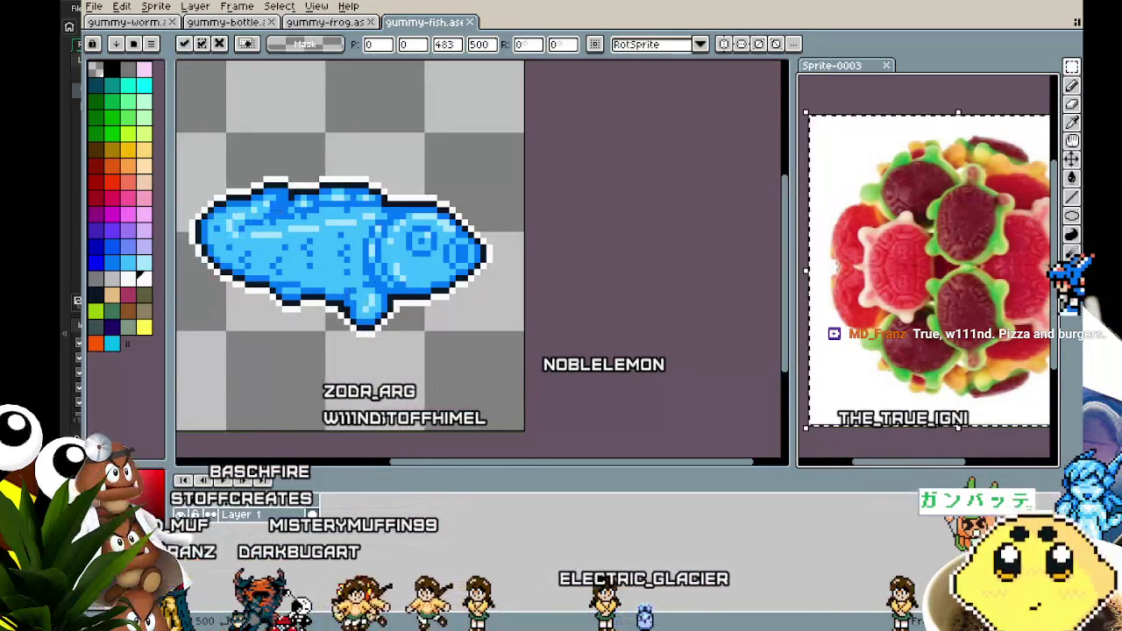
{"action": "key", "text": "ctrl+y"}
{"action": "key", "text": "ctrl+z"}
{"action": "key", "text": "ctrl+y"}
{"action": "key", "text": "ctrl+z"}
{"action": "key", "text": "ctrl+y"}
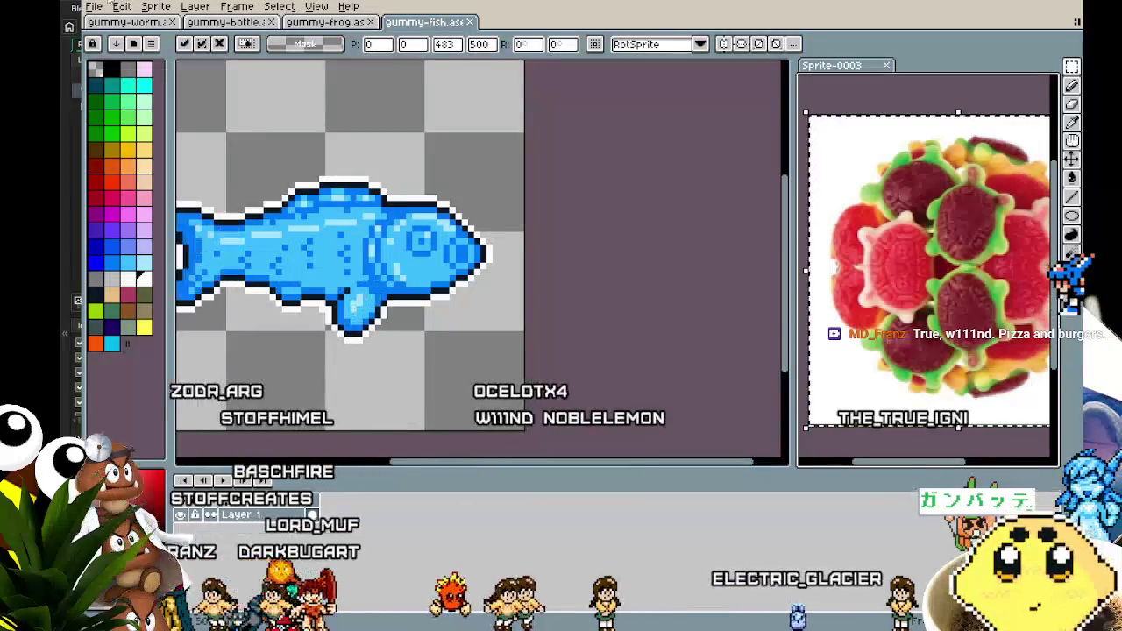
{"action": "key", "text": "ctrl+z"}
{"action": "key", "text": "ctrl+y"}
Step: Flip through the gummy-frog, gummy-fish and gummy-worm sprites
{"action": "left_click", "coordinate": [338, 25]}
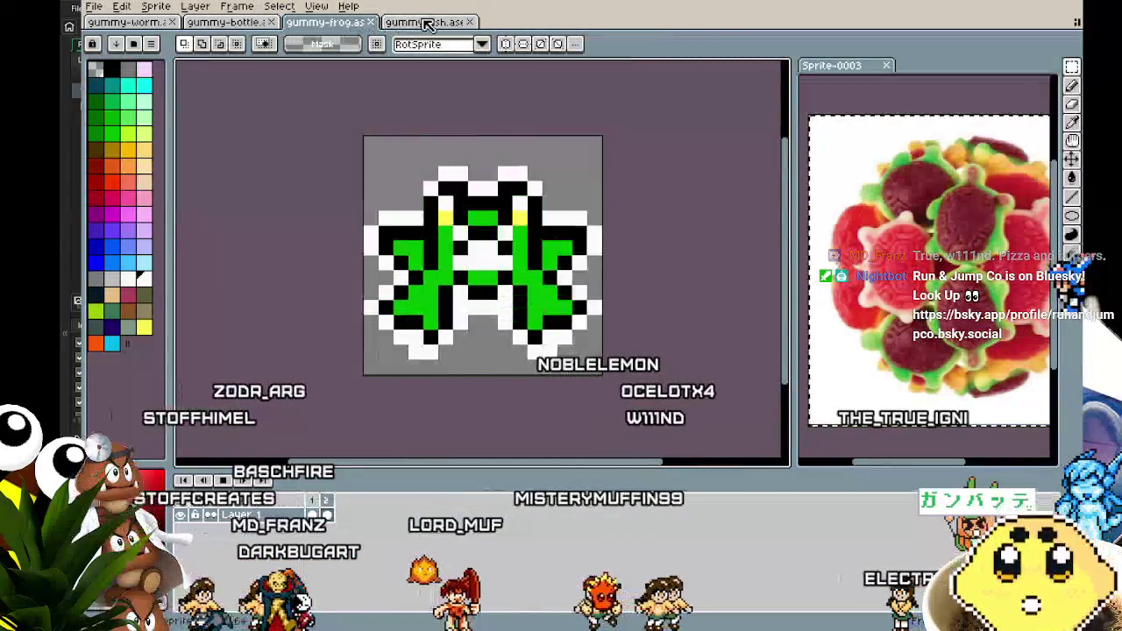
{"action": "left_click", "coordinate": [427, 25]}
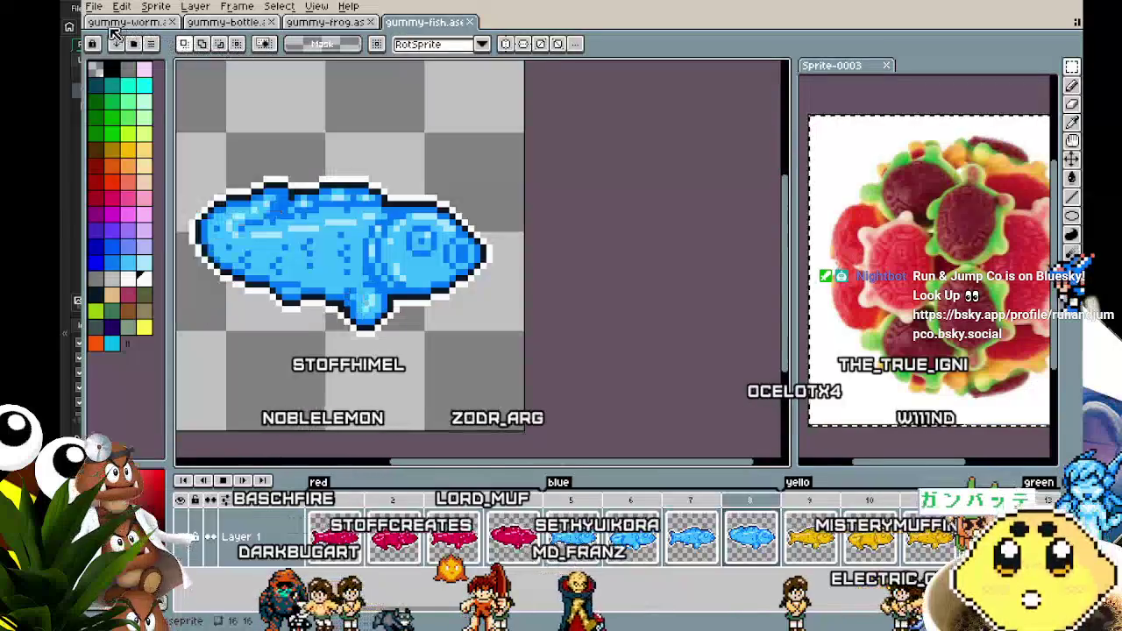
{"action": "left_click", "coordinate": [123, 22]}
Step: Open the New Sprite dialog with a 16×16 size
{"action": "left_click", "coordinate": [119, 7]}
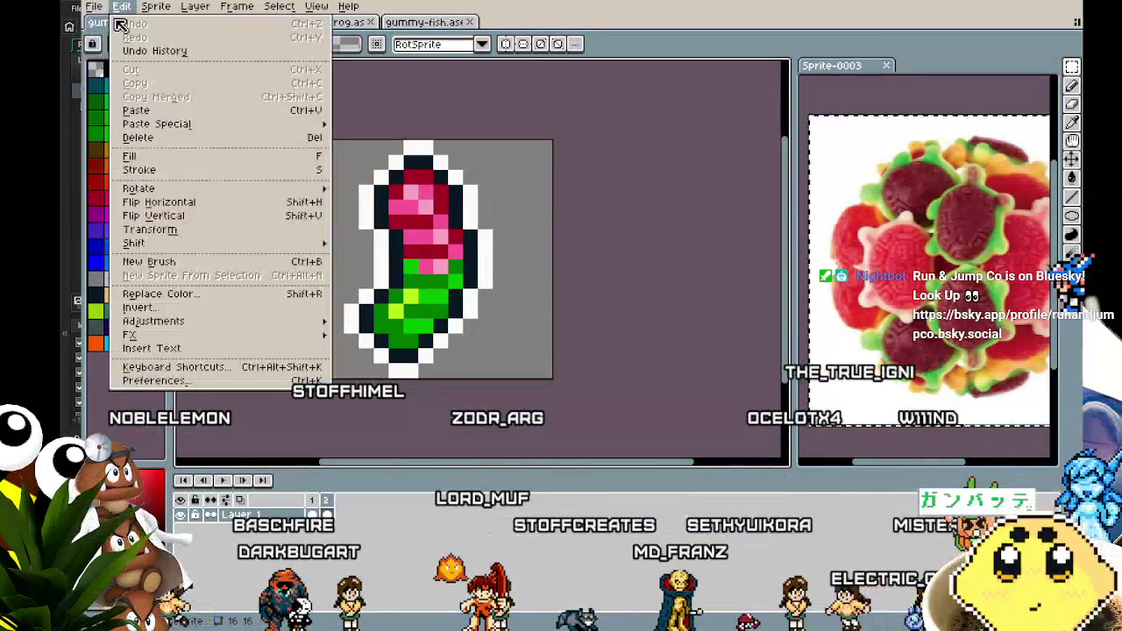
{"action": "mouse_move", "coordinate": [93, 7]}
{"action": "left_click", "coordinate": [112, 28]}
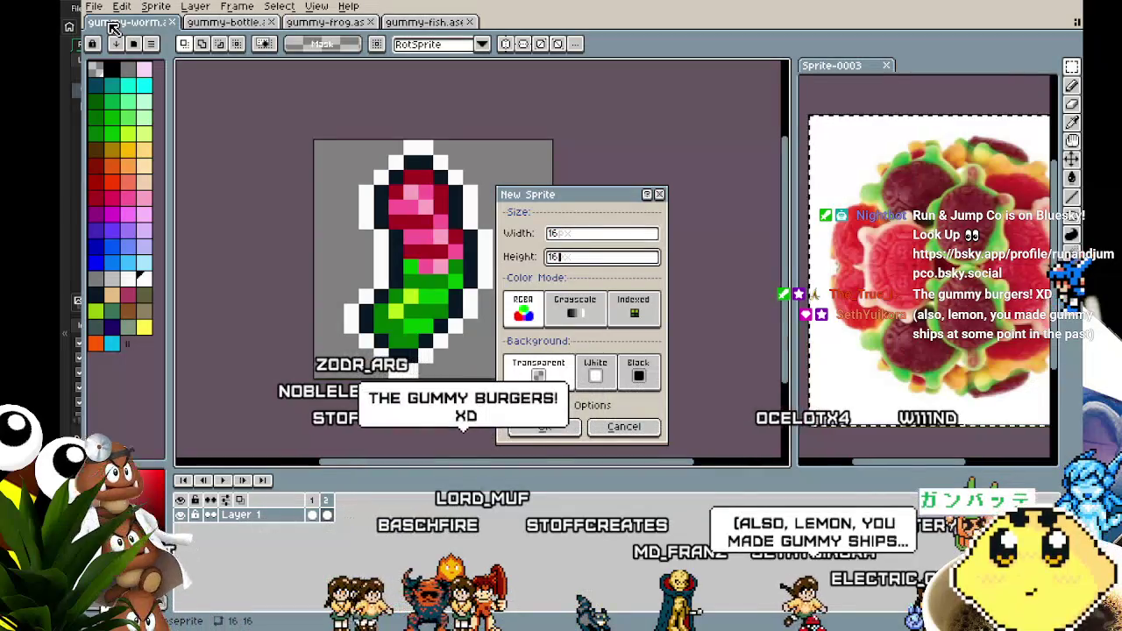
Step: Create the 16×16 sprite and draw a dark navy ellipse outline in the upper canvas
{"action": "key", "text": "Return"}
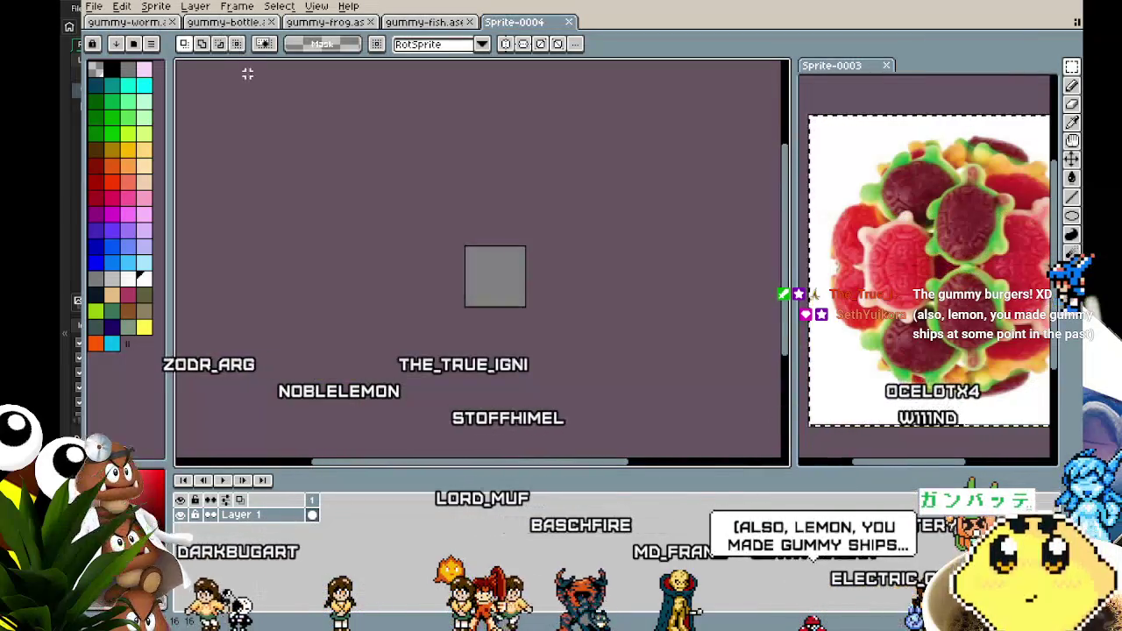
{"action": "scroll", "coordinate": [431, 266], "scroll_direction": "up", "scroll_amount": 5}
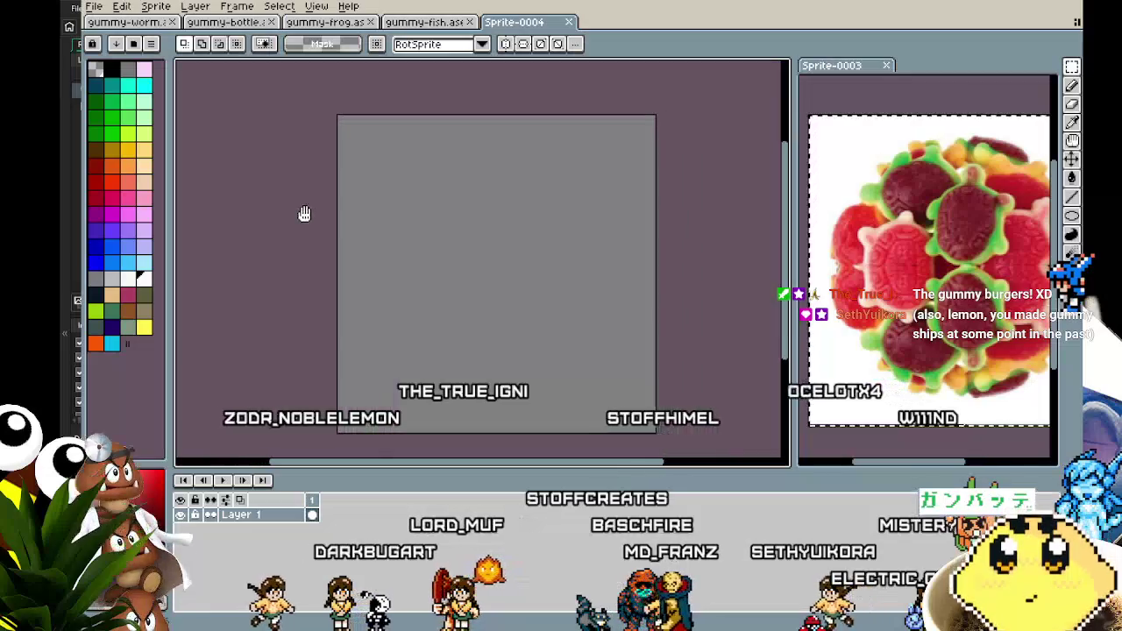
{"action": "left_click", "coordinate": [1031, 217]}
{"action": "left_click", "coordinate": [1072, 215]}
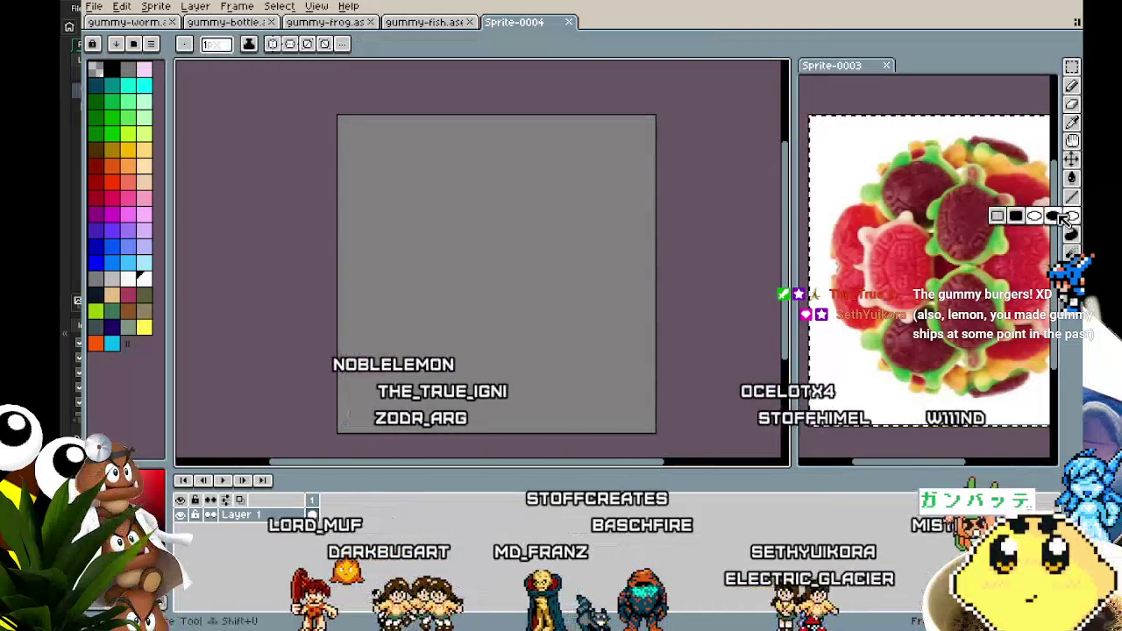
{"action": "left_click", "coordinate": [96, 295]}
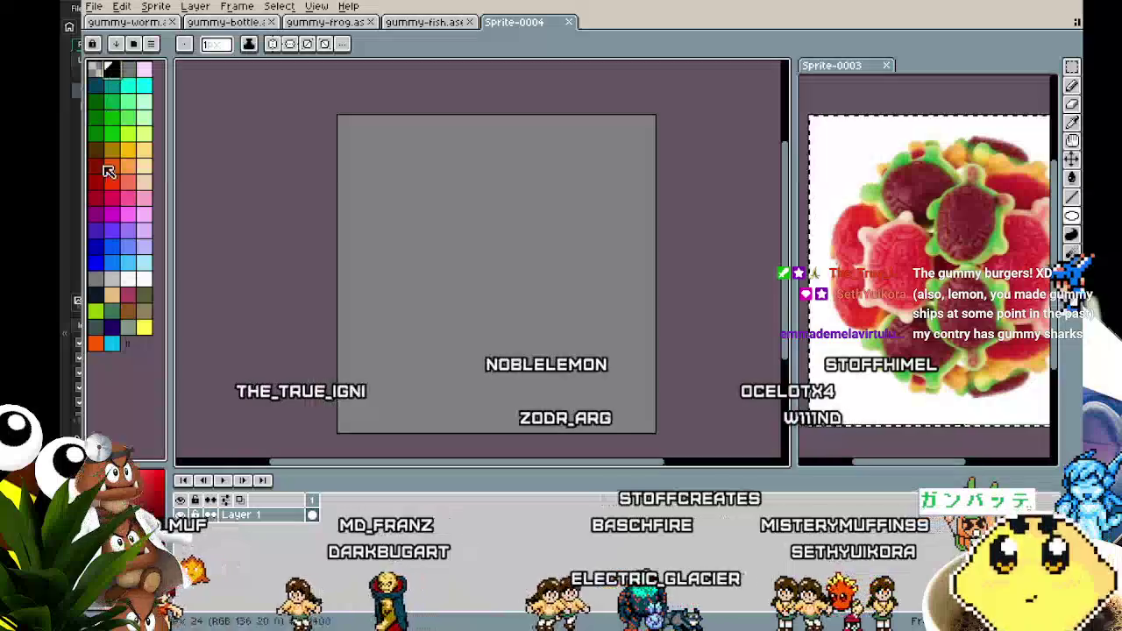
{"action": "left_click_drag", "start_coordinate": [290, 305], "coordinate": [277, 302]}
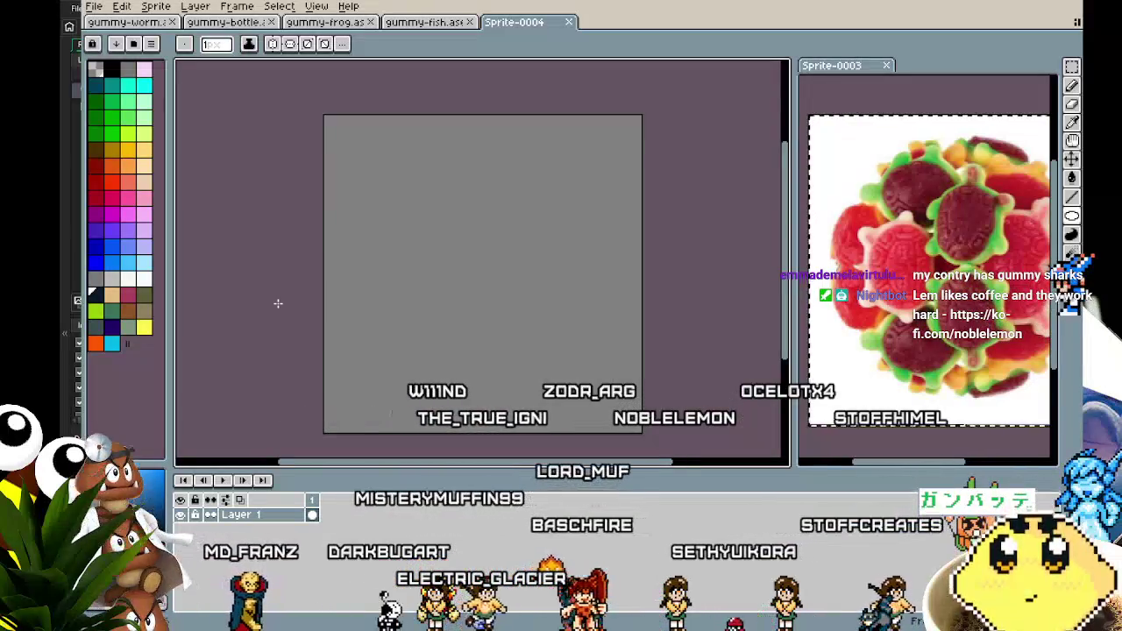
{"action": "left_click_drag", "start_coordinate": [275, 304], "coordinate": [231, 299]}
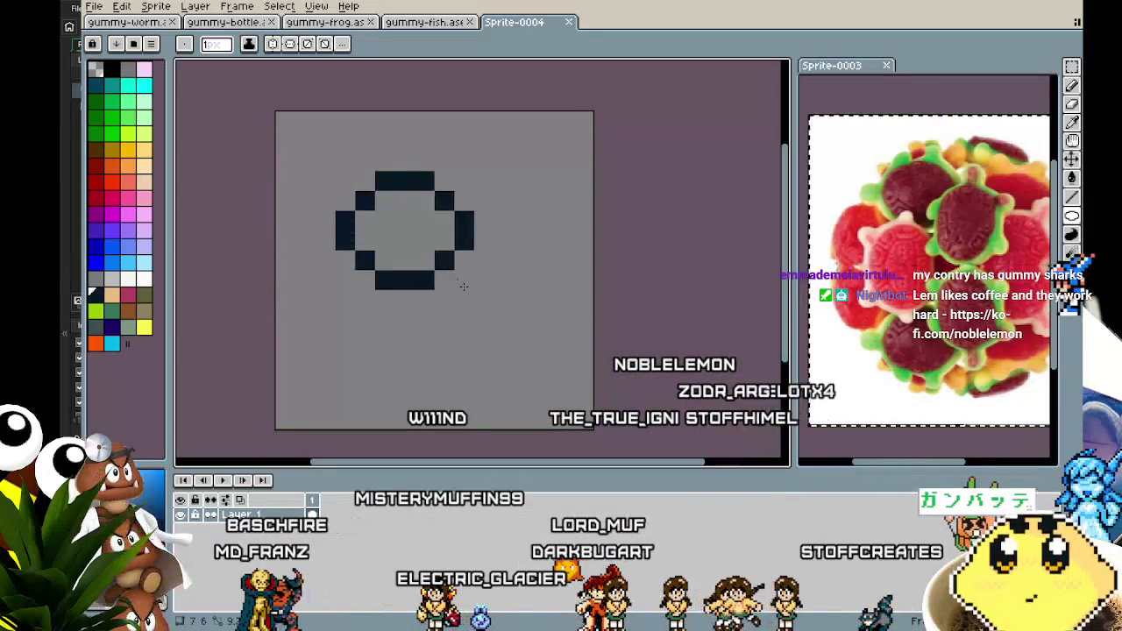
{"action": "left_click_drag", "start_coordinate": [464, 286], "coordinate": [524, 374]}
Step: Erase the middle of the circle's top edge and draw a narrow pointed top above it
{"action": "key", "text": "i"}
{"action": "key", "text": "e"}
{"action": "left_click_drag", "start_coordinate": [424, 180], "coordinate": [445, 180]}
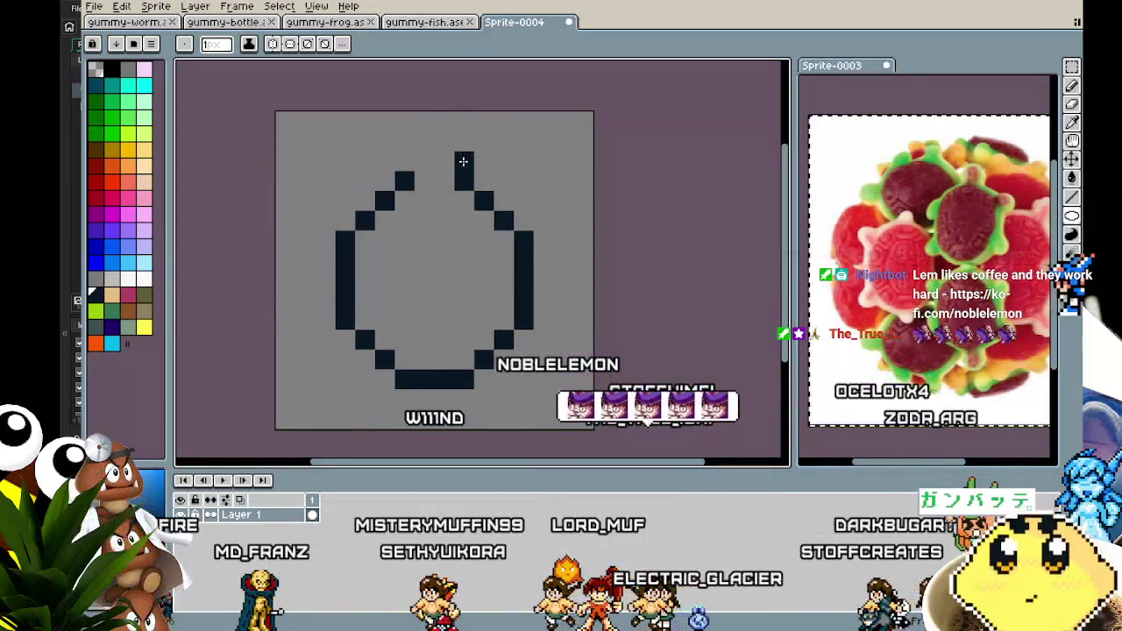
{"action": "mouse_move", "coordinate": [445, 121]}
{"action": "left_mouse_down"}
{"action": "mouse_move", "coordinate": [427, 124]}
{"action": "mouse_move", "coordinate": [404, 171]}
{"action": "left_mouse_up"}
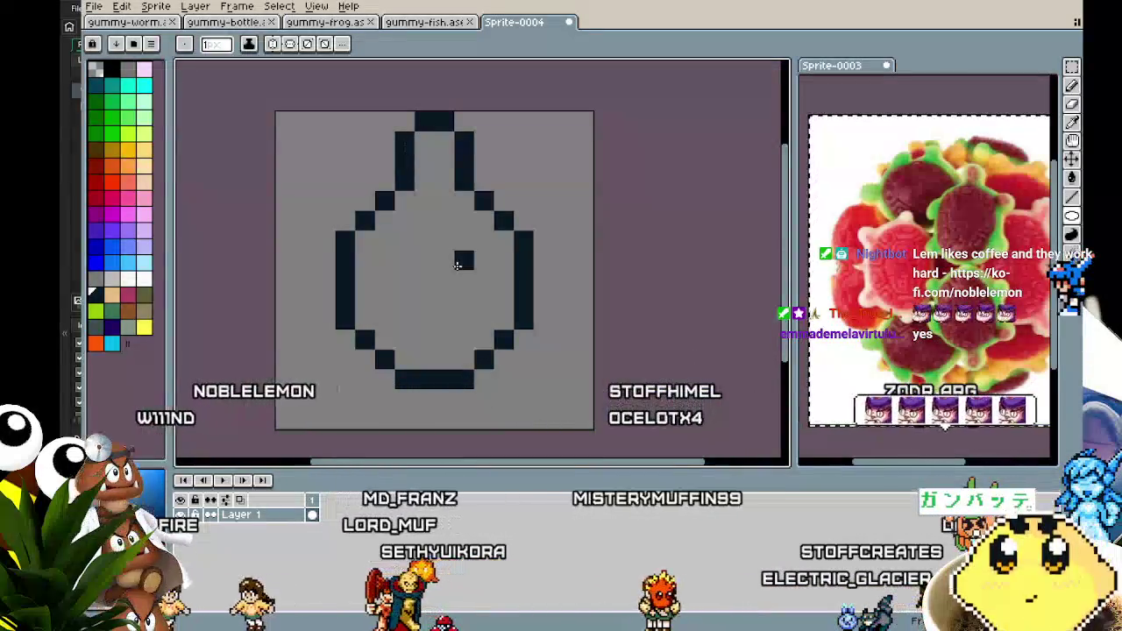
{"action": "key", "text": "m"}
{"action": "mouse_move", "coordinate": [300, 95]}
{"action": "left_mouse_down"}
{"action": "mouse_move", "coordinate": [595, 250]}
{"action": "mouse_move", "coordinate": [609, 269]}
{"action": "left_mouse_up"}
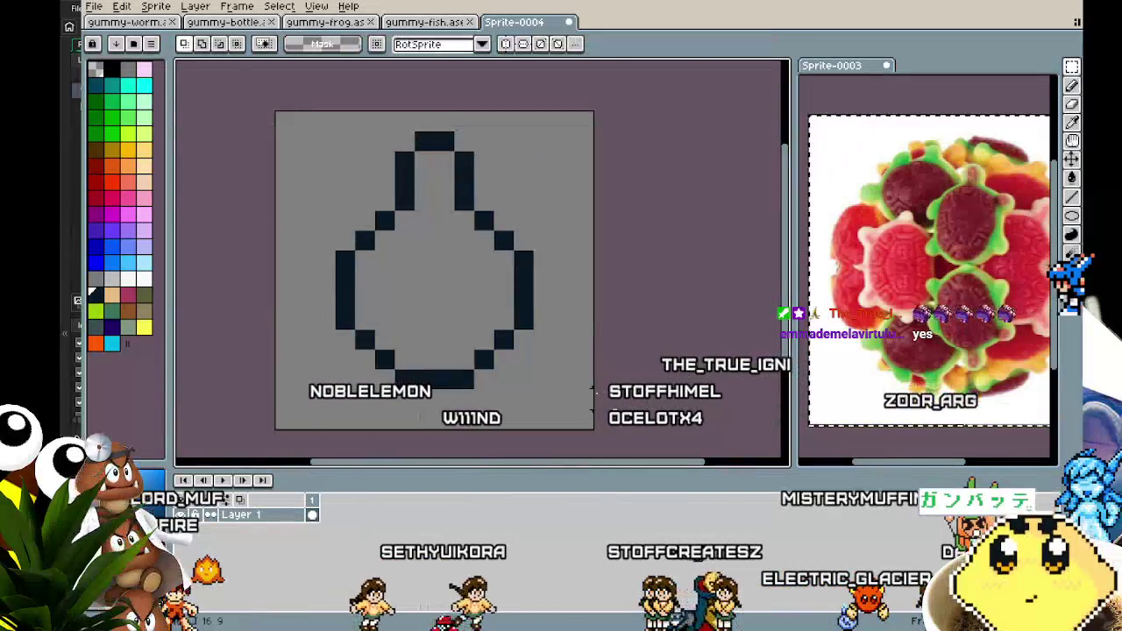
Step: Draw small outline loops on the body's right and left sides
{"action": "left_click_drag", "start_coordinate": [486, 384], "coordinate": [482, 383]}
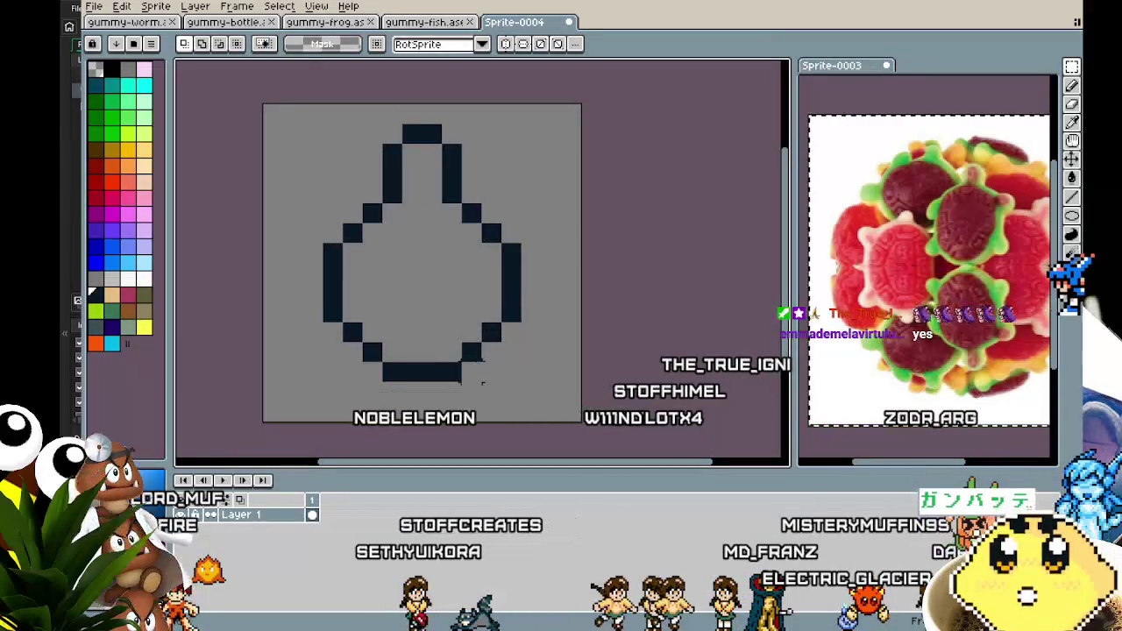
{"action": "key", "text": "space"}
{"action": "left_click_drag", "start_coordinate": [529, 231], "coordinate": [495, 239]}
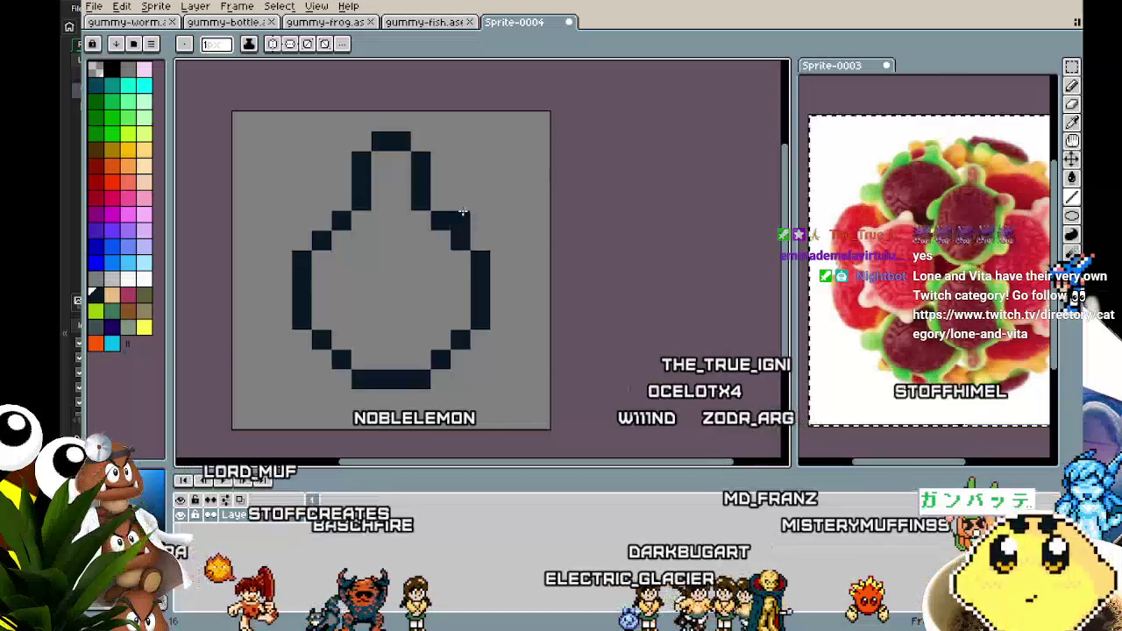
{"action": "mouse_move", "coordinate": [467, 200]}
{"action": "left_mouse_down"}
{"action": "mouse_move", "coordinate": [501, 216]}
{"action": "mouse_move", "coordinate": [500, 235]}
{"action": "left_mouse_up"}
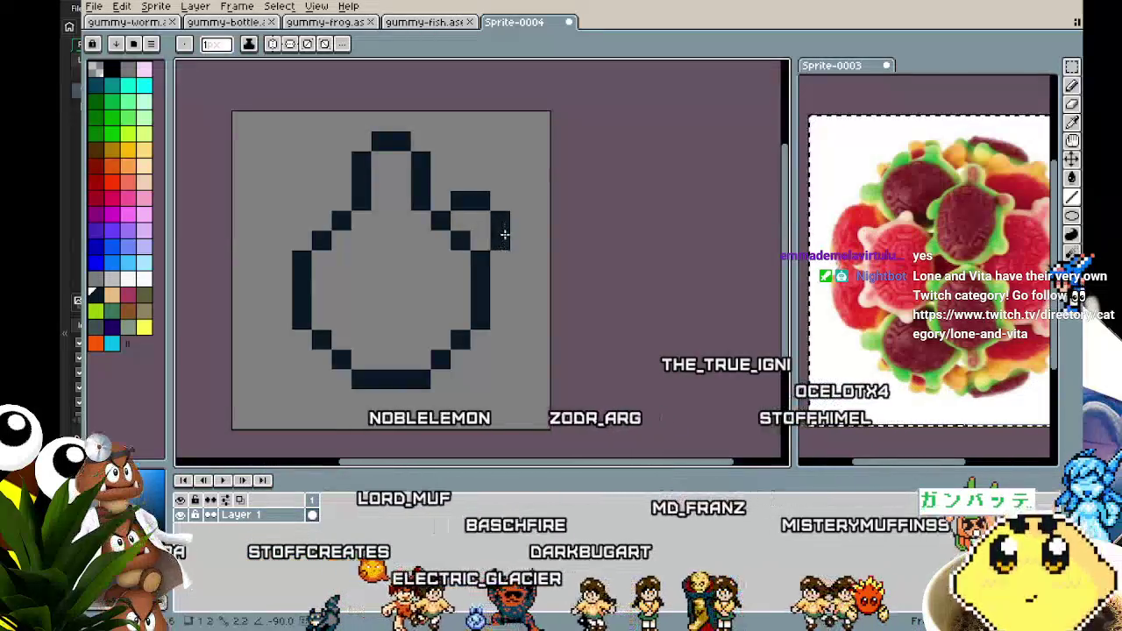
{"action": "left_click_drag", "start_coordinate": [324, 200], "coordinate": [301, 203]}
{"action": "key", "text": "space"}
{"action": "left_click_drag", "start_coordinate": [351, 263], "coordinate": [376, 237]}
{"action": "left_click_drag", "start_coordinate": [307, 194], "coordinate": [307, 214]}
{"action": "left_click", "coordinate": [306, 314]}
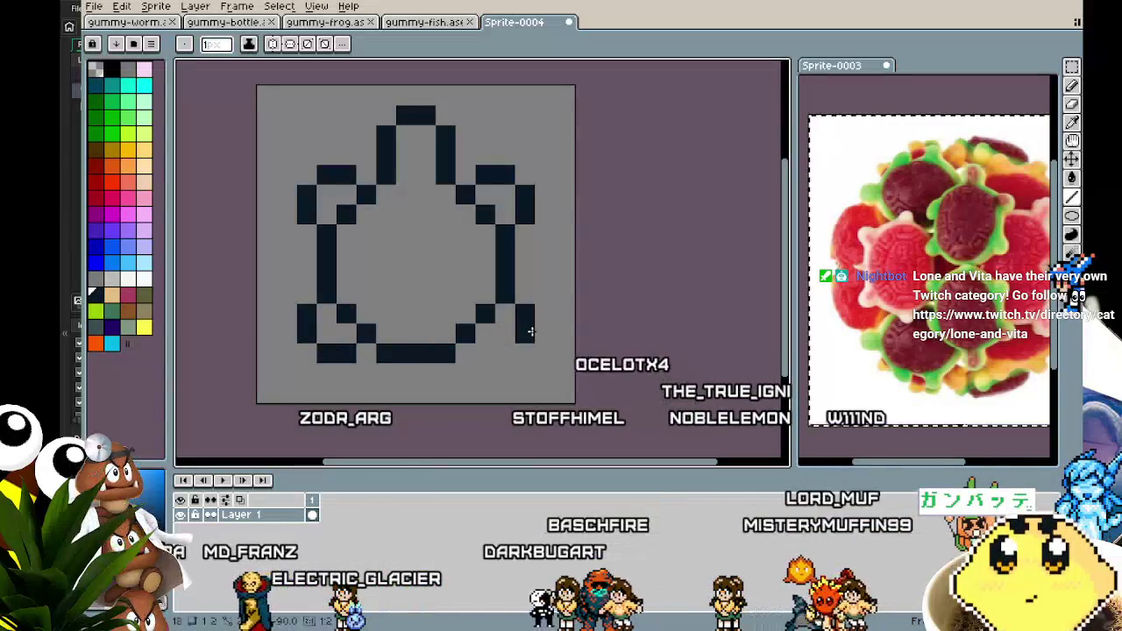
{"action": "left_click_drag", "start_coordinate": [438, 401], "coordinate": [399, 396]}
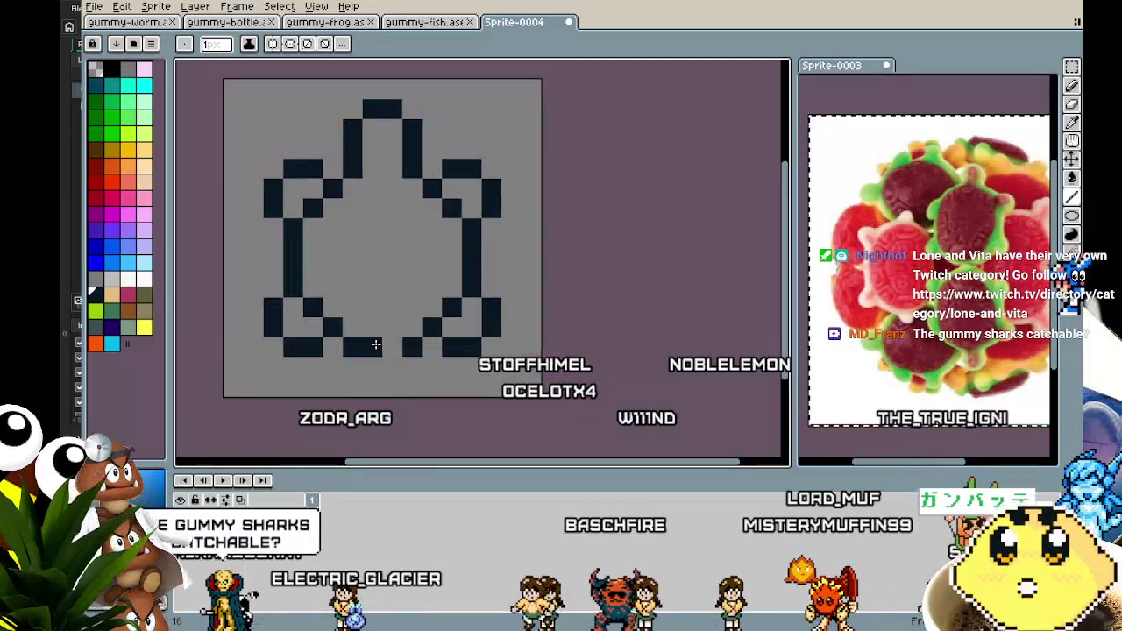
{"action": "scroll", "coordinate": [364, 443], "scroll_direction": "down", "scroll_amount": 3}
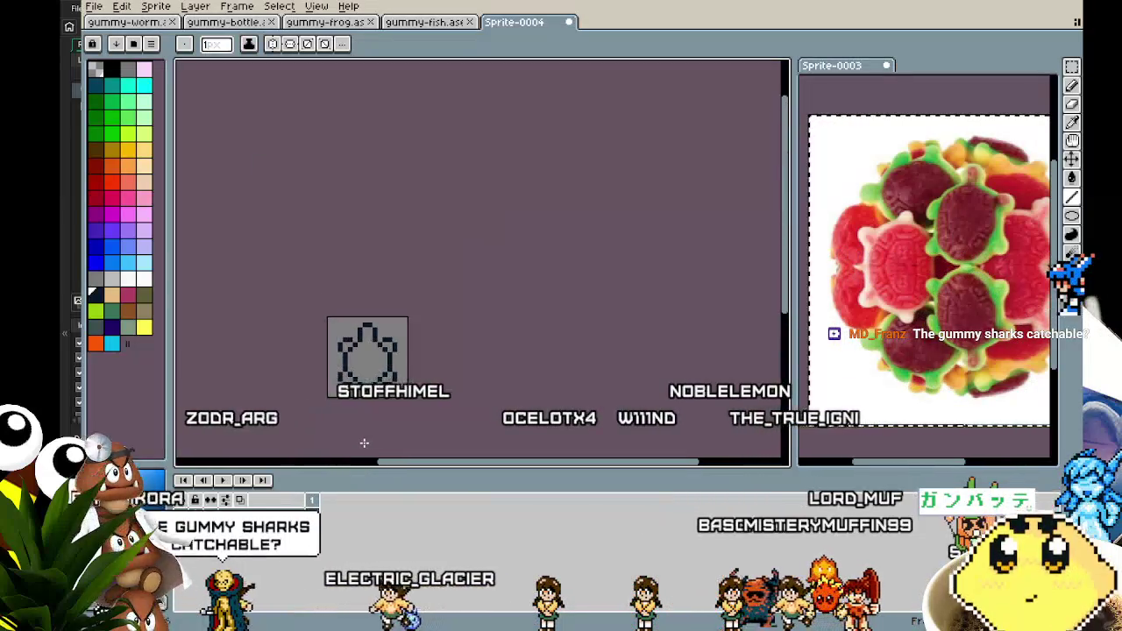
Step: Select the extra neck pixels atop the turtle outline and delete them
{"action": "scroll", "coordinate": [364, 443], "scroll_direction": "up", "scroll_amount": 2}
{"action": "scroll", "coordinate": [364, 443], "scroll_direction": "up", "scroll_amount": 1}
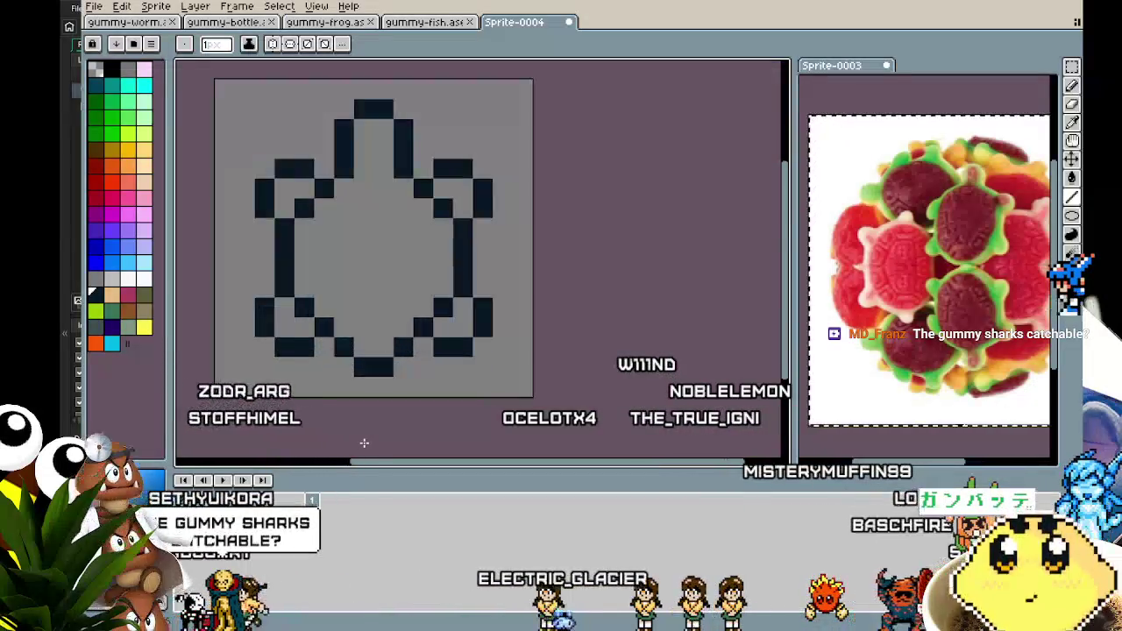
{"action": "left_click_drag", "start_coordinate": [364, 443], "coordinate": [389, 443]}
{"action": "left_click_drag", "start_coordinate": [405, 243], "coordinate": [401, 243]}
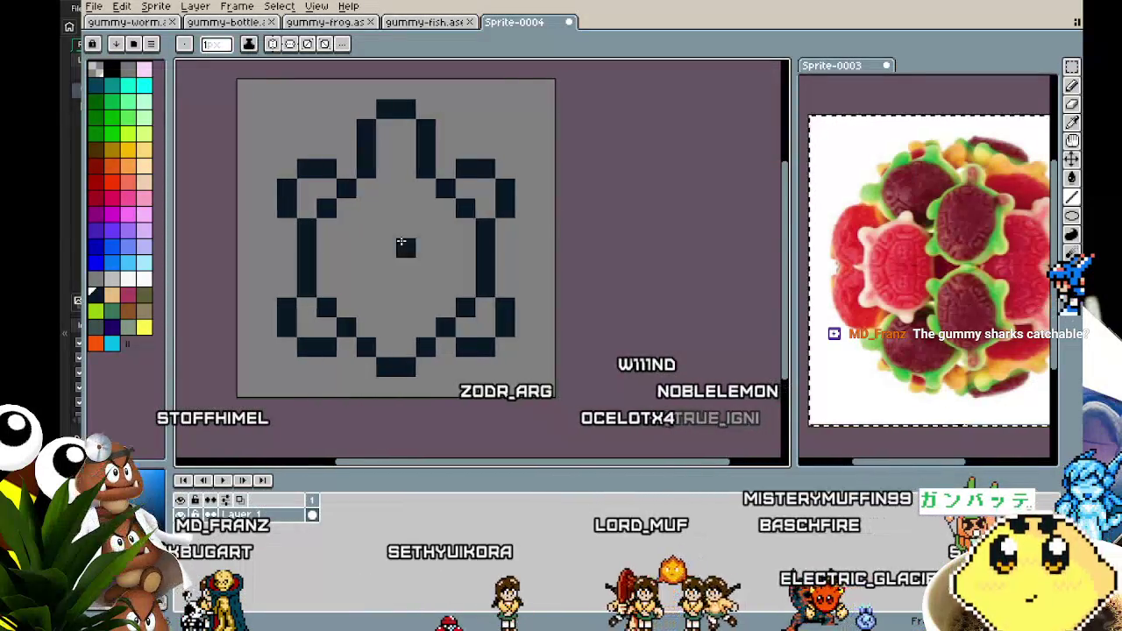
{"action": "key", "text": "m"}
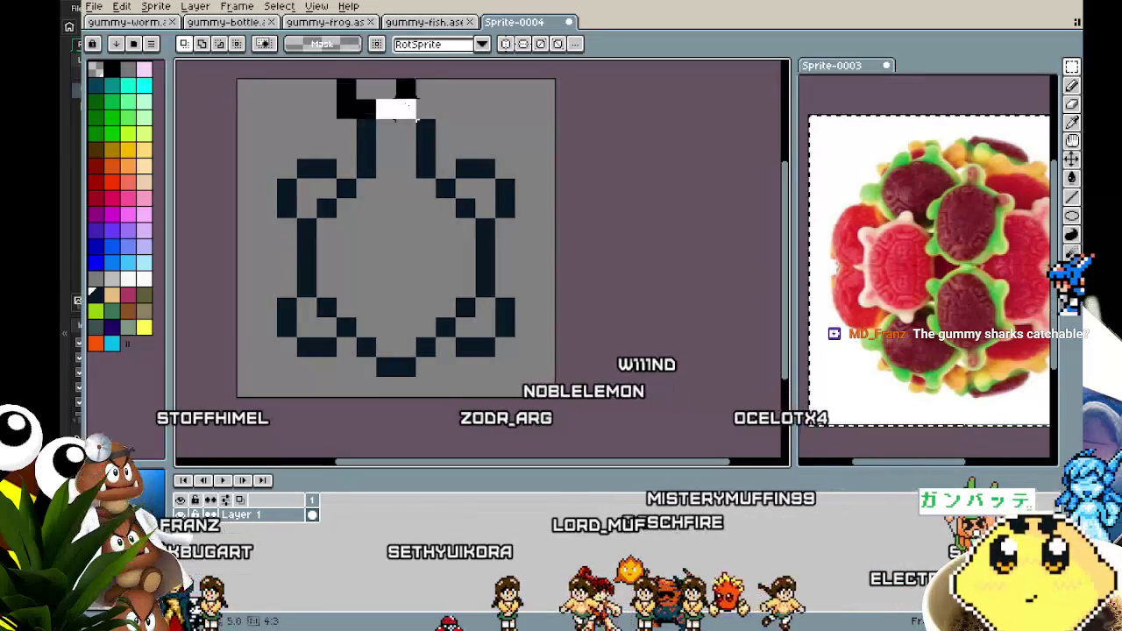
{"action": "left_click_drag", "start_coordinate": [442, 112], "coordinate": [465, 140]}
{"action": "key", "text": "Delete"}
Step: Zoom and pan the canvas to inspect the trimmed outline
{"action": "scroll", "coordinate": [515, 426], "scroll_direction": "down", "scroll_amount": 3}
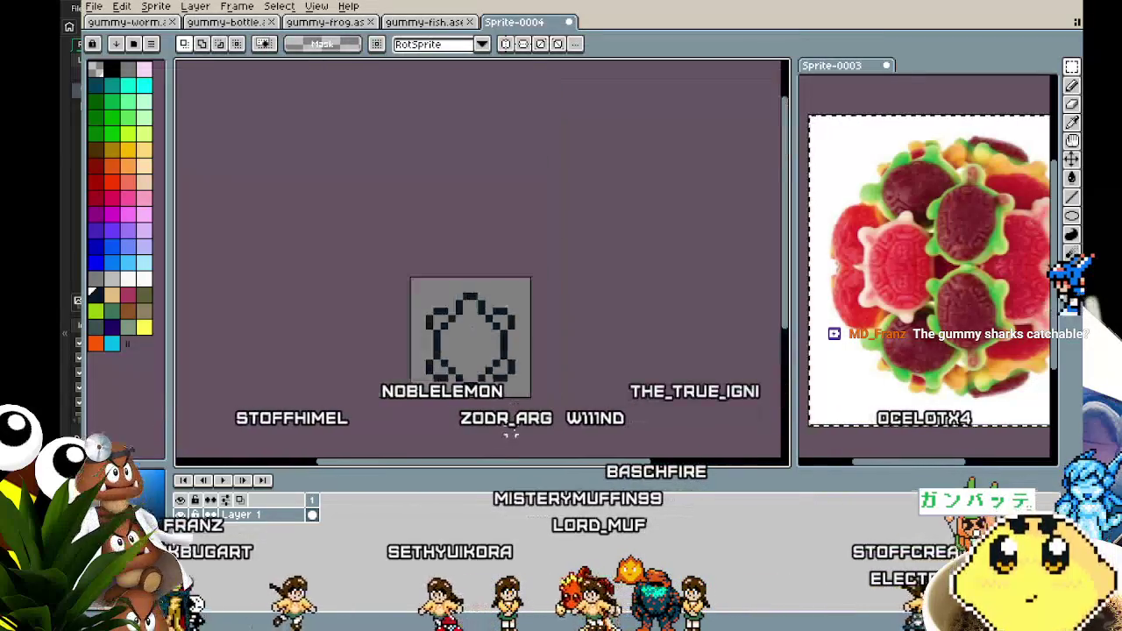
{"action": "scroll", "coordinate": [517, 425], "scroll_direction": "up", "scroll_amount": 3}
{"action": "scroll", "coordinate": [517, 424], "scroll_direction": "right", "scroll_amount": 3}
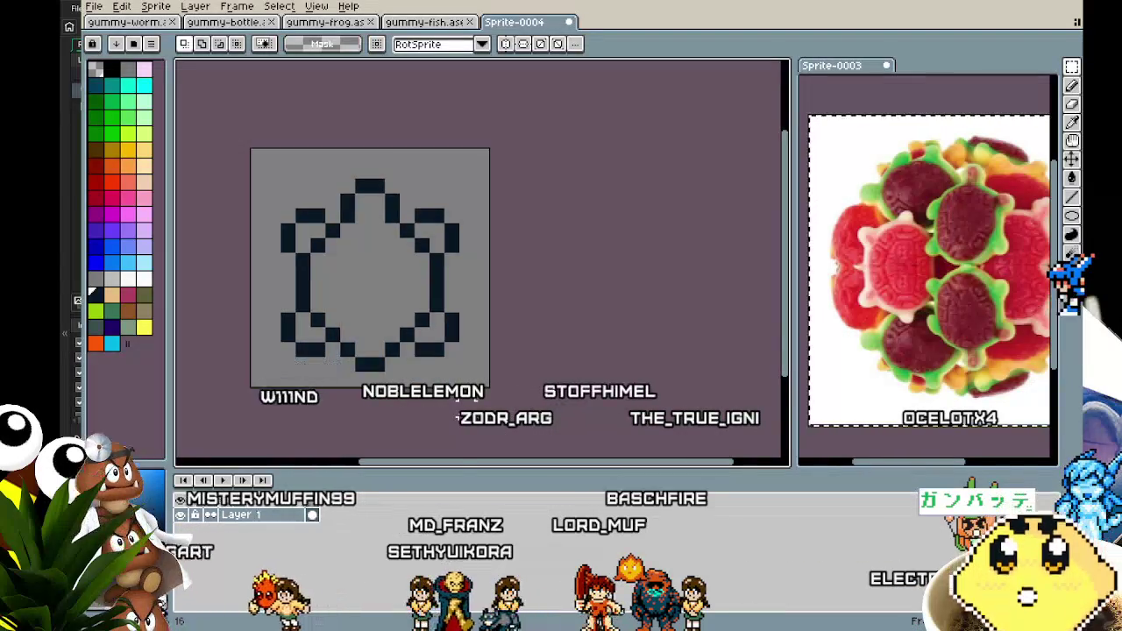
{"action": "scroll", "coordinate": [864, 355], "scroll_direction": "right", "scroll_amount": 2}
{"action": "scroll", "coordinate": [864, 355], "scroll_direction": "up", "scroll_amount": 5}
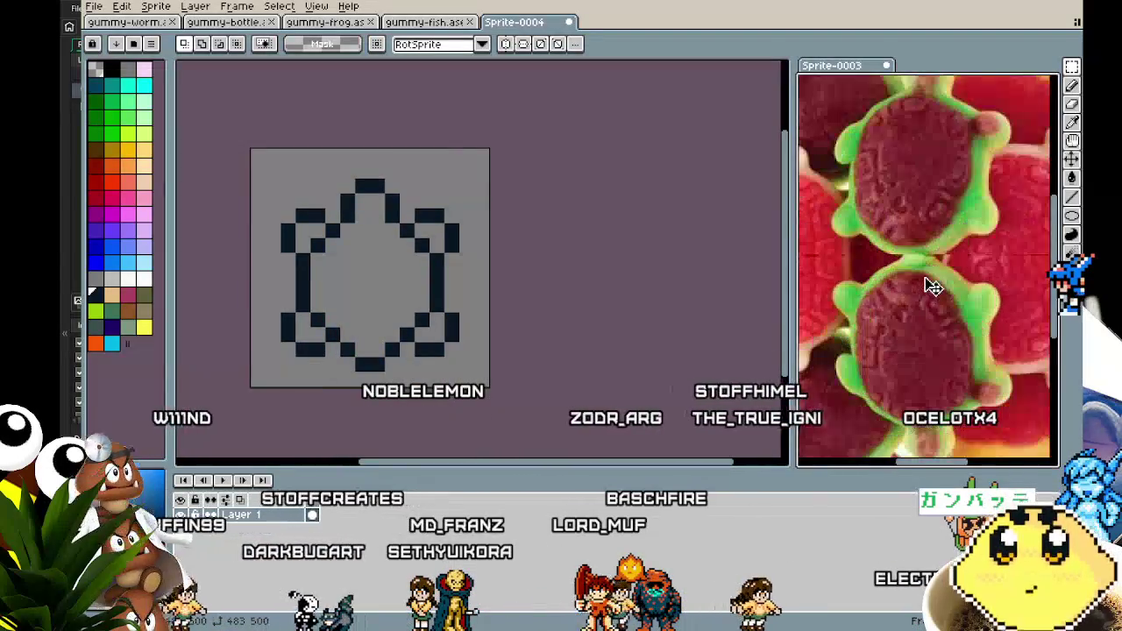
{"action": "scroll", "coordinate": [430, 363], "scroll_direction": "left", "scroll_amount": 3}
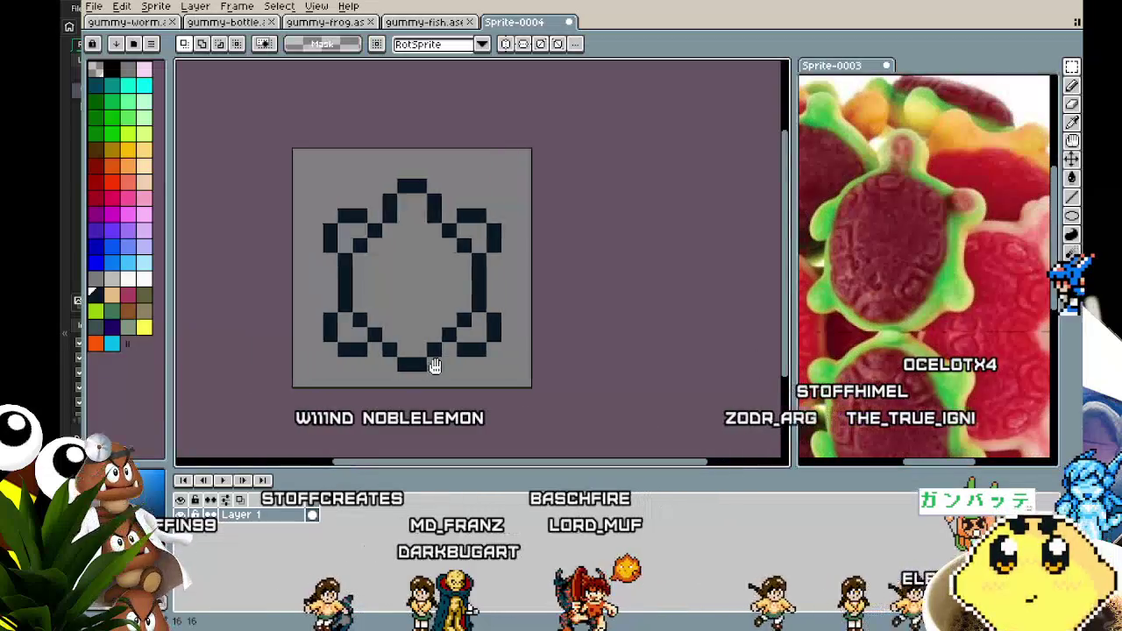
{"action": "scroll", "coordinate": [509, 337], "scroll_direction": "up", "scroll_amount": 1}
{"action": "scroll", "coordinate": [516, 333], "scroll_direction": "right", "scroll_amount": 1}
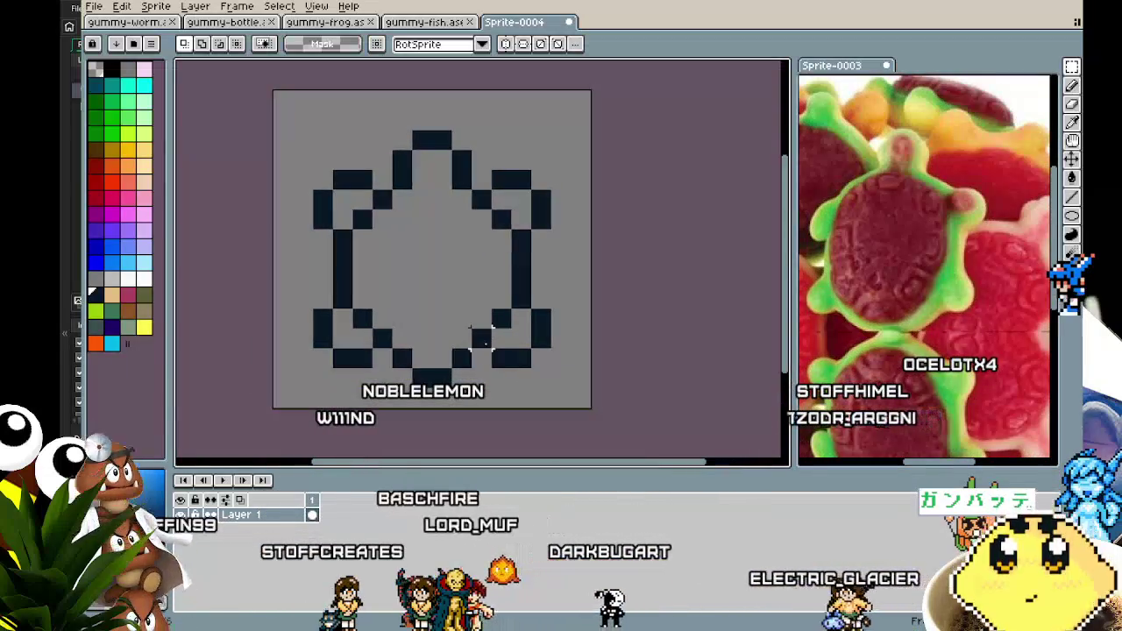
Step: Fill the turtle's body interior with pink using the Paint Bucket
{"action": "key", "text": "b"}
{"action": "left_click", "coordinate": [464, 279]}
{"action": "key", "text": "ctrl+z"}
{"action": "left_click", "coordinate": [128, 295]}
{"action": "left_click", "coordinate": [438, 201]}
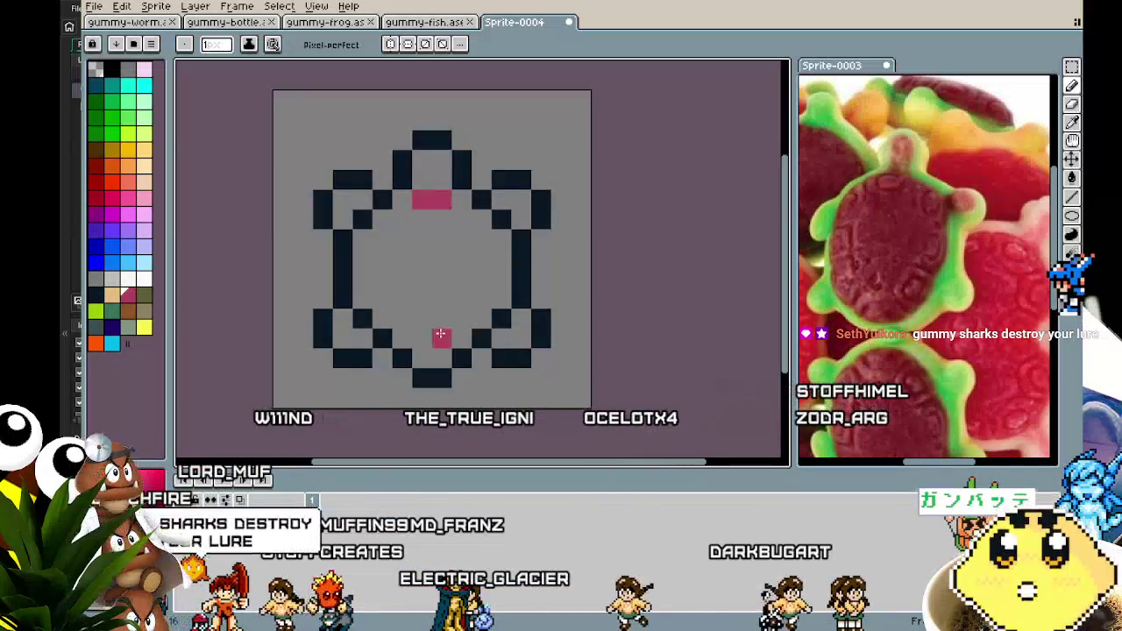
{"action": "key", "text": "g"}
{"action": "left_click", "coordinate": [422, 281]}
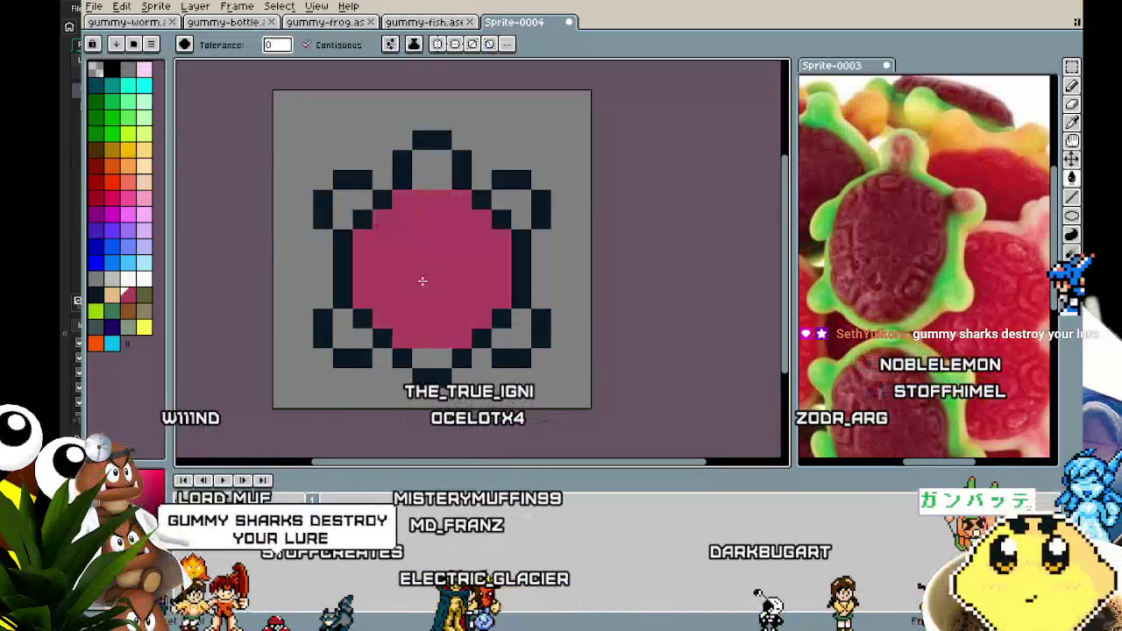
Step: Trace a white border with the Pencil around the pink fill, inside the dark outline
{"action": "key", "text": "b"}
{"action": "left_click", "coordinate": [144, 278]}
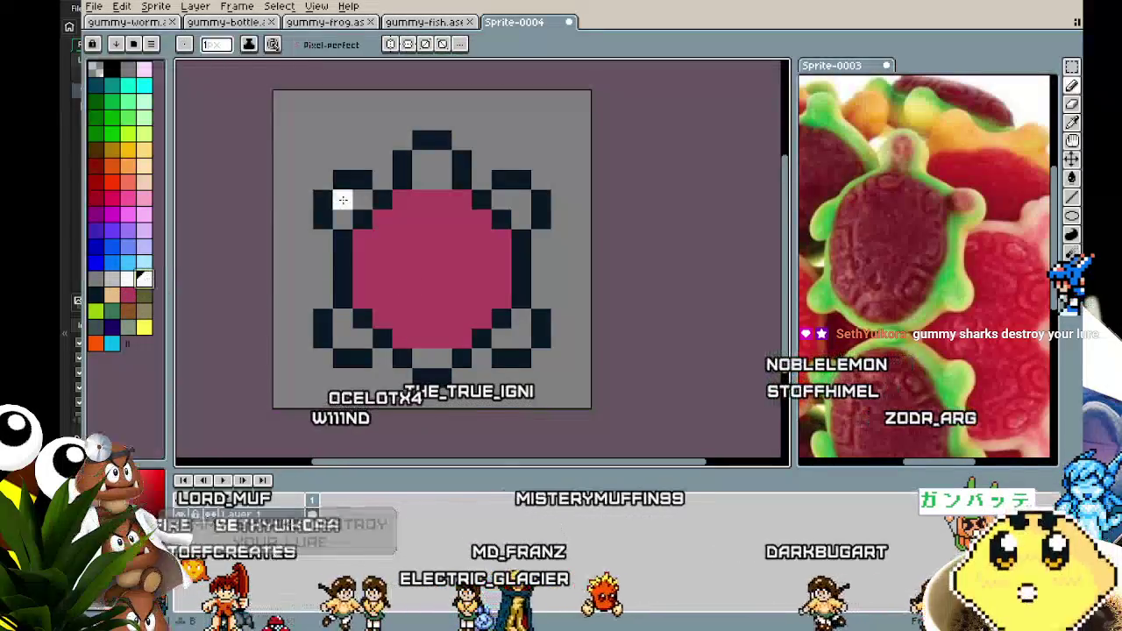
{"action": "left_click", "coordinate": [403, 200]}
{"action": "mouse_move", "coordinate": [403, 201]}
{"action": "left_mouse_down"}
{"action": "mouse_move", "coordinate": [362, 250]}
{"action": "mouse_move", "coordinate": [362, 307]}
{"action": "mouse_move", "coordinate": [399, 340]}
{"action": "mouse_move", "coordinate": [478, 321]}
{"action": "left_mouse_up"}
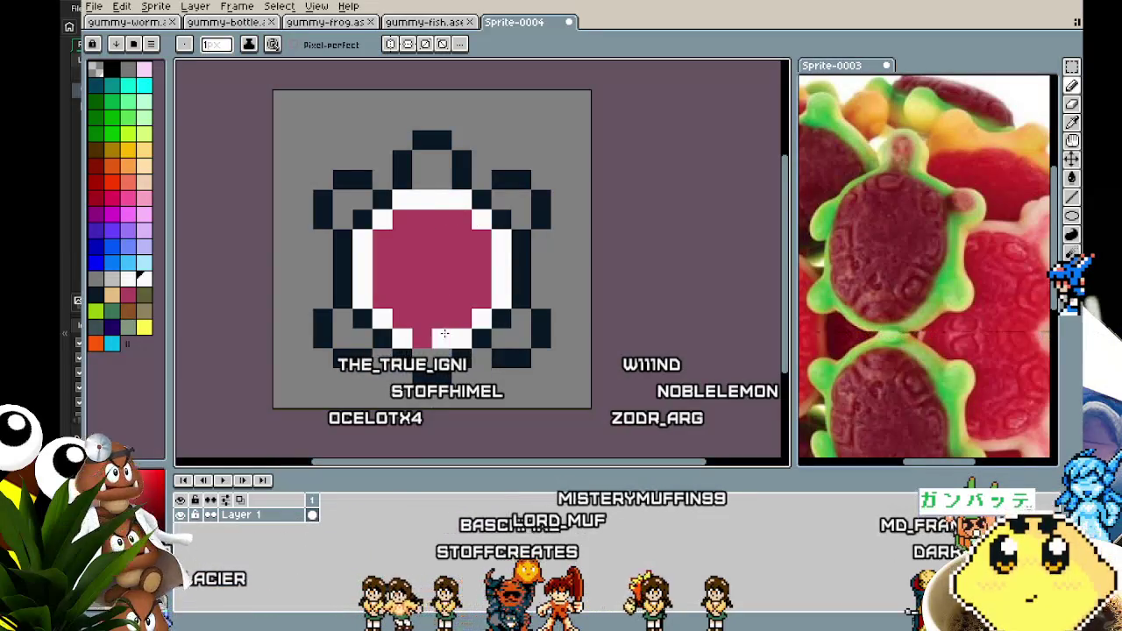
{"action": "scroll", "coordinate": [393, 423], "scroll_direction": "down", "scroll_amount": 4}
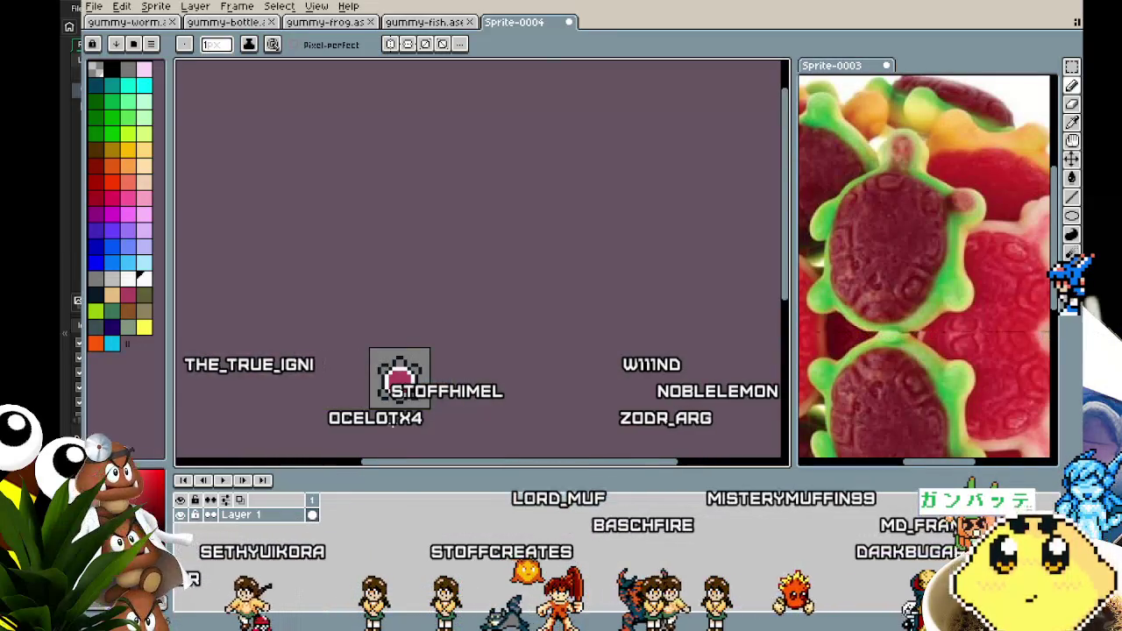
{"action": "scroll", "coordinate": [393, 423], "scroll_direction": "up", "scroll_amount": 3}
{"action": "scroll", "coordinate": [393, 423], "scroll_direction": "down", "scroll_amount": 1}
{"action": "scroll", "coordinate": [393, 423], "scroll_direction": "up", "scroll_amount": 1}
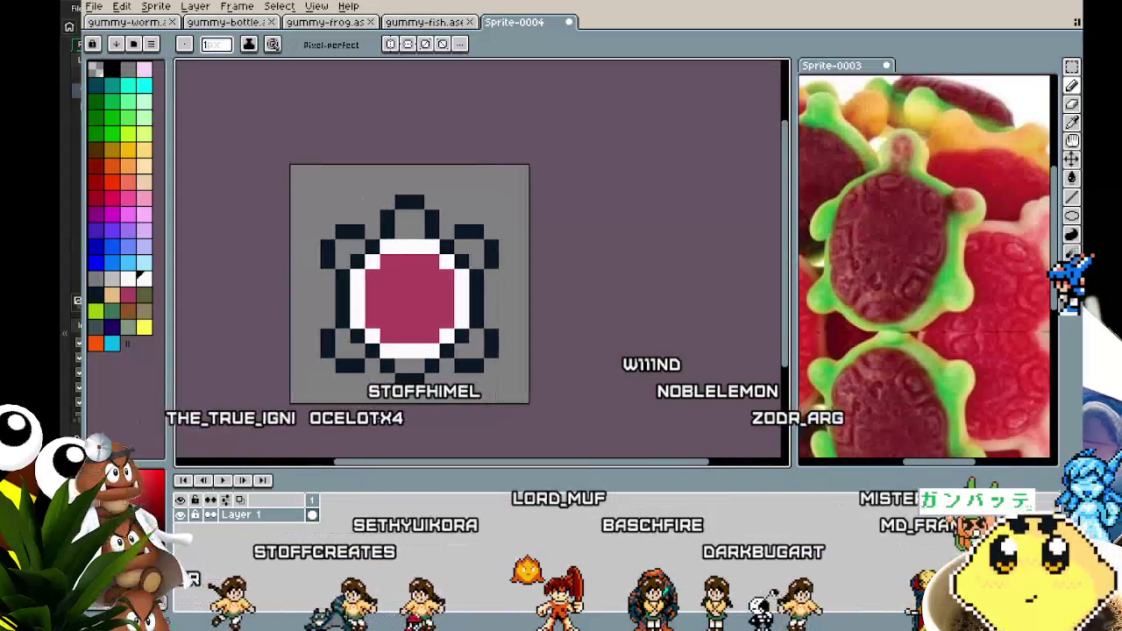
{"action": "left_click", "coordinate": [127, 132]}
Step: Bucket-fill the four legs and the bottom centre region with lime green
{"action": "key", "text": "g"}
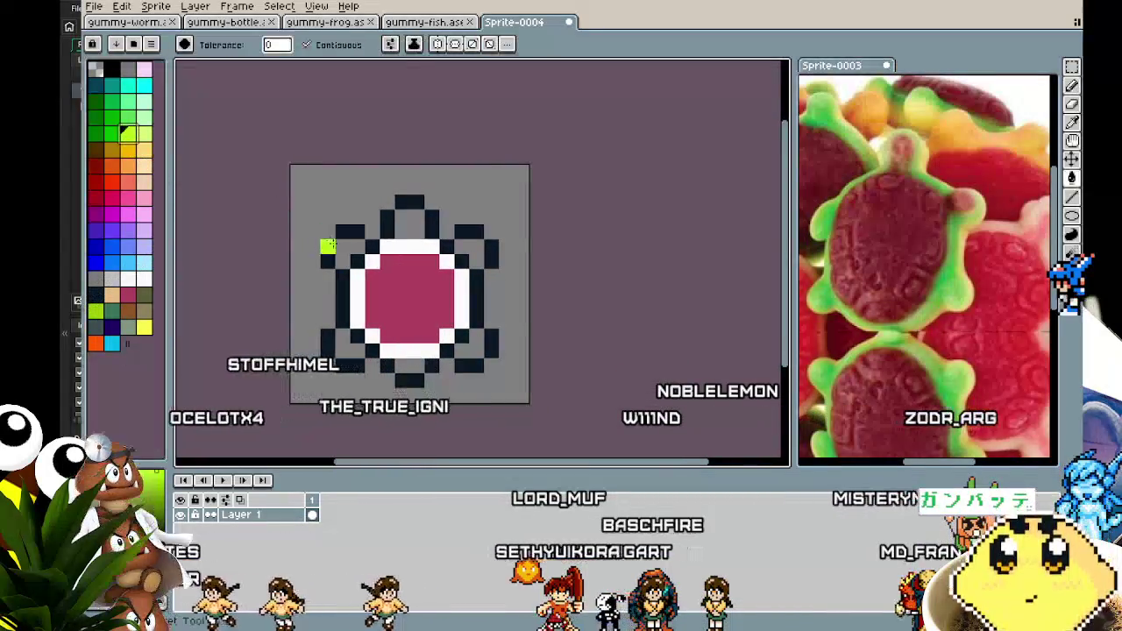
{"action": "left_click", "coordinate": [349, 253]}
{"action": "left_click", "coordinate": [349, 351]}
{"action": "left_click", "coordinate": [410, 364]}
{"action": "left_click", "coordinate": [471, 347]}
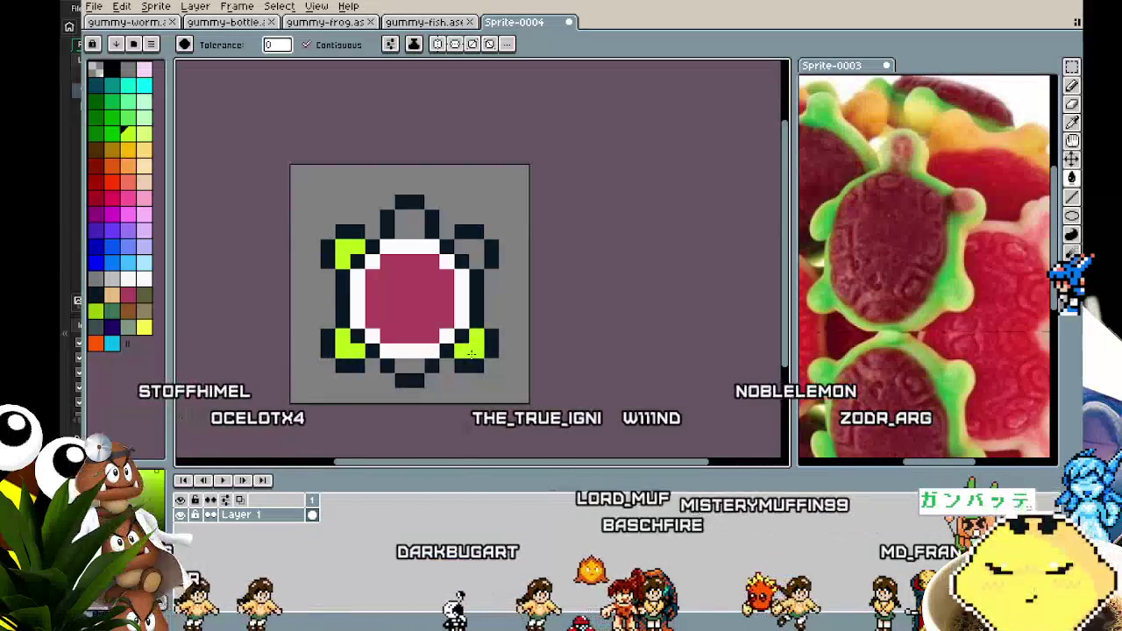
{"action": "left_click", "coordinate": [474, 246]}
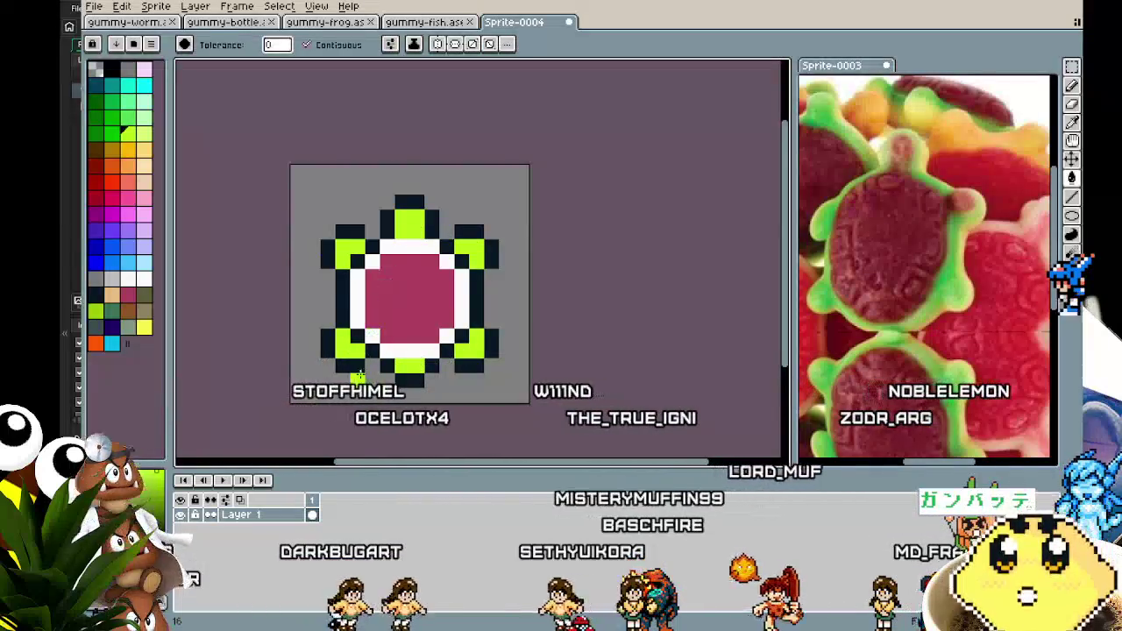
{"action": "scroll", "coordinate": [342, 359], "scroll_direction": "down", "scroll_amount": 2}
{"action": "scroll", "coordinate": [342, 359], "scroll_direction": "up", "scroll_amount": 1}
{"action": "scroll", "coordinate": [356, 381], "scroll_direction": "up", "scroll_amount": 2}
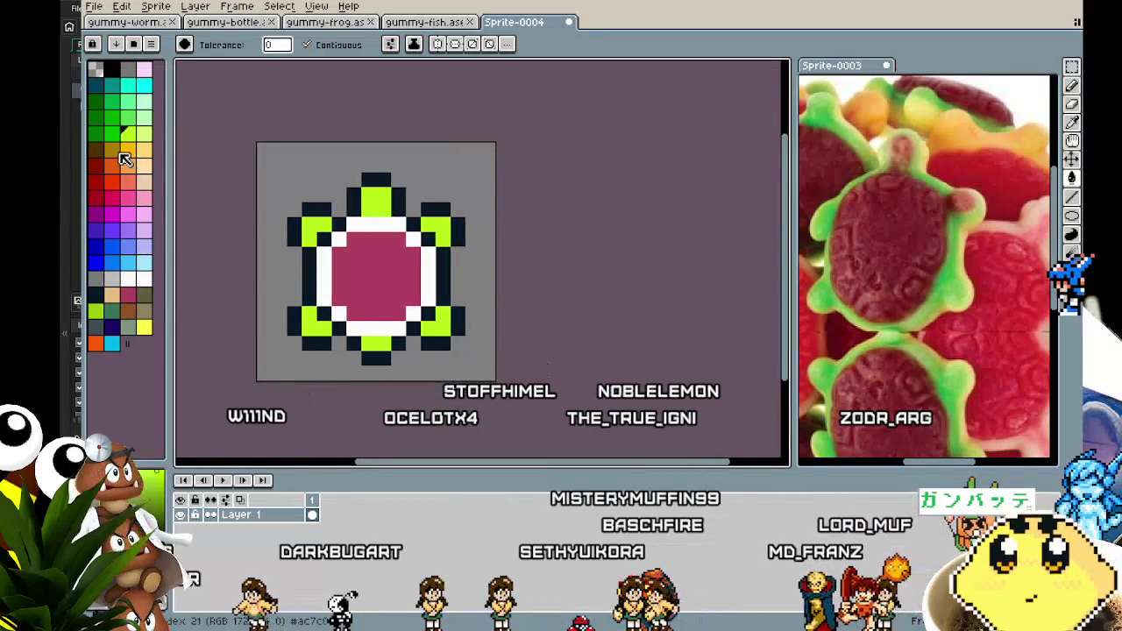
Step: Shade the head's lower row with darker green pixels
{"action": "left_click", "coordinate": [112, 119]}
{"action": "key", "text": "b"}
{"action": "left_click_drag", "start_coordinate": [369, 208], "coordinate": [384, 208]}
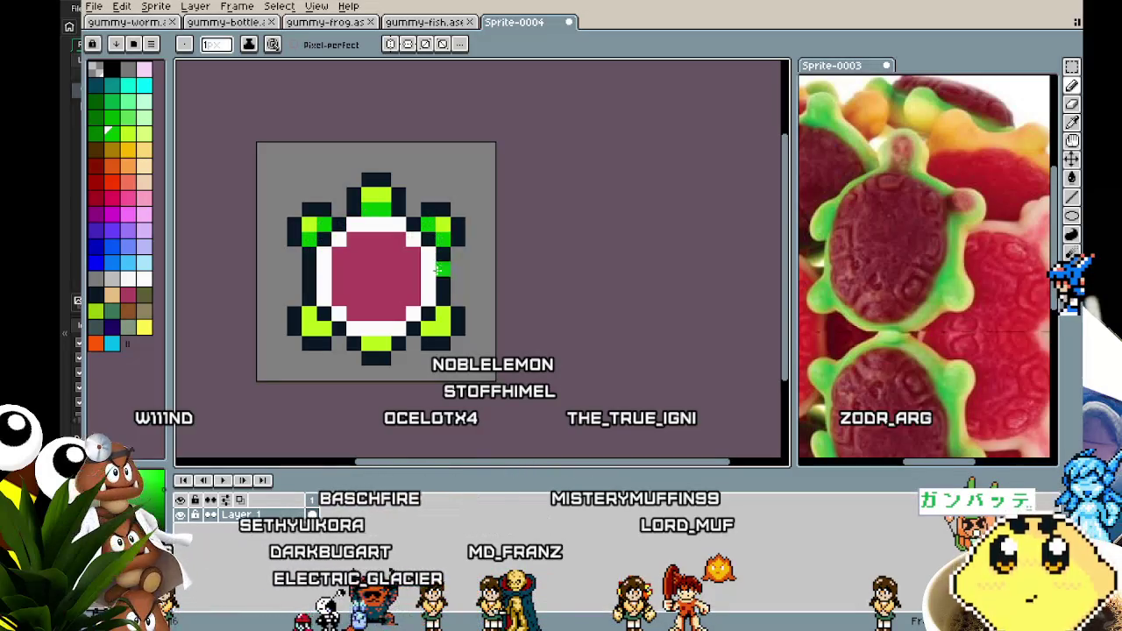
{"action": "scroll", "coordinate": [372, 348], "scroll_direction": "down", "scroll_amount": 5}
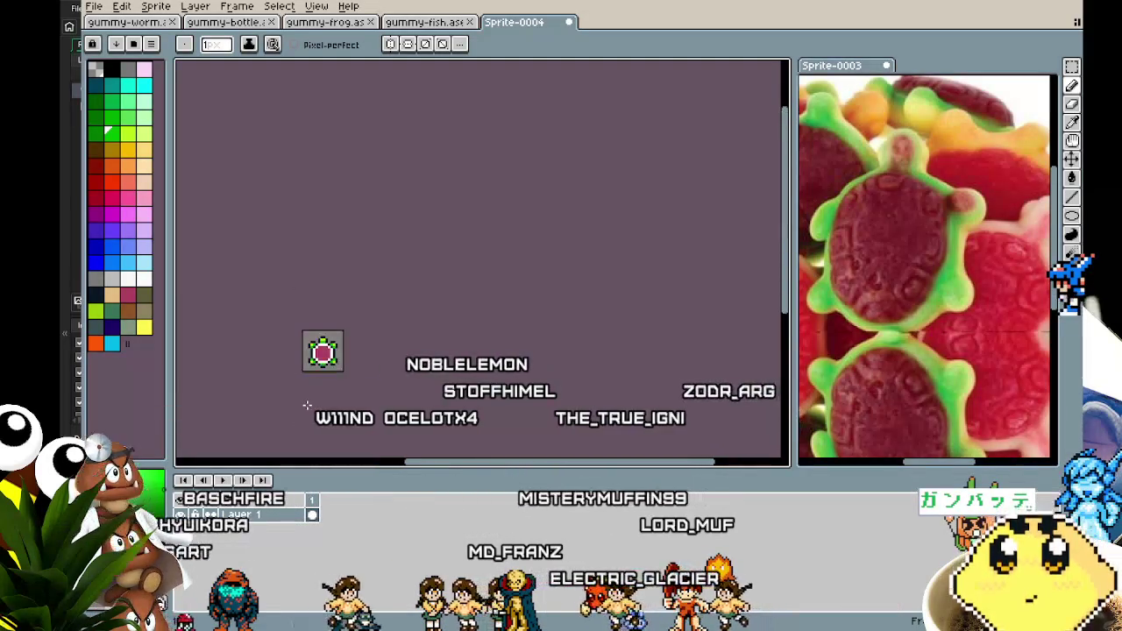
{"action": "scroll", "coordinate": [306, 406], "scroll_direction": "up", "scroll_amount": 7}
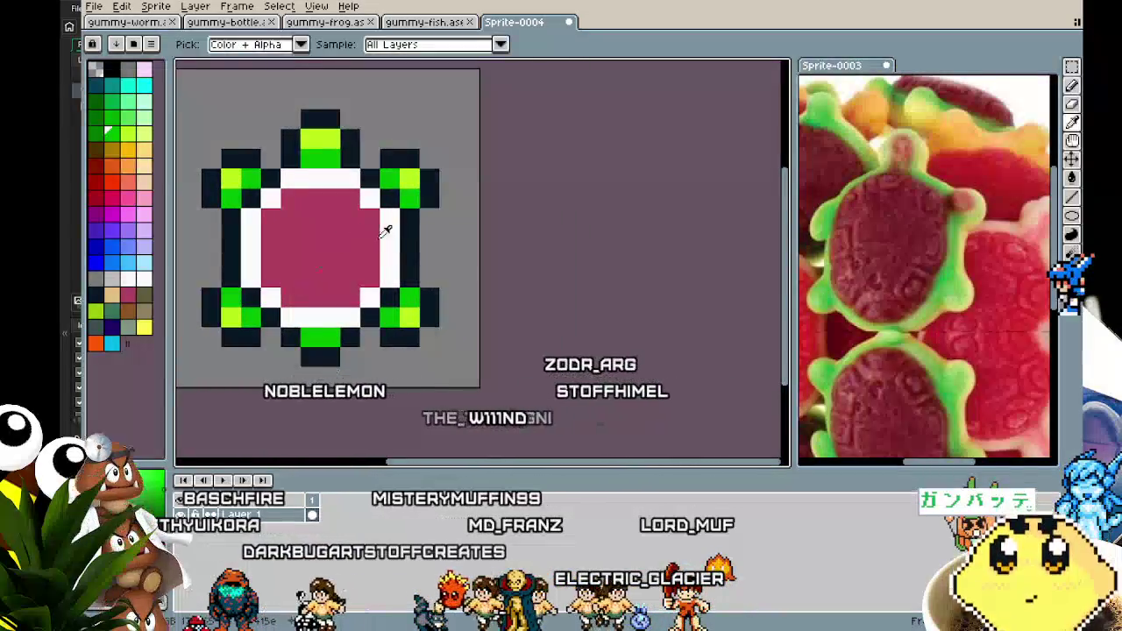
Step: Draw two dark vertical lines across the turtle's pink shell in the outline colour
{"action": "left_click", "coordinate": [389, 220], "text": "alt"}
{"action": "left_click", "coordinate": [412, 225], "text": "alt"}
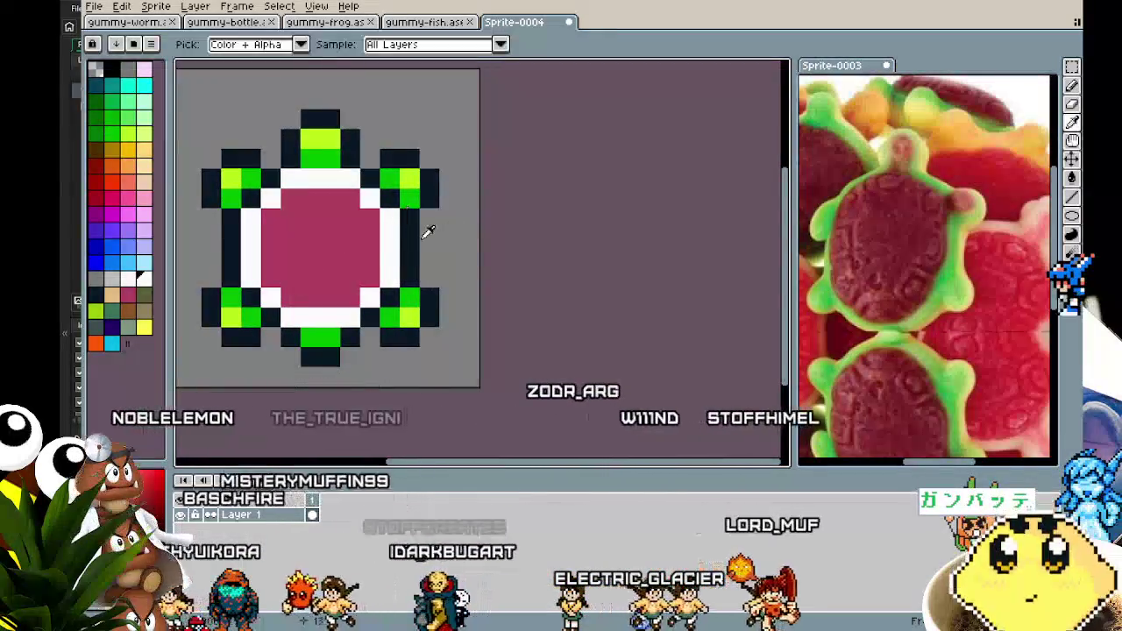
{"action": "left_click_drag", "start_coordinate": [351, 218], "coordinate": [347, 269]}
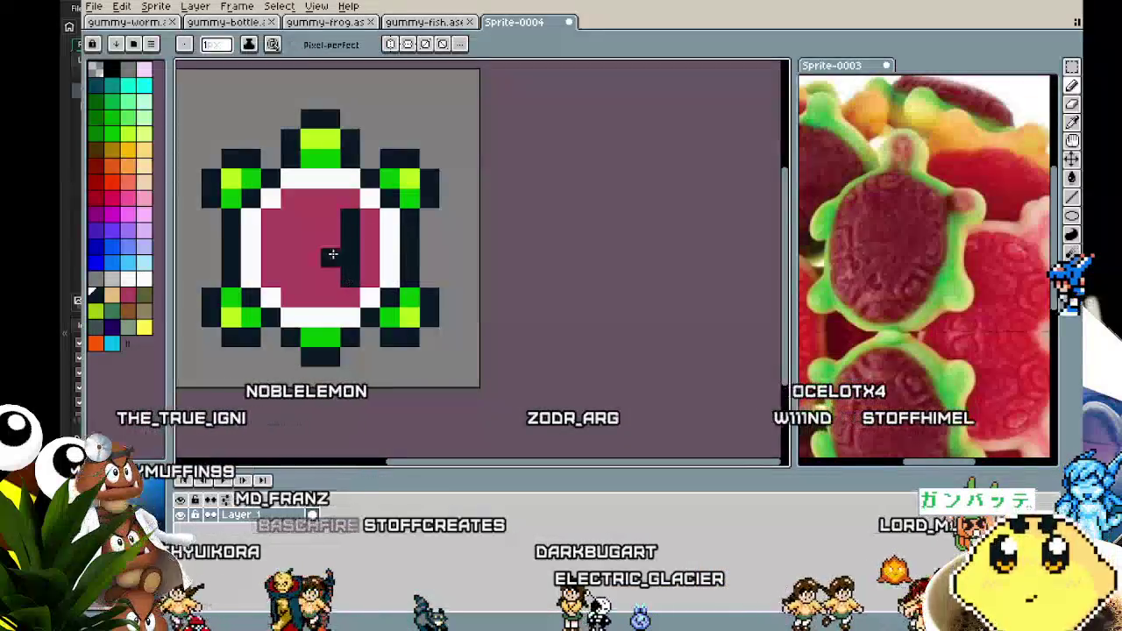
{"action": "mouse_move", "coordinate": [293, 218]}
{"action": "left_mouse_down"}
{"action": "mouse_move", "coordinate": [293, 271]}
{"action": "mouse_move", "coordinate": [349, 240]}
{"action": "left_mouse_up"}
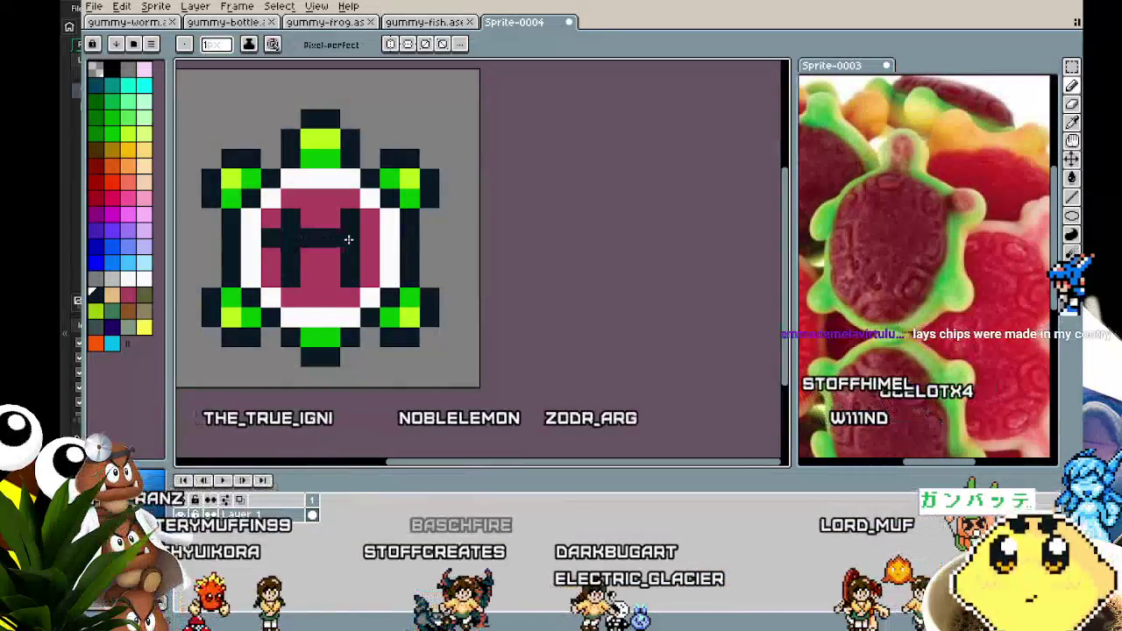
{"action": "scroll", "coordinate": [335, 341], "scroll_direction": "down", "scroll_amount": 4}
{"action": "scroll", "coordinate": [335, 341], "scroll_direction": "up", "scroll_amount": 3}
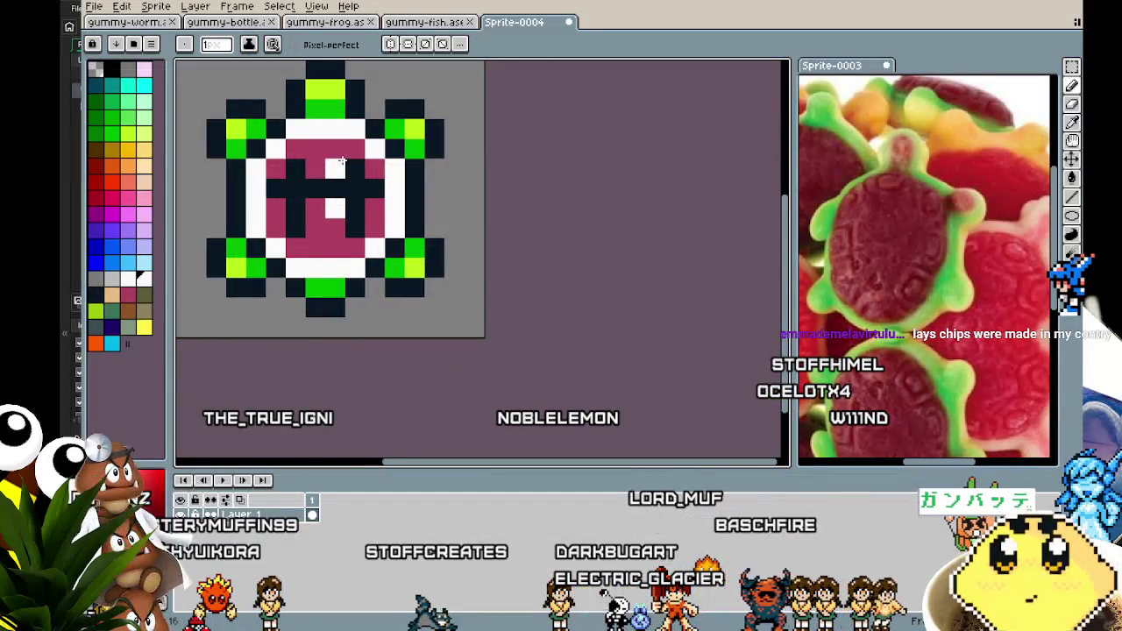
{"action": "scroll", "coordinate": [406, 316], "scroll_direction": "down", "scroll_amount": 3}
{"action": "scroll", "coordinate": [406, 362], "scroll_direction": "up", "scroll_amount": 3}
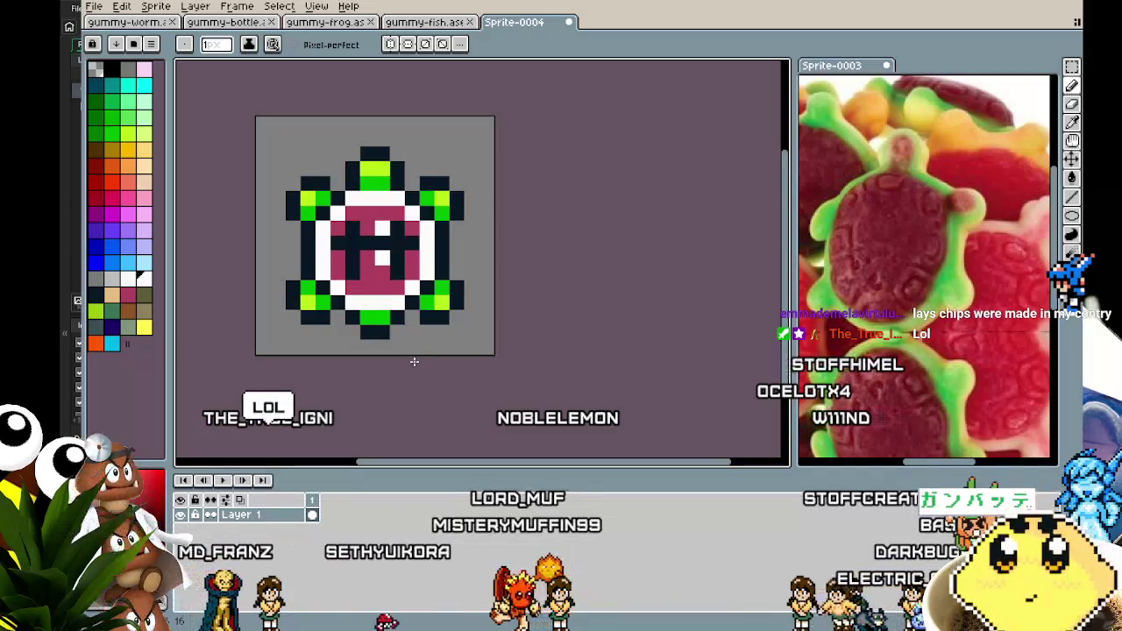
{"action": "scroll", "coordinate": [414, 361], "scroll_direction": "up", "scroll_amount": 1}
{"action": "scroll", "coordinate": [414, 362], "scroll_direction": "down", "scroll_amount": 1}
{"action": "scroll", "coordinate": [386, 334], "scroll_direction": "up", "scroll_amount": 1}
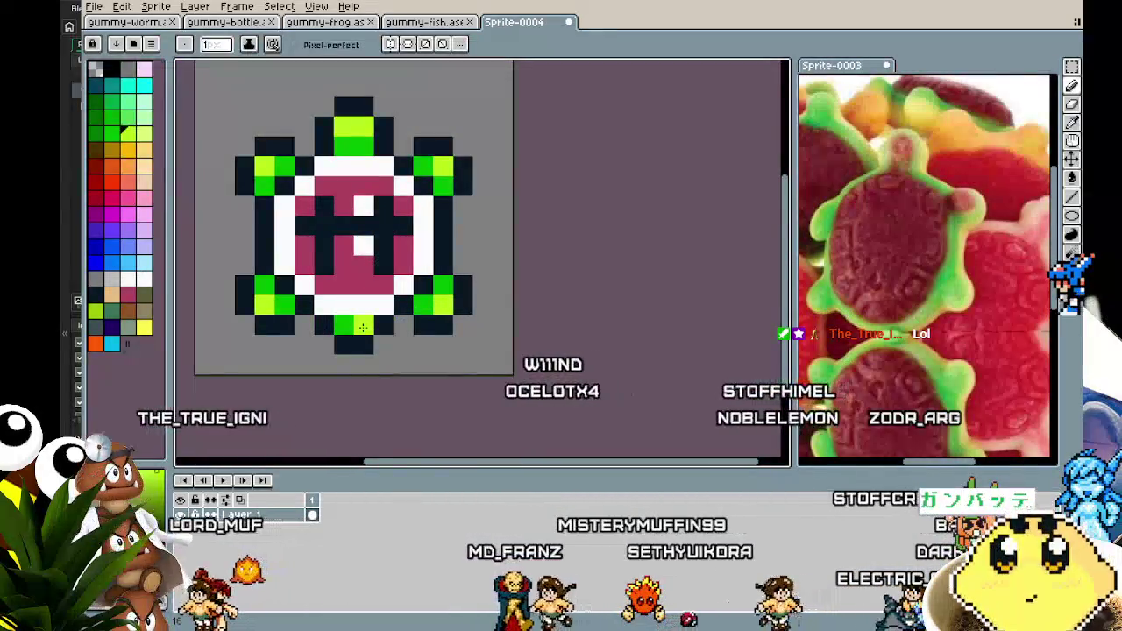
{"action": "scroll", "coordinate": [354, 349], "scroll_direction": "down", "scroll_amount": 5}
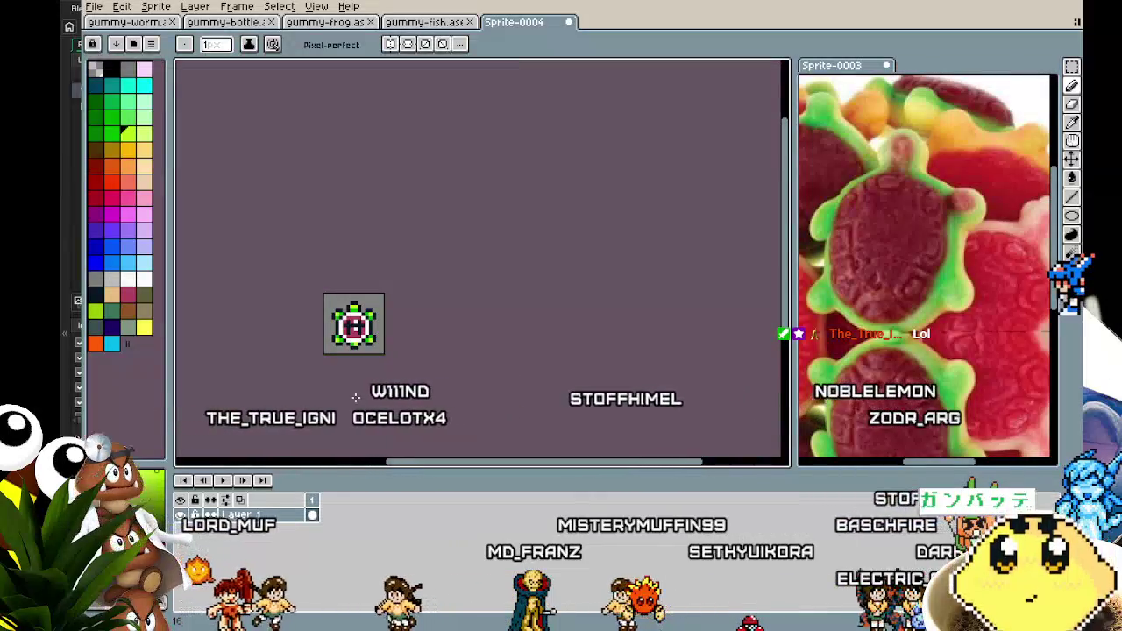
{"action": "scroll", "coordinate": [356, 356], "scroll_direction": "up", "scroll_amount": 3}
Step: Shift the whole sprite up one pixel
{"action": "key", "text": "ctrl+a"}
{"action": "key", "text": "Up"}
{"action": "key", "text": "ctrl+d"}
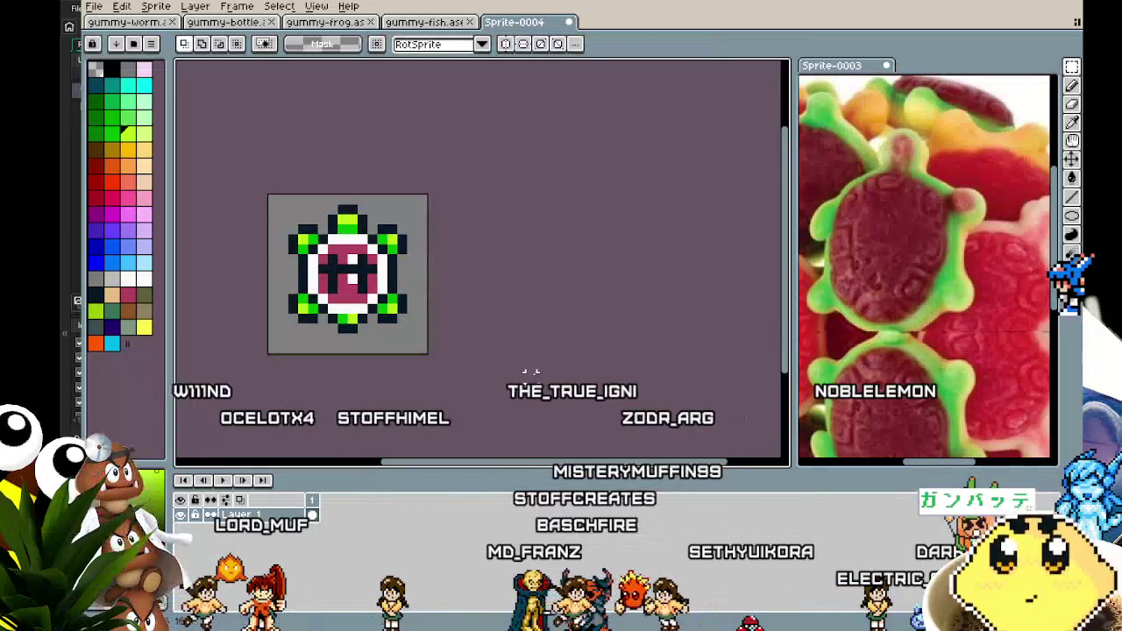
{"action": "left_click_drag", "start_coordinate": [530, 364], "coordinate": [511, 373]}
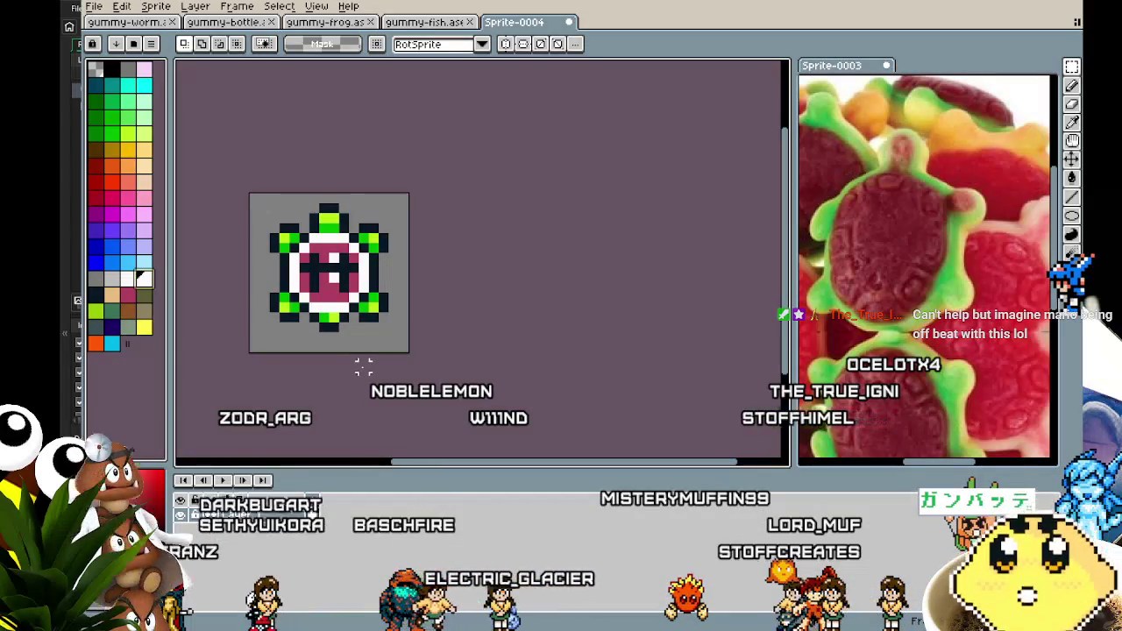
{"action": "scroll", "coordinate": [351, 372], "scroll_direction": "up", "scroll_amount": 1}
{"action": "key", "text": "alt"}
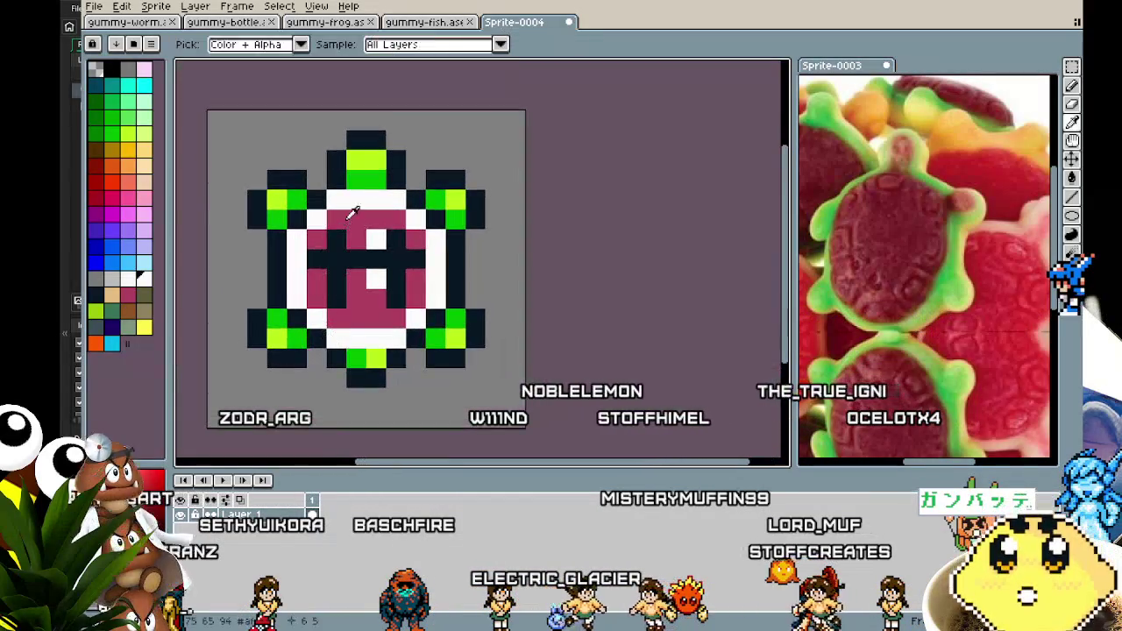
Step: Paint several white ring pixels pink on the shell's left and right edges
{"action": "scroll", "coordinate": [394, 398], "scroll_direction": "down", "scroll_amount": 2}
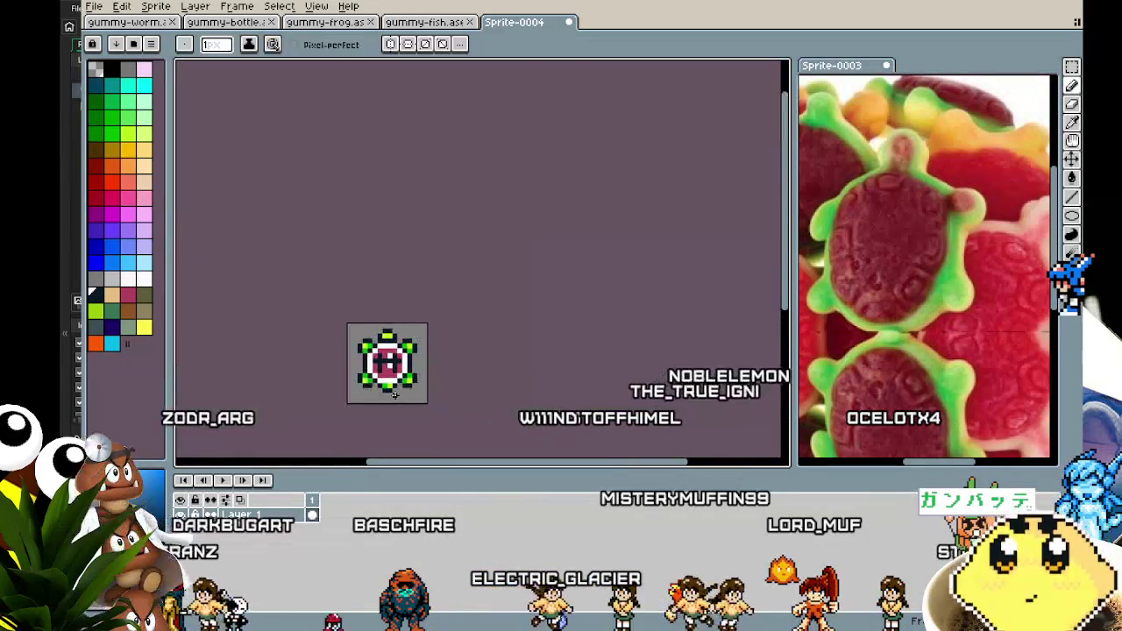
{"action": "scroll", "coordinate": [402, 441], "scroll_direction": "up", "scroll_amount": 2}
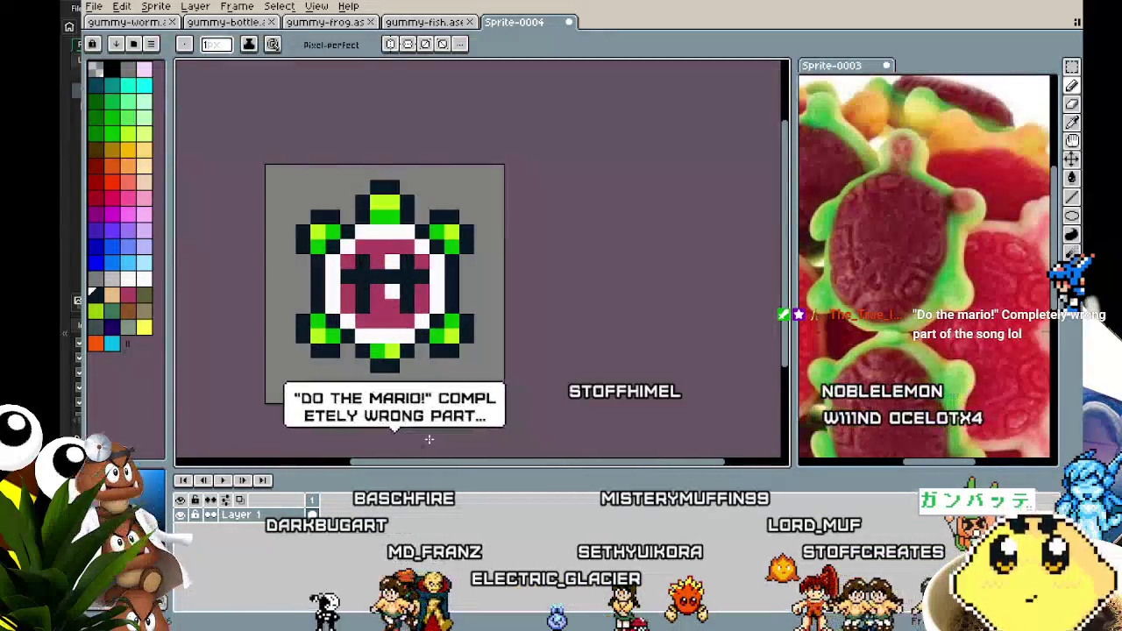
{"action": "scroll", "coordinate": [396, 440], "scroll_direction": "down", "scroll_amount": 1}
{"action": "scroll", "coordinate": [387, 440], "scroll_direction": "up", "scroll_amount": 1}
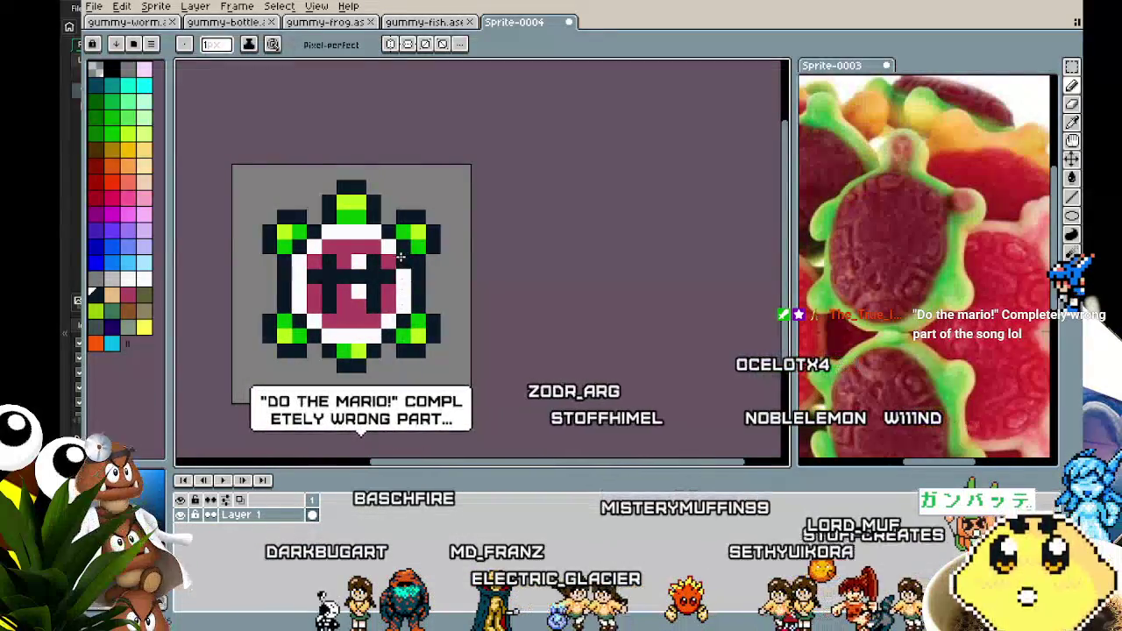
{"action": "scroll", "coordinate": [385, 440], "scroll_direction": "up", "scroll_amount": 1}
{"action": "scroll", "coordinate": [298, 351], "scroll_direction": "up", "scroll_amount": 1}
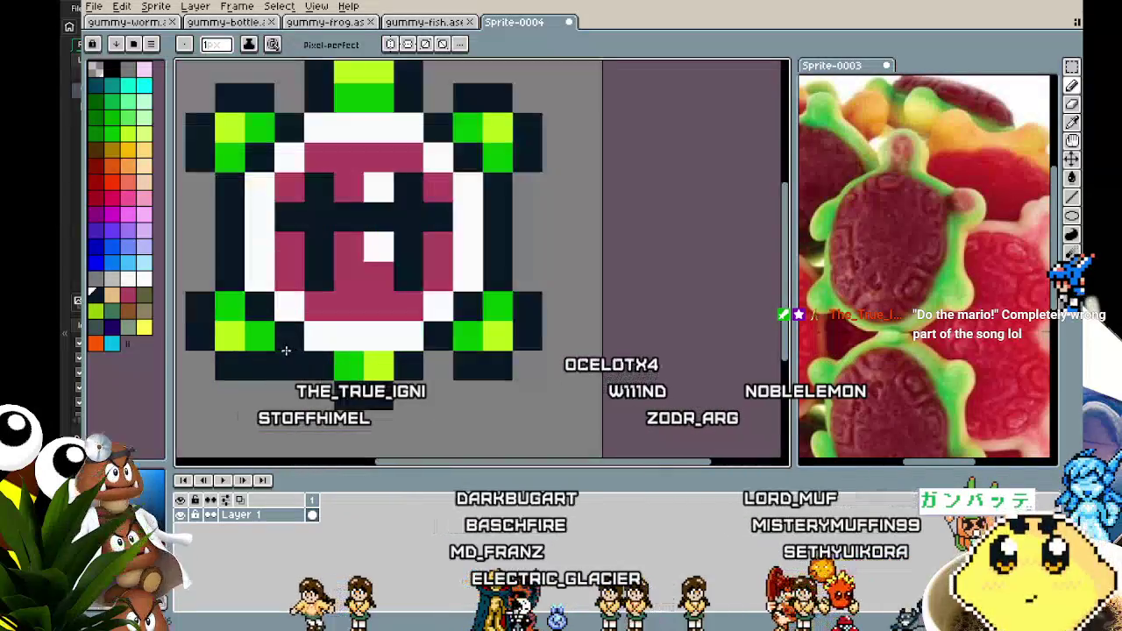
{"action": "left_click", "coordinate": [355, 335]}
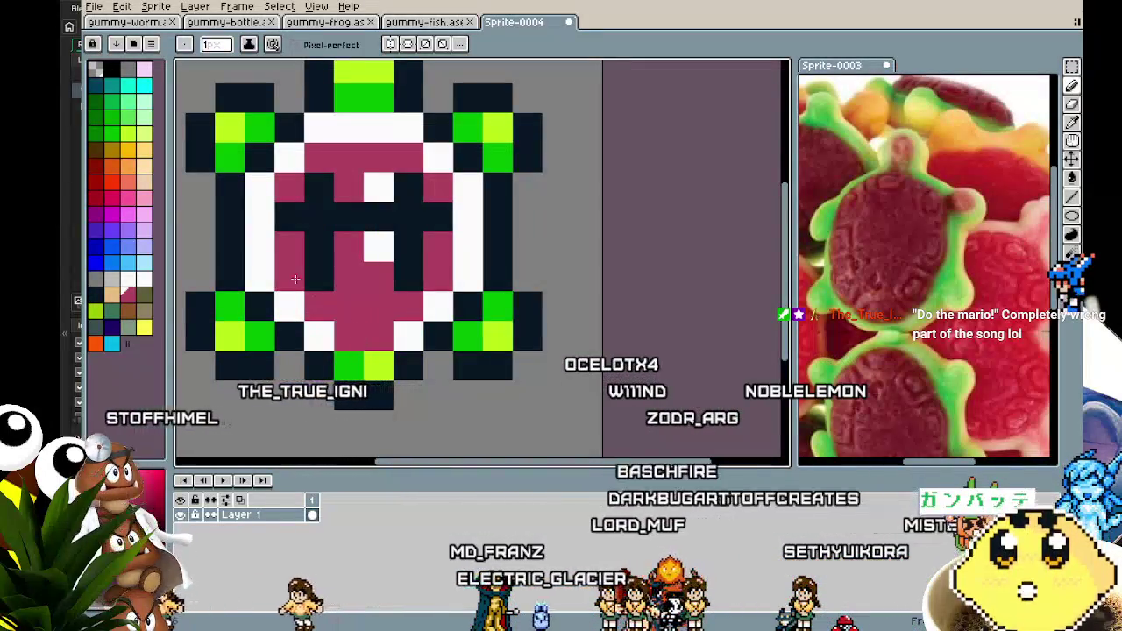
{"action": "left_click_drag", "start_coordinate": [261, 217], "coordinate": [261, 247]}
{"action": "left_click", "coordinate": [457, 226]}
{"action": "left_click", "coordinate": [460, 240]}
Step: Zoom out and recenter the turtle sprite in the view
{"action": "scroll", "coordinate": [306, 399], "scroll_direction": "down", "scroll_amount": 5}
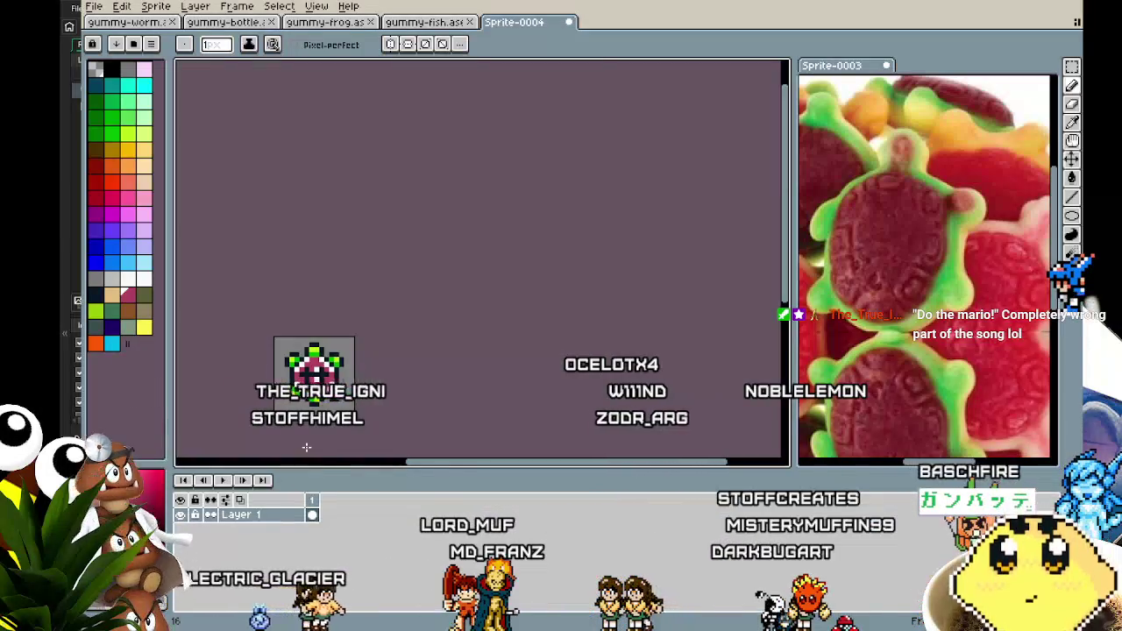
{"action": "mouse_move", "coordinate": [306, 439]}
{"action": "left_mouse_down"}
{"action": "mouse_move", "coordinate": [511, 406]}
{"action": "mouse_move", "coordinate": [633, 310]}
{"action": "left_mouse_up"}
{"action": "scroll", "coordinate": [641, 258], "scroll_direction": "up", "scroll_amount": 1}
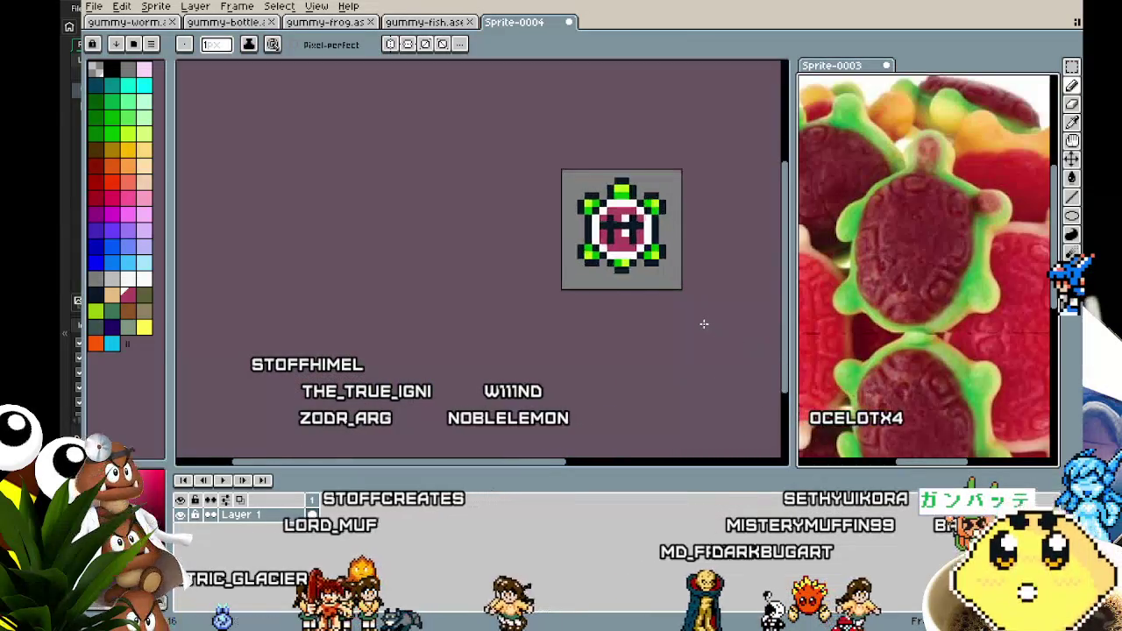
{"action": "scroll", "coordinate": [704, 321], "scroll_direction": "up", "scroll_amount": 1}
{"action": "mouse_move", "coordinate": [704, 320]}
{"action": "left_mouse_down"}
{"action": "mouse_move", "coordinate": [699, 381]}
{"action": "mouse_move", "coordinate": [645, 407]}
{"action": "left_mouse_up"}
Step: Bucket-fill the remaining white ring areas of the shell pink
{"action": "key", "text": "g"}
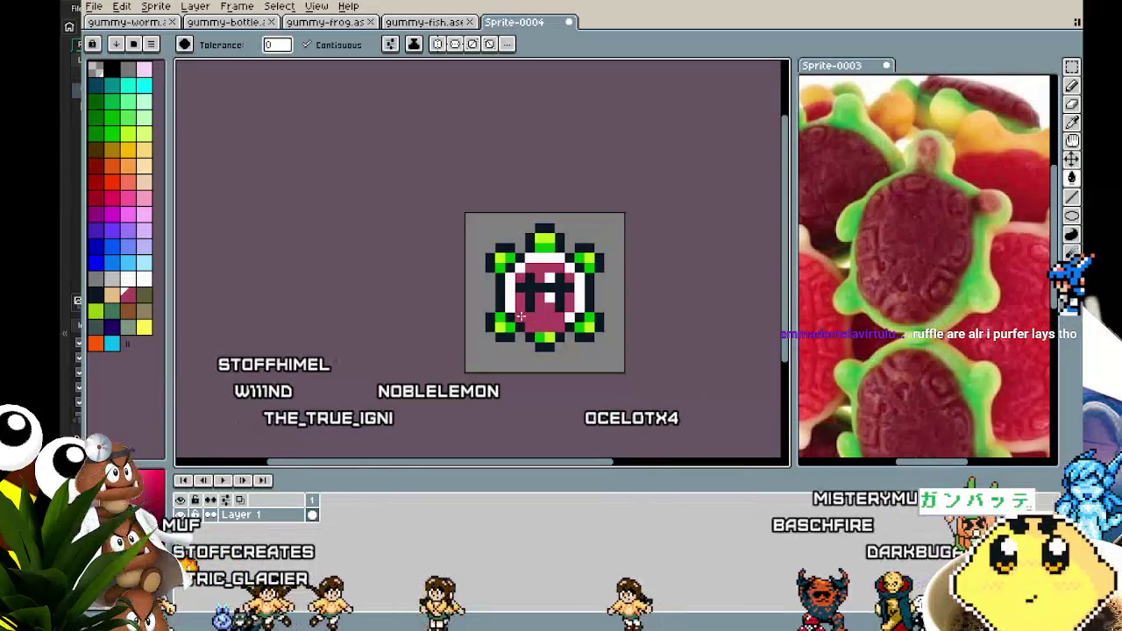
{"action": "left_click", "coordinate": [518, 273]}
{"action": "left_click", "coordinate": [570, 312]}
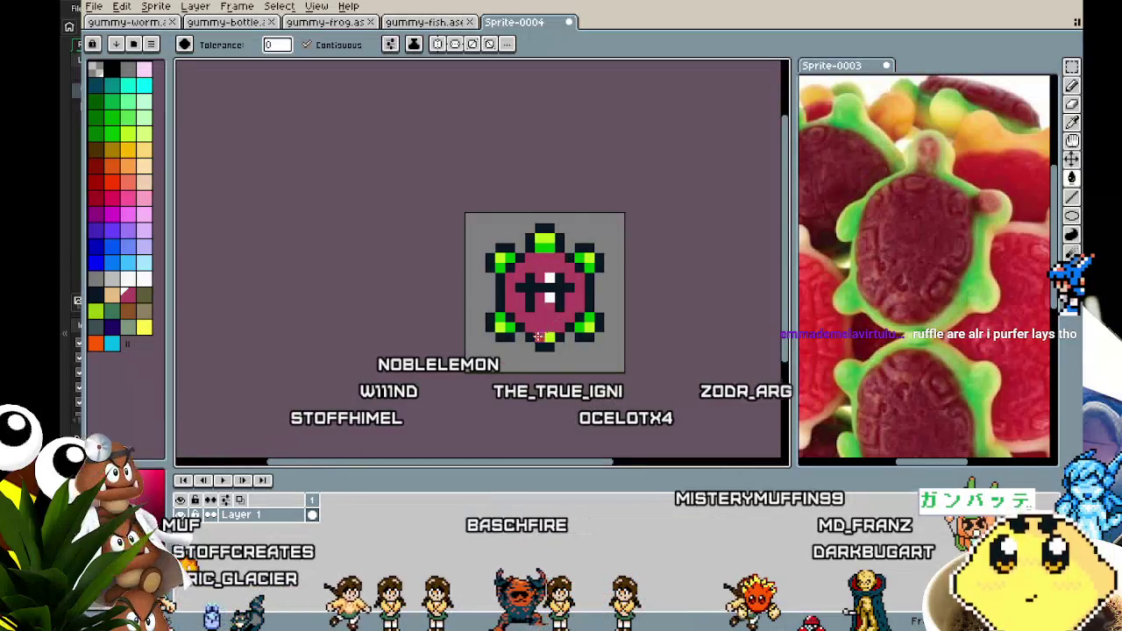
{"action": "scroll", "coordinate": [539, 338], "scroll_direction": "down", "scroll_amount": 4}
{"action": "scroll", "coordinate": [498, 372], "scroll_direction": "up", "scroll_amount": 4}
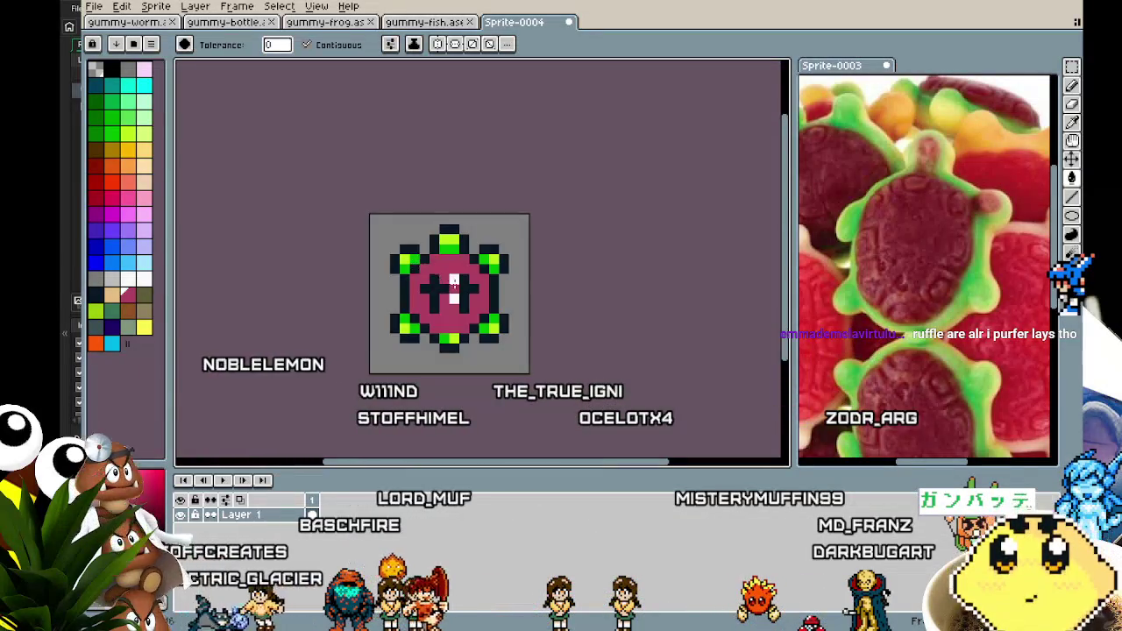
{"action": "scroll", "coordinate": [391, 377], "scroll_direction": "down", "scroll_amount": 2}
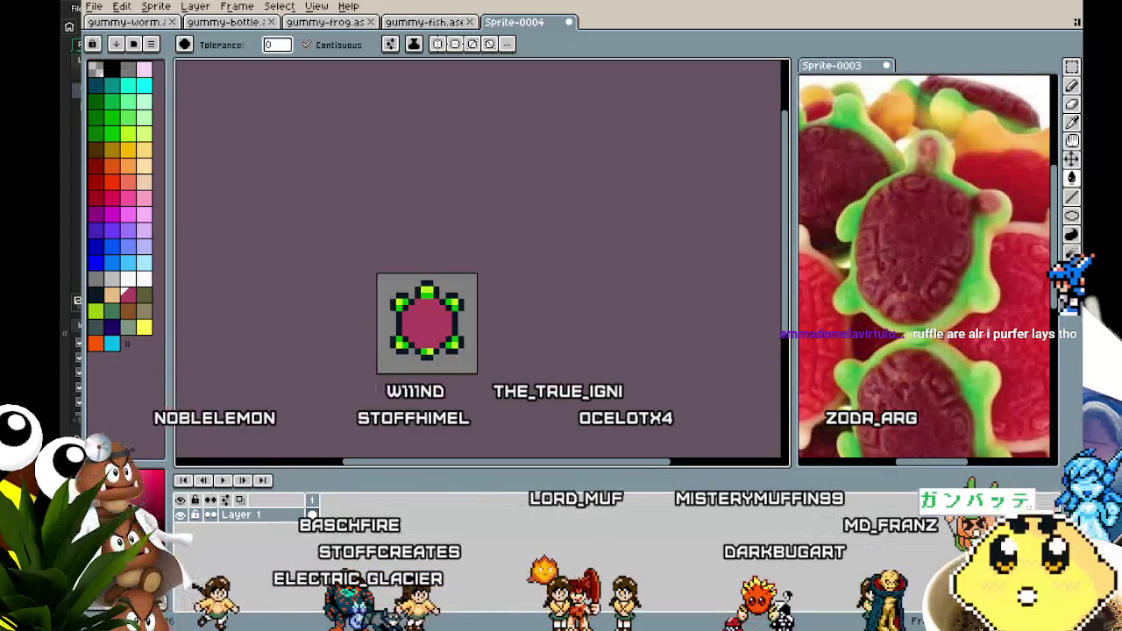
{"action": "scroll", "coordinate": [391, 393], "scroll_direction": "up", "scroll_amount": 2}
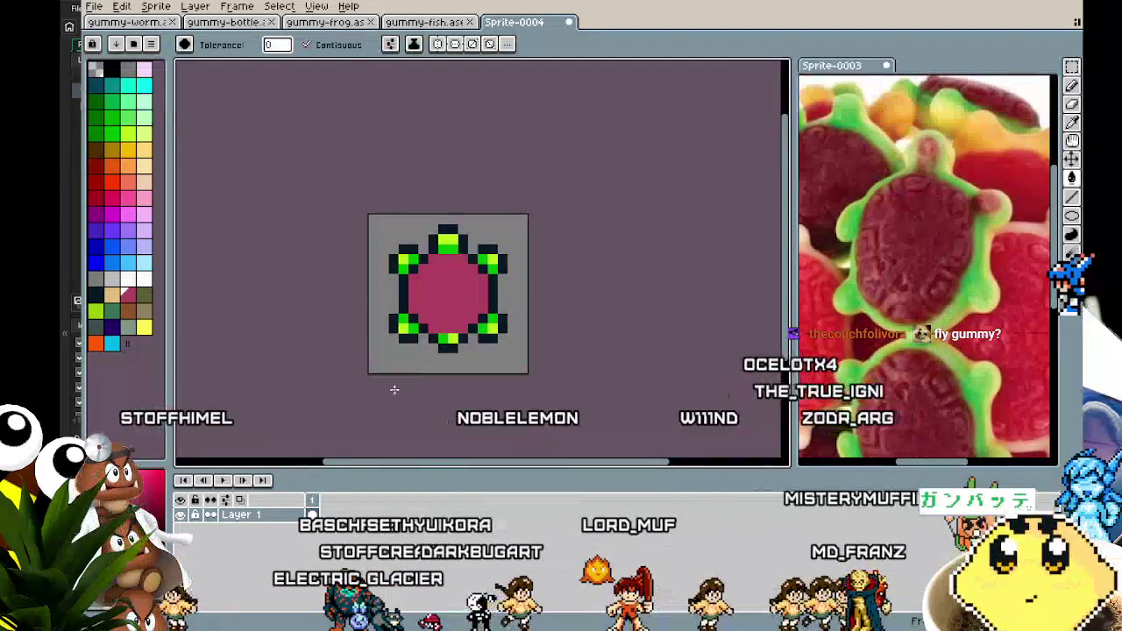
Step: Pencil dark vertical lines onto the pink shell
{"action": "key", "text": "b"}
{"action": "scroll", "coordinate": [436, 342], "scroll_direction": "up", "scroll_amount": 1}
{"action": "mouse_move", "coordinate": [476, 226]}
{"action": "left_mouse_down"}
{"action": "mouse_move", "coordinate": [476, 313]}
{"action": "mouse_move", "coordinate": [433, 238]}
{"action": "mouse_move", "coordinate": [483, 261]}
{"action": "left_mouse_up"}
Step: Add dark cross lines and pixels across the pink shell centre
{"action": "left_click", "coordinate": [417, 261]}
{"action": "scroll", "coordinate": [394, 368], "scroll_direction": "down", "scroll_amount": 5}
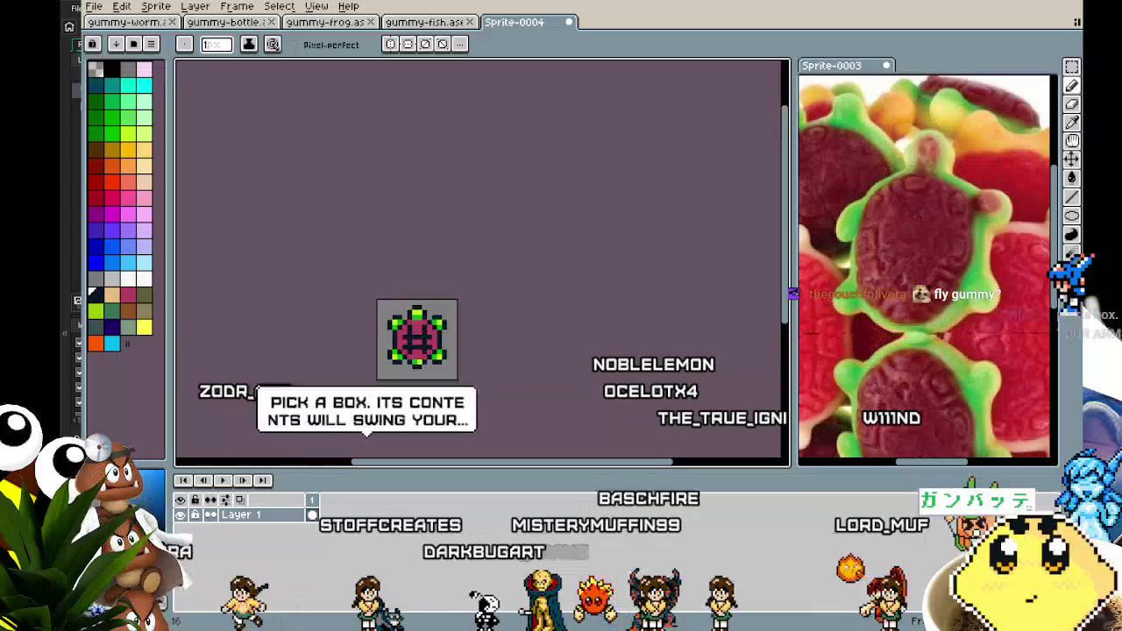
{"action": "scroll", "coordinate": [401, 371], "scroll_direction": "up", "scroll_amount": 4}
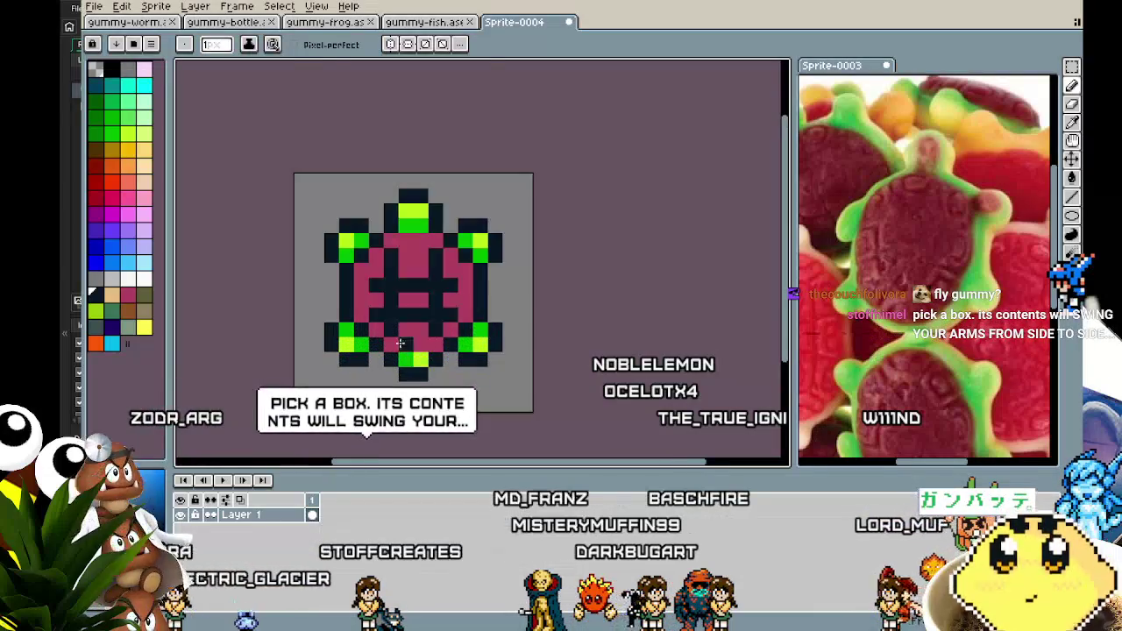
{"action": "mouse_move", "coordinate": [372, 282]}
{"action": "left_mouse_down"}
{"action": "mouse_move", "coordinate": [443, 299]}
{"action": "mouse_move", "coordinate": [399, 283]}
{"action": "left_mouse_up"}
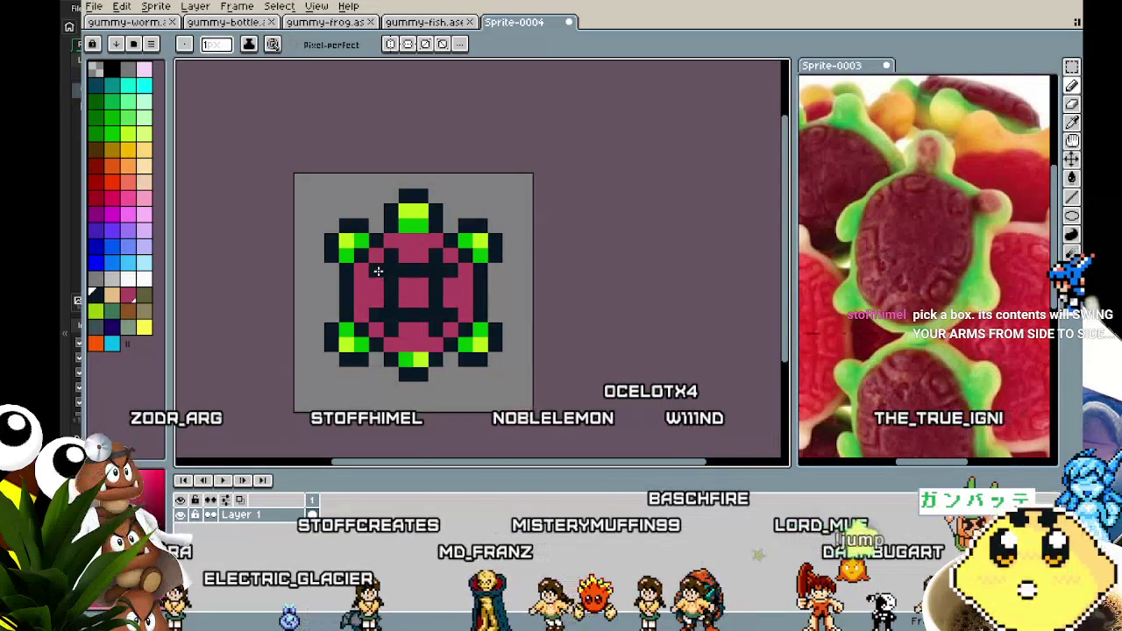
{"action": "scroll", "coordinate": [364, 365], "scroll_direction": "down", "scroll_amount": 3}
{"action": "scroll", "coordinate": [378, 380], "scroll_direction": "up", "scroll_amount": 3}
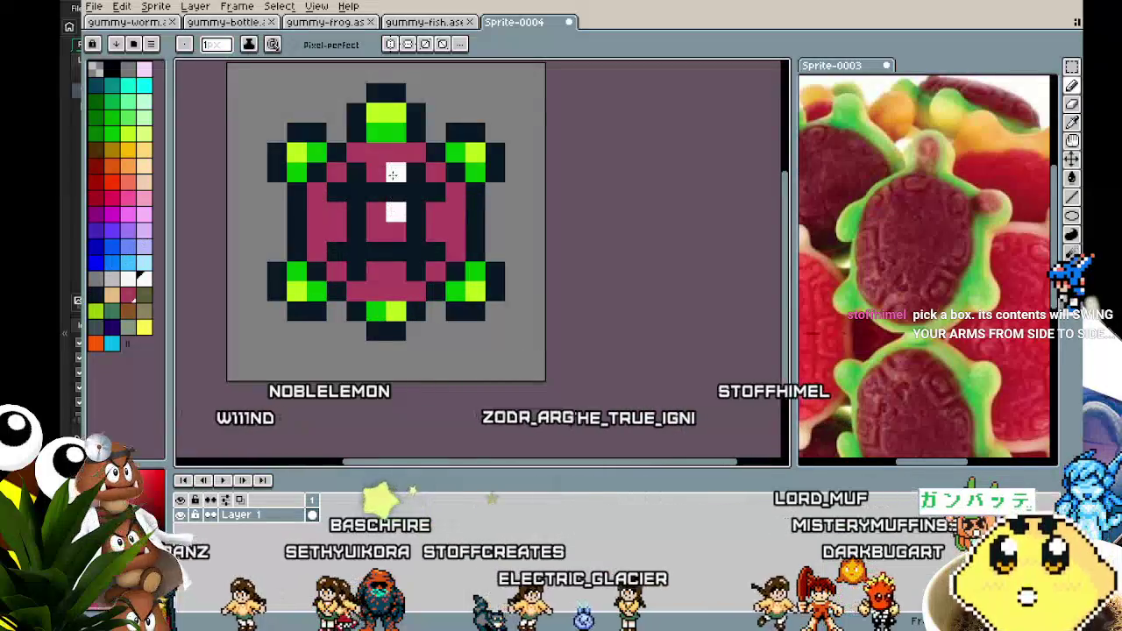
{"action": "scroll", "coordinate": [371, 379], "scroll_direction": "down", "scroll_amount": 3}
{"action": "scroll", "coordinate": [371, 379], "scroll_direction": "up", "scroll_amount": 3}
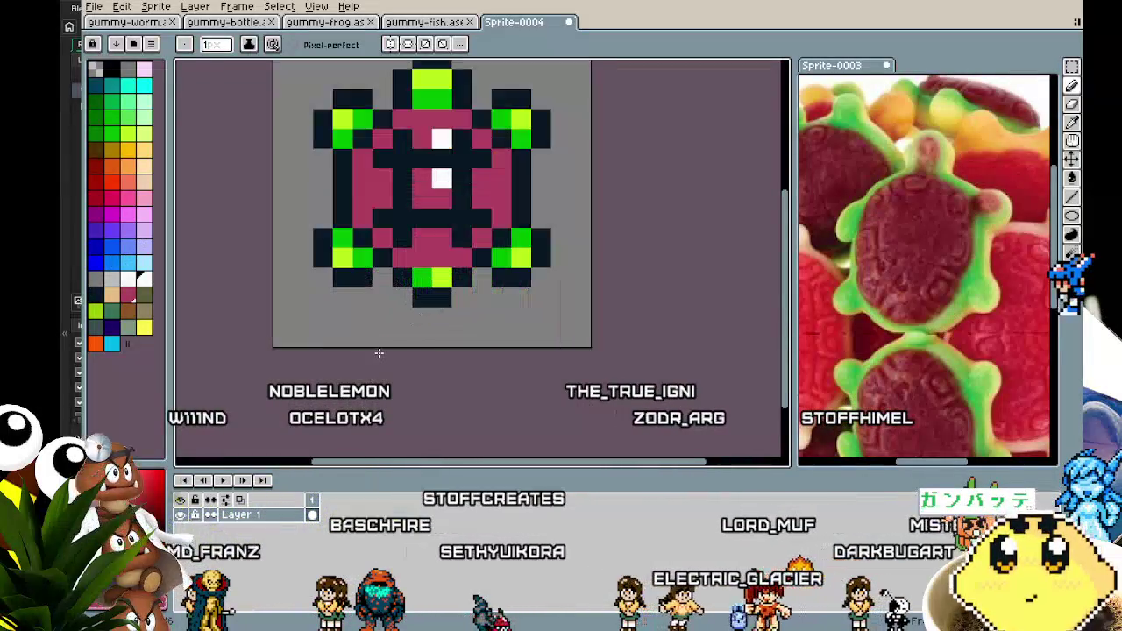
{"action": "scroll", "coordinate": [325, 356], "scroll_direction": "up", "scroll_amount": 1}
{"action": "scroll", "coordinate": [318, 379], "scroll_direction": "down", "scroll_amount": 1}
{"action": "scroll", "coordinate": [281, 373], "scroll_direction": "down", "scroll_amount": 3}
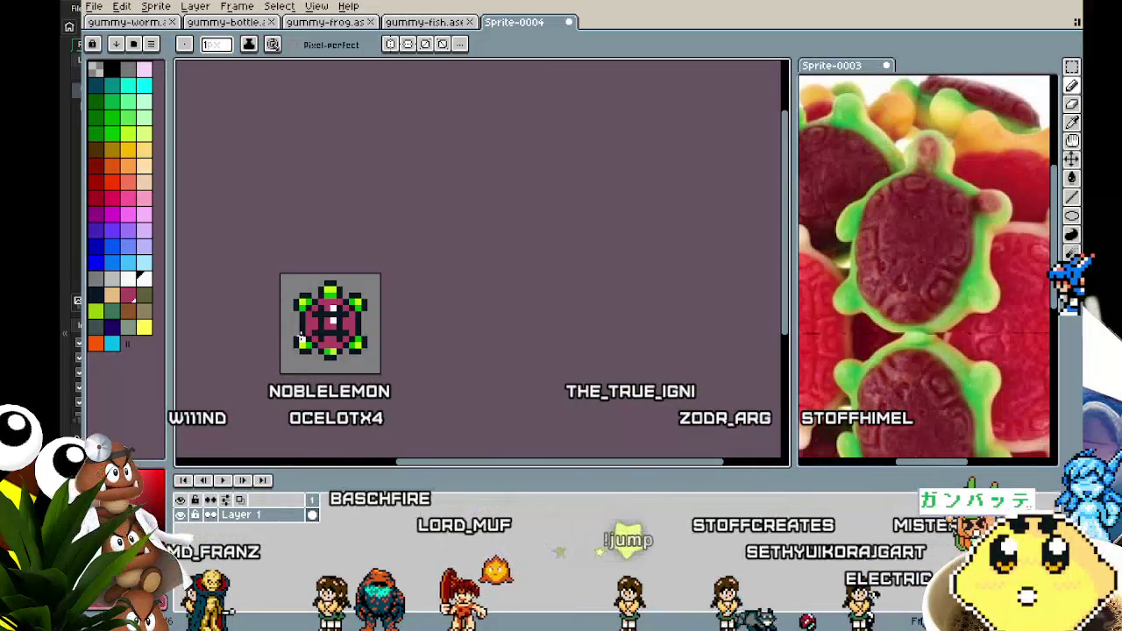
Step: Undo the shell recolouring to restore the white-ringed shell design
{"action": "key", "text": "v"}
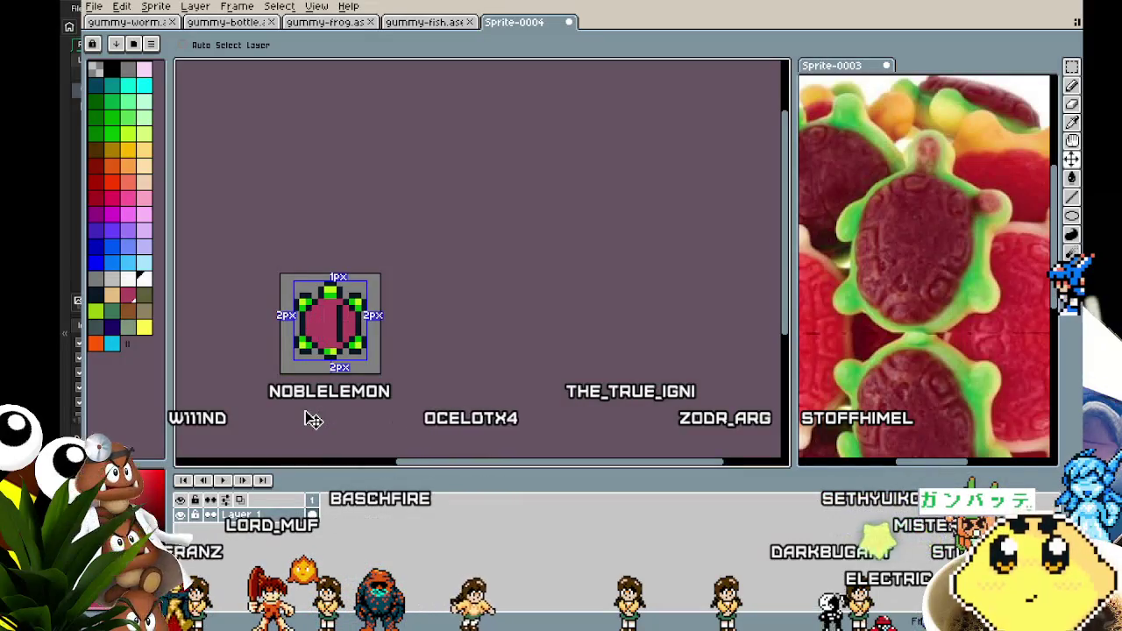
{"action": "key", "text": "ctrl+z"}
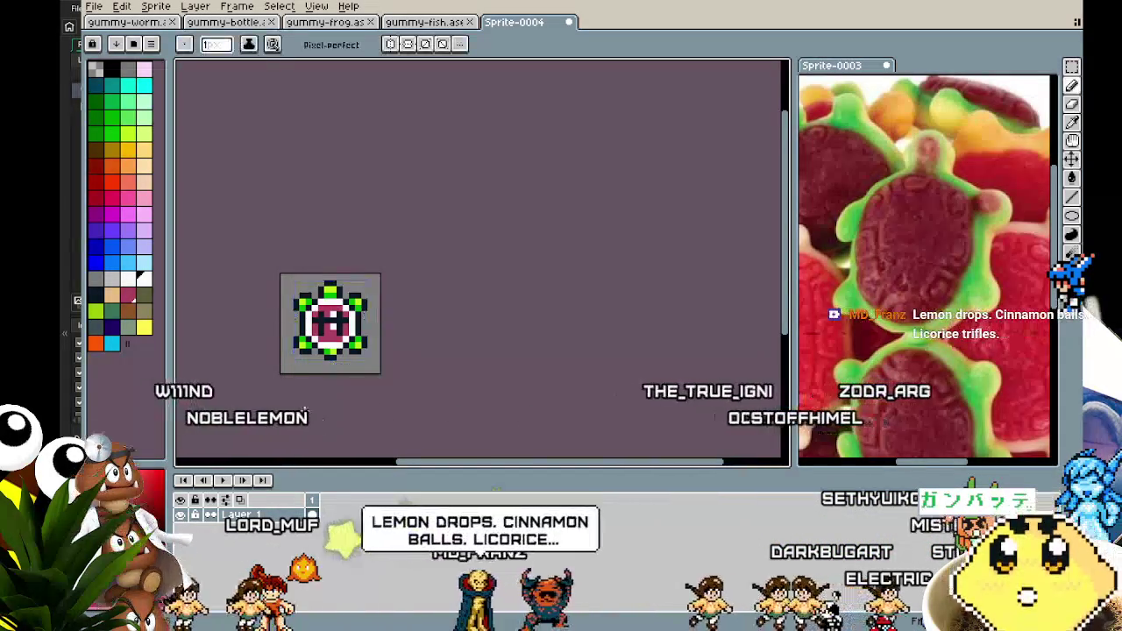
{"action": "scroll", "coordinate": [322, 370], "scroll_direction": "up", "scroll_amount": 3}
{"action": "key", "text": "b"}
{"action": "left_click_drag", "start_coordinate": [259, 422], "coordinate": [292, 442]}
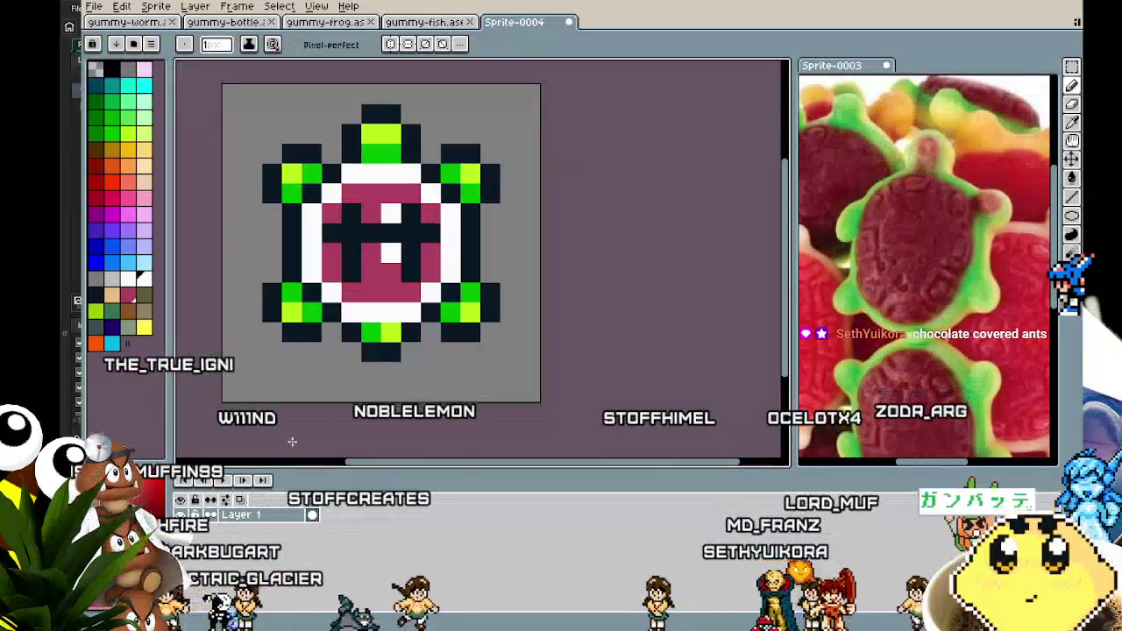
{"action": "scroll", "coordinate": [288, 401], "scroll_direction": "up", "scroll_amount": 2}
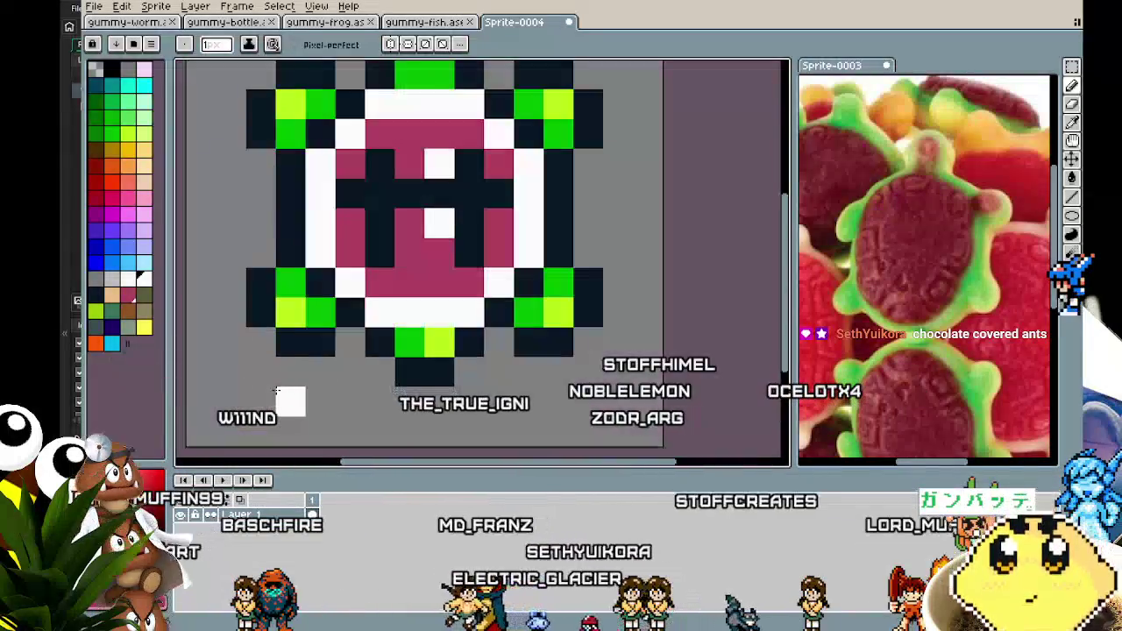
{"action": "scroll", "coordinate": [260, 399], "scroll_direction": "down", "scroll_amount": 2}
{"action": "left_click_drag", "start_coordinate": [259, 399], "coordinate": [273, 395]}
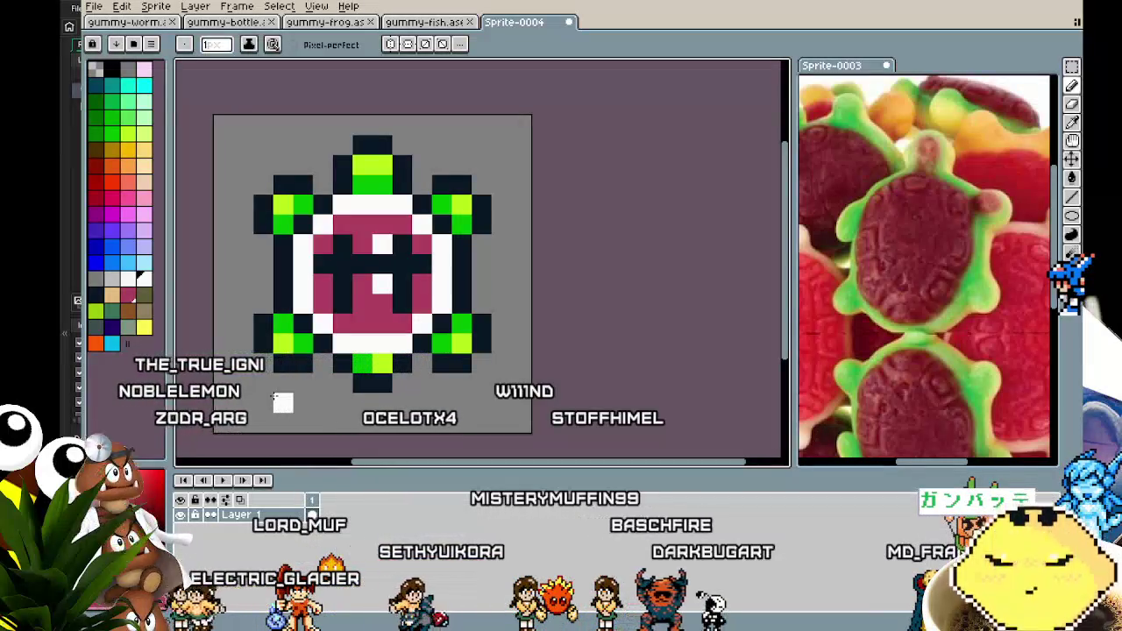
{"action": "scroll", "coordinate": [308, 370], "scroll_direction": "up", "scroll_amount": 1}
Step: Sample the dark outline colour and paint one more shell pixel with it
{"action": "key", "text": "i"}
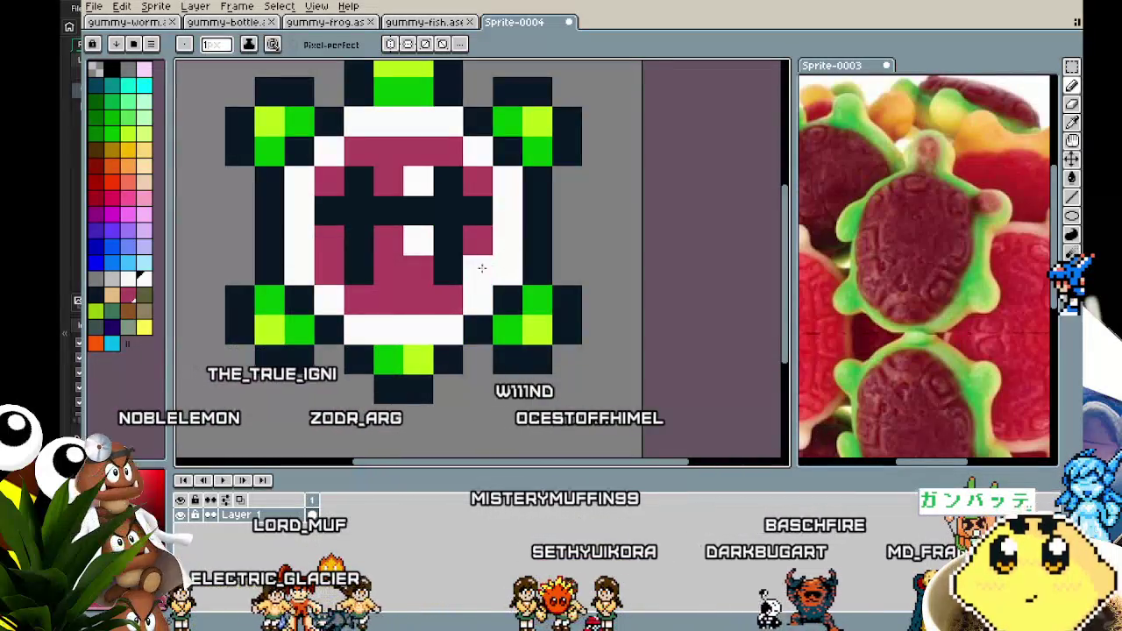
{"action": "left_click", "coordinate": [454, 264]}
{"action": "key", "text": "b"}
{"action": "left_click", "coordinate": [389, 264]}
{"action": "scroll", "coordinate": [420, 264], "scroll_direction": "down", "scroll_amount": 3}
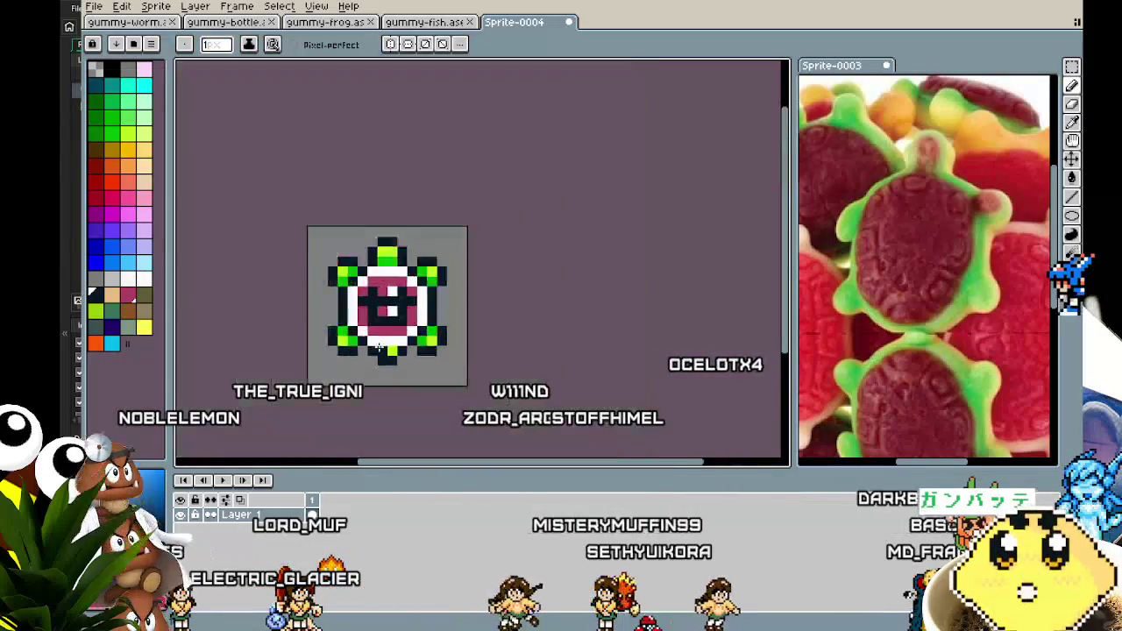
{"action": "scroll", "coordinate": [369, 412], "scroll_direction": "down", "scroll_amount": 1}
{"action": "scroll", "coordinate": [369, 412], "scroll_direction": "up", "scroll_amount": 1}
{"action": "scroll", "coordinate": [370, 412], "scroll_direction": "up", "scroll_amount": 2}
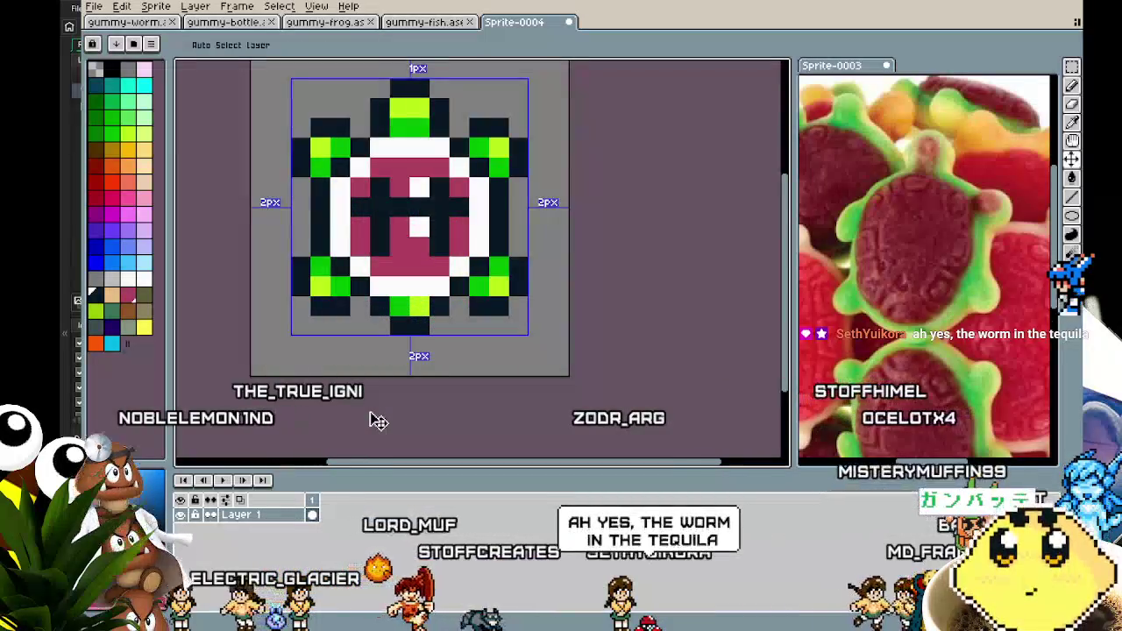
{"action": "mouse_move", "coordinate": [365, 406]}
{"action": "left_mouse_down"}
{"action": "mouse_move", "coordinate": [311, 412]}
{"action": "mouse_move", "coordinate": [321, 414]}
{"action": "left_mouse_up"}
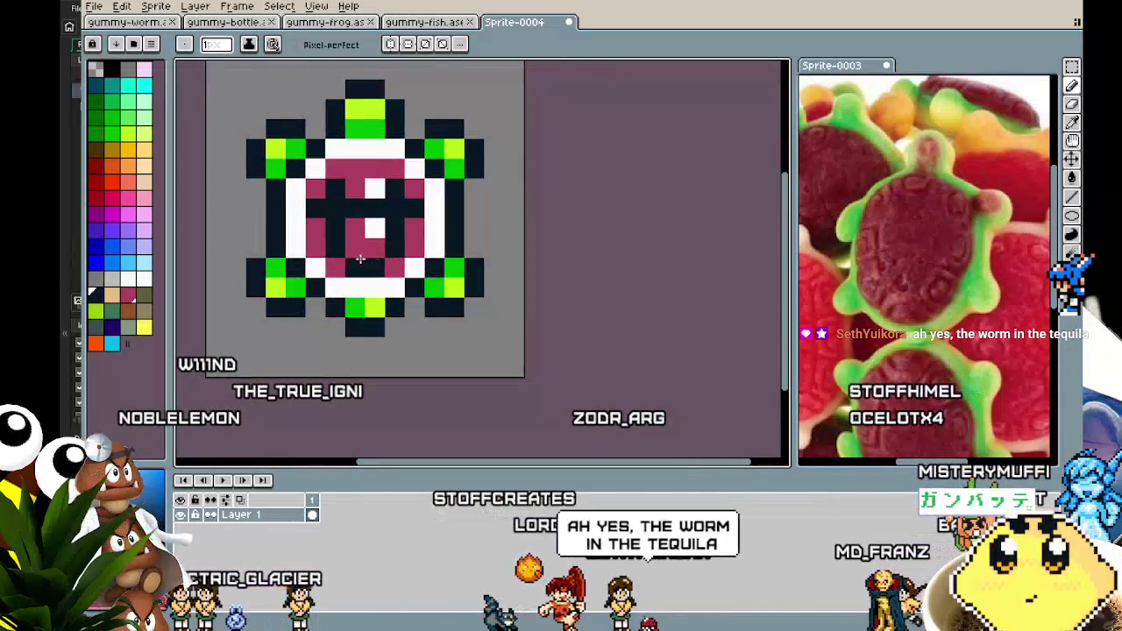
Step: Choose red from the palette as the drawing colour and switch to the Fill tool
{"action": "scroll", "coordinate": [369, 288], "scroll_direction": "down", "scroll_amount": 5}
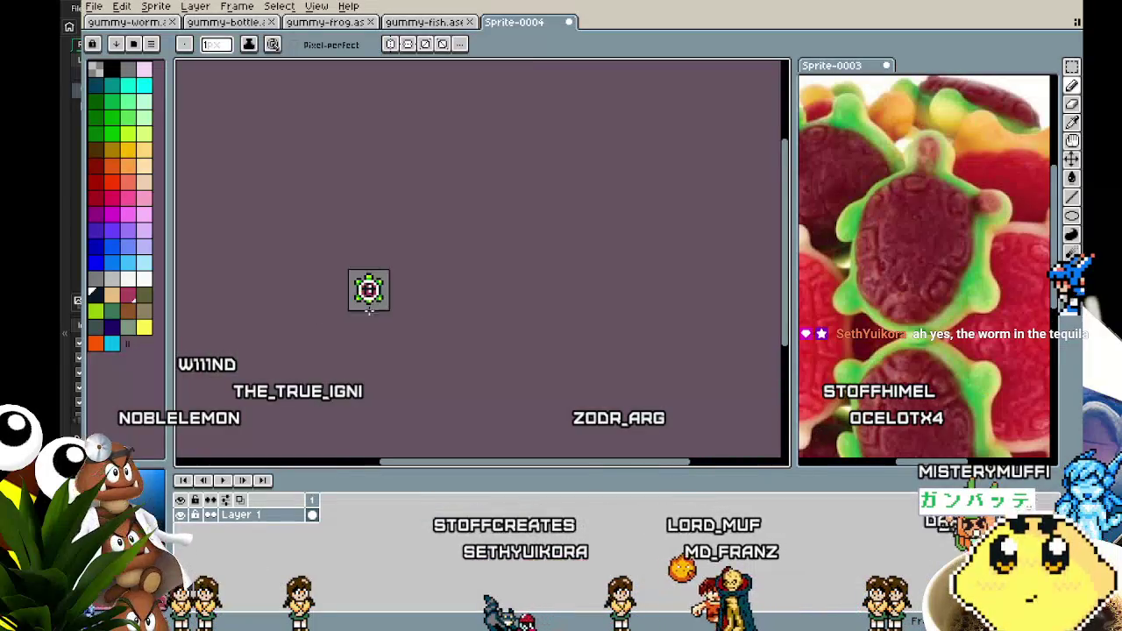
{"action": "scroll", "coordinate": [354, 308], "scroll_direction": "up", "scroll_amount": 5}
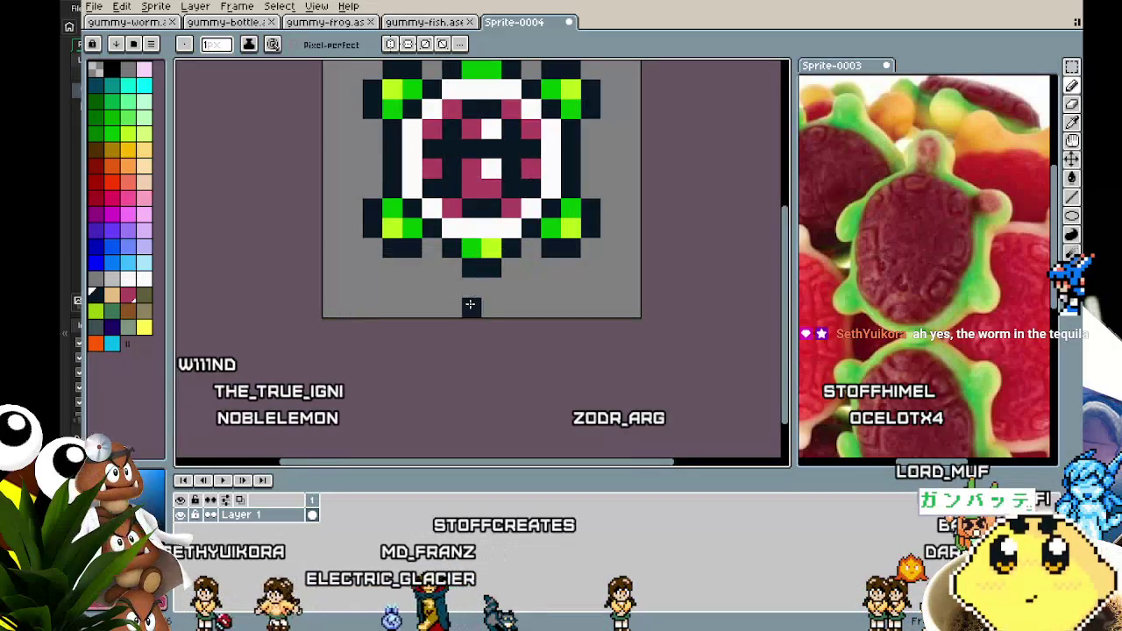
{"action": "scroll", "coordinate": [470, 304], "scroll_direction": "down", "scroll_amount": 3}
{"action": "scroll", "coordinate": [473, 323], "scroll_direction": "right", "scroll_amount": 2}
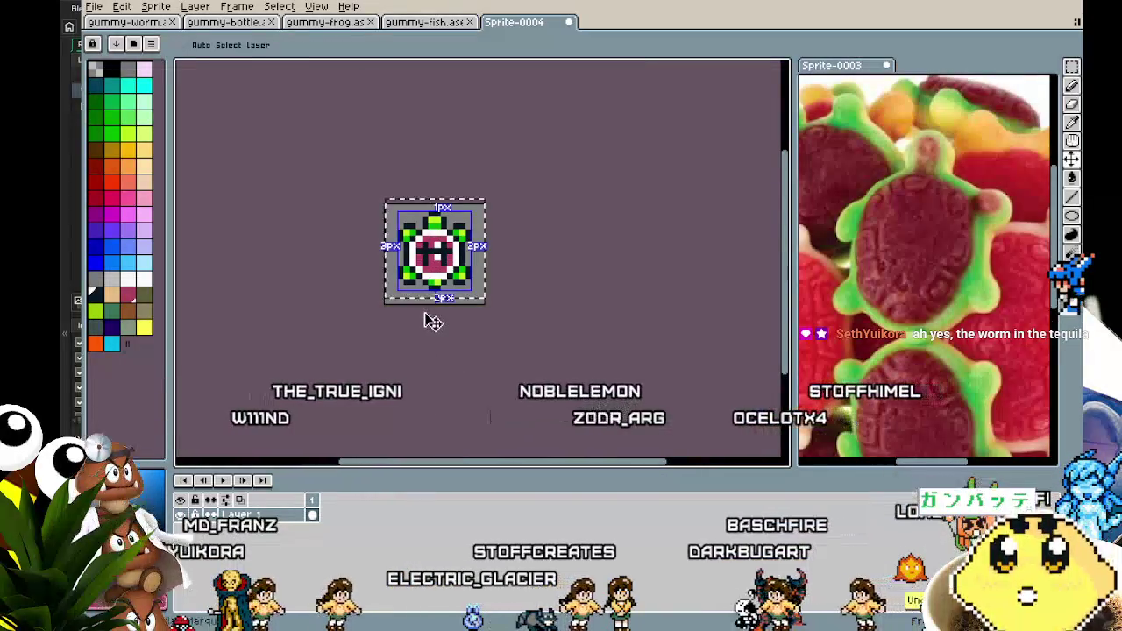
{"action": "scroll", "coordinate": [480, 277], "scroll_direction": "up", "scroll_amount": 2}
{"action": "scroll", "coordinate": [481, 277], "scroll_direction": "up", "scroll_amount": 1}
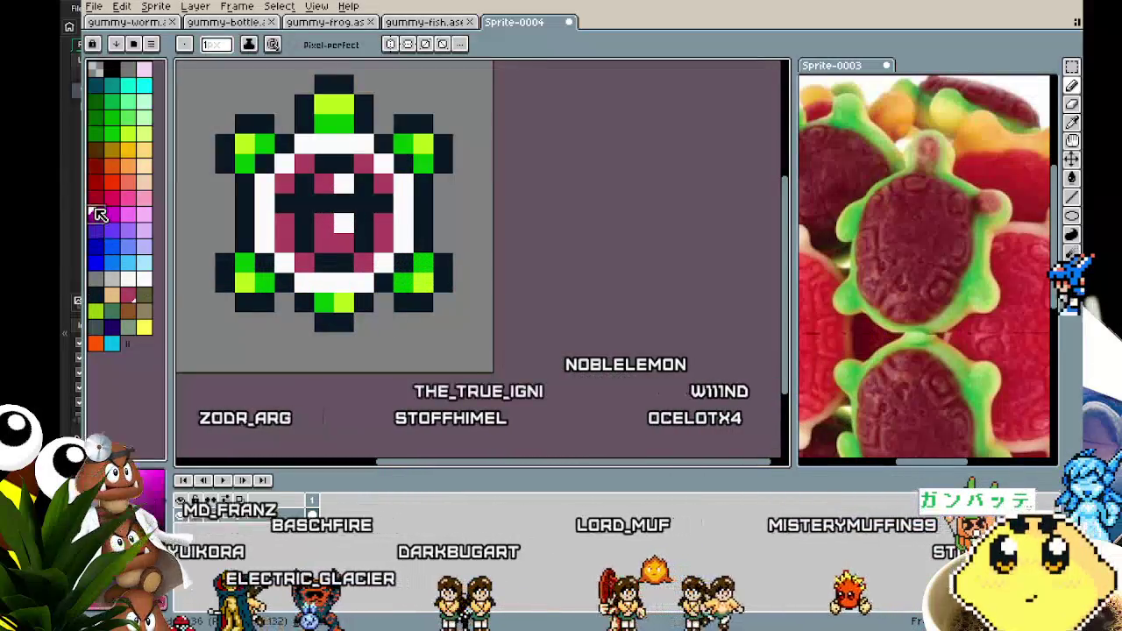
{"action": "left_click", "coordinate": [101, 197]}
{"action": "key", "text": "g"}
{"action": "left_click", "coordinate": [308, 215]}
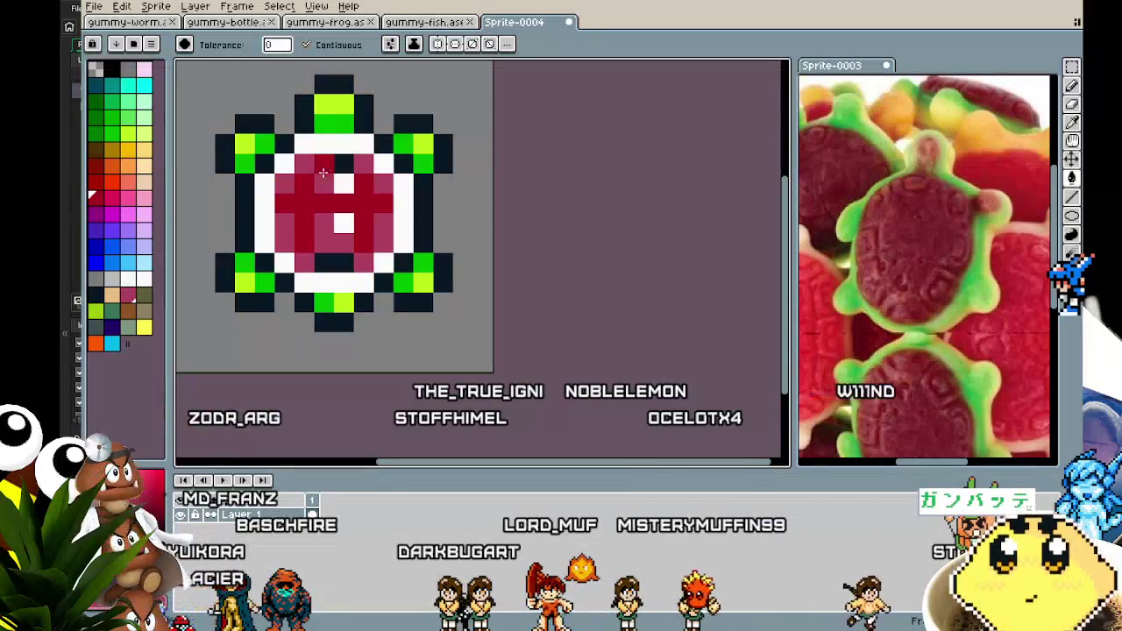
Step: Zoom and pan around the turtle sprite to recentre it in view
{"action": "scroll", "coordinate": [311, 325], "scroll_direction": "down", "scroll_amount": 5}
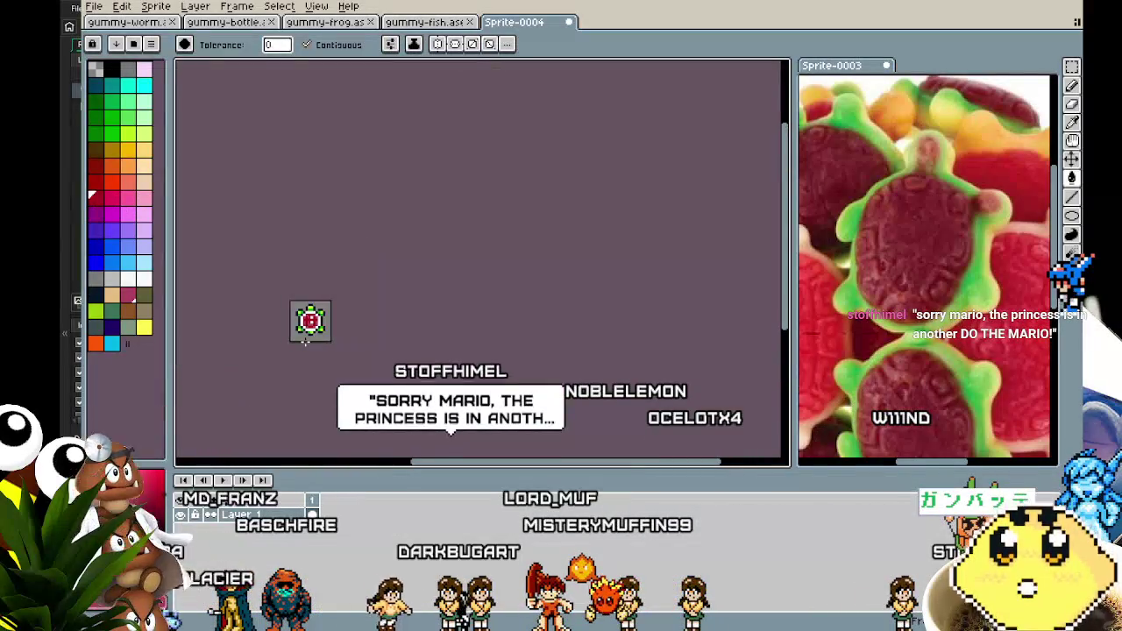
{"action": "scroll", "coordinate": [307, 342], "scroll_direction": "up", "scroll_amount": 5}
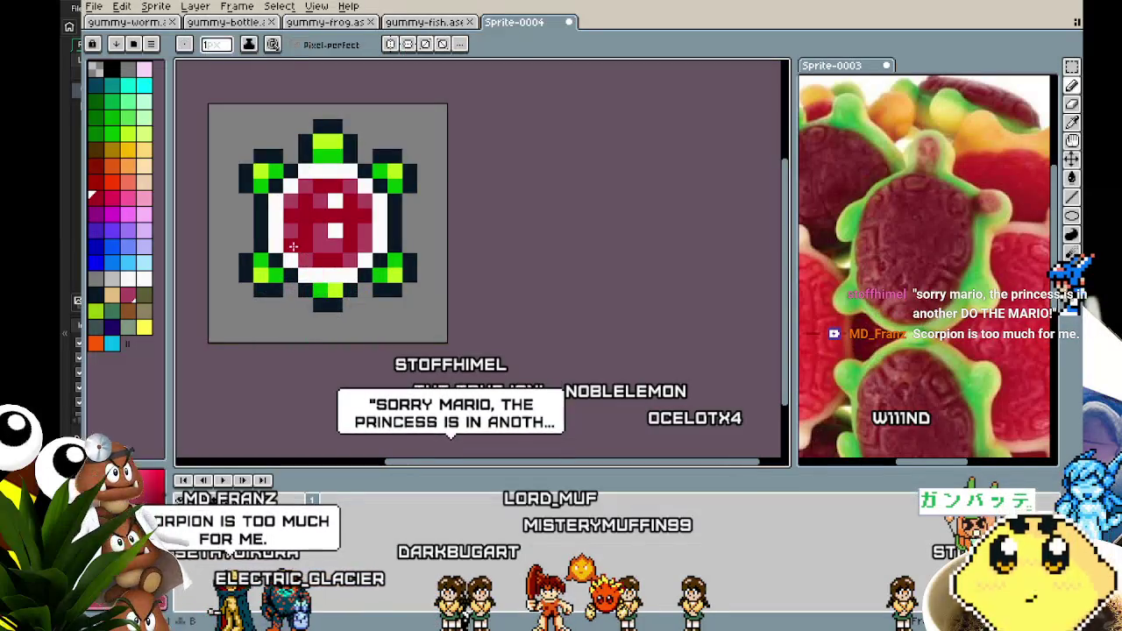
{"action": "scroll", "coordinate": [332, 347], "scroll_direction": "down", "scroll_amount": 3}
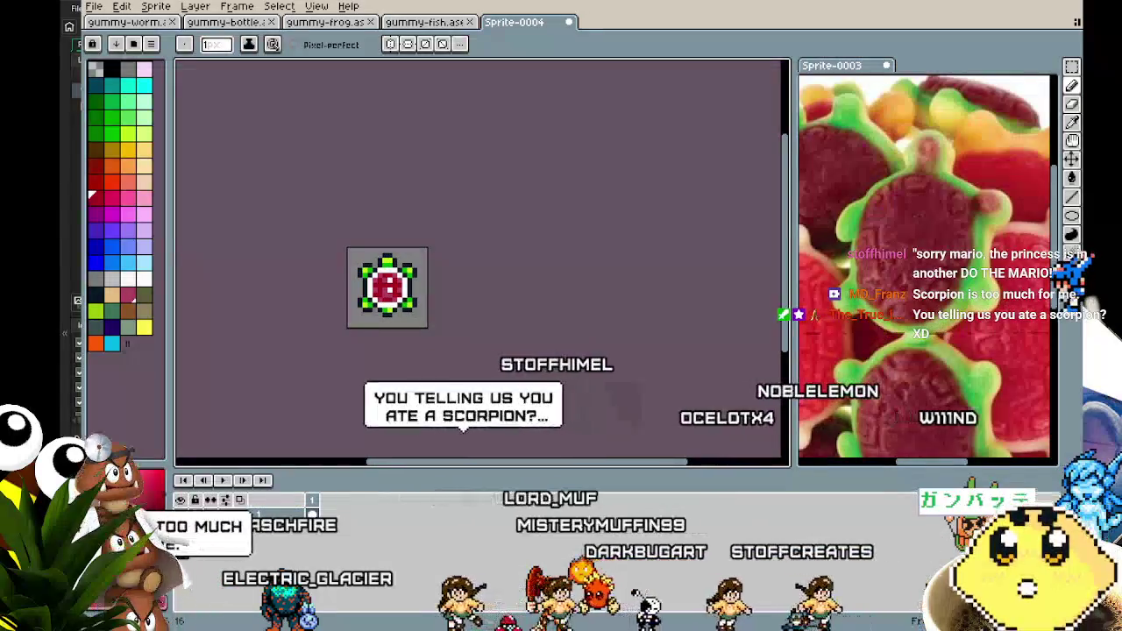
{"action": "scroll", "coordinate": [457, 339], "scroll_direction": "up", "scroll_amount": 1}
{"action": "left_click_drag", "start_coordinate": [458, 339], "coordinate": [538, 369]}
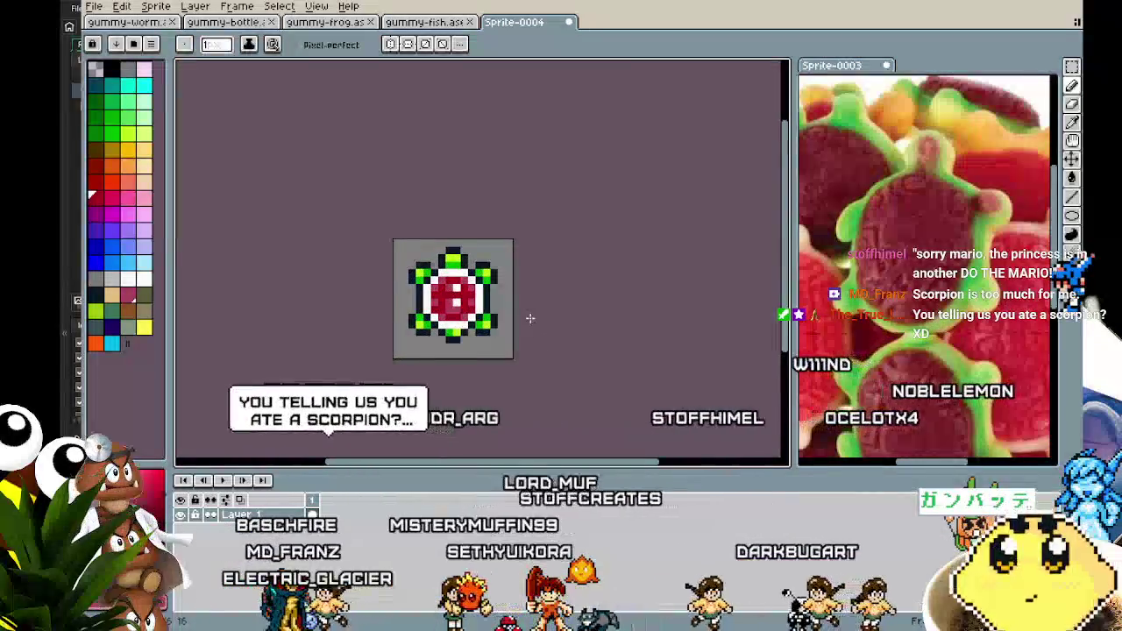
{"action": "scroll", "coordinate": [529, 319], "scroll_direction": "up", "scroll_amount": 4}
{"action": "mouse_move", "coordinate": [522, 325]}
{"action": "left_mouse_down"}
{"action": "mouse_move", "coordinate": [562, 326]}
{"action": "mouse_move", "coordinate": [522, 343]}
{"action": "left_mouse_up"}
{"action": "scroll", "coordinate": [591, 321], "scroll_direction": "down", "scroll_amount": 1}
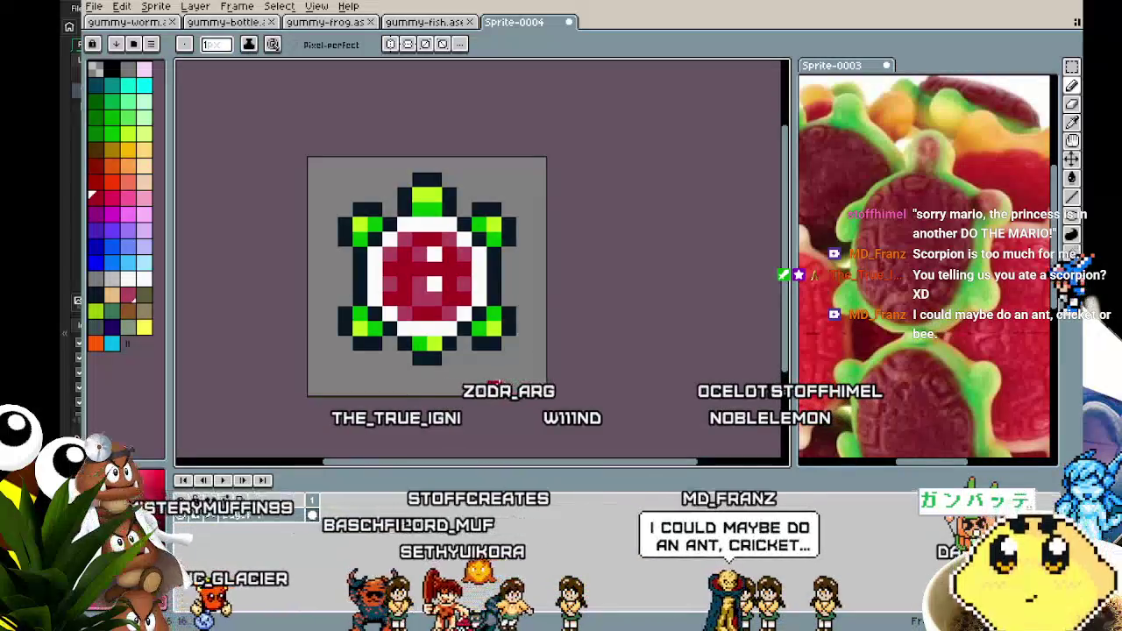
{"action": "left_click_drag", "start_coordinate": [495, 386], "coordinate": [474, 387]}
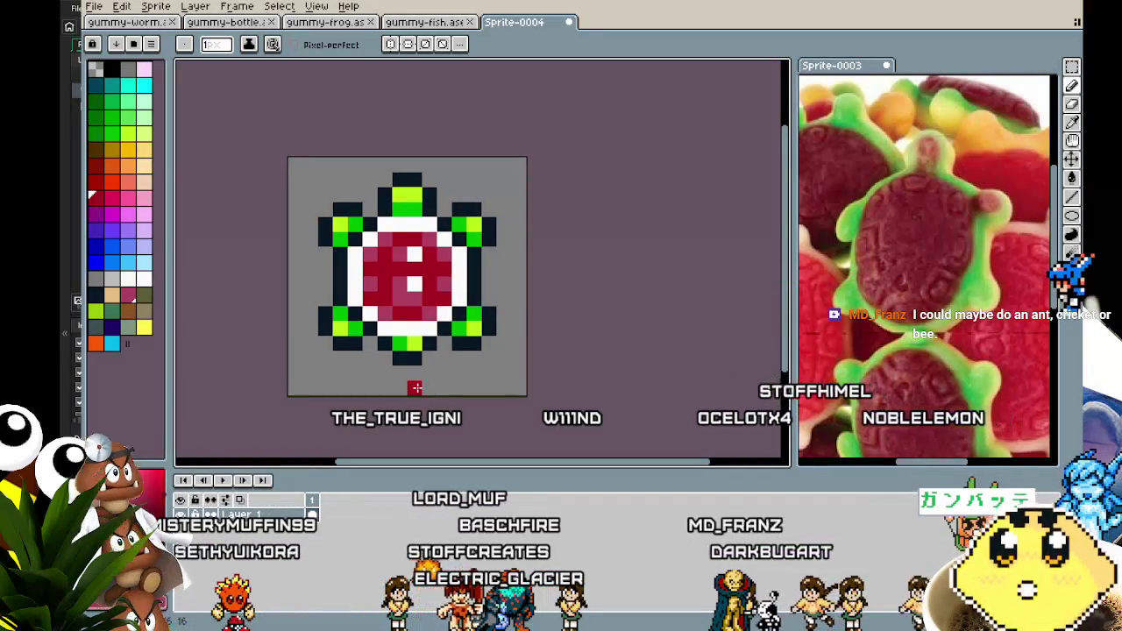
{"action": "scroll", "coordinate": [409, 388], "scroll_direction": "up", "scroll_amount": 1}
{"action": "left_click_drag", "start_coordinate": [408, 388], "coordinate": [352, 394]}
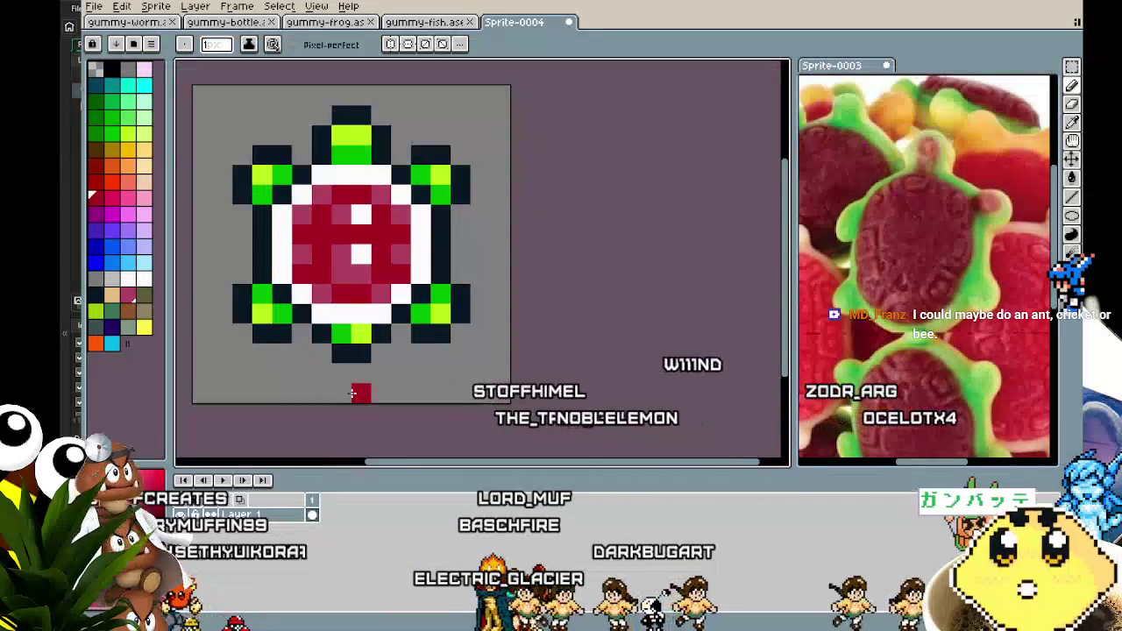
Step: Make white the drawing colour and reposition the turtle view
{"action": "left_click", "coordinate": [426, 220], "text": "alt"}
{"action": "scroll", "coordinate": [300, 234], "scroll_direction": "down", "scroll_amount": 2}
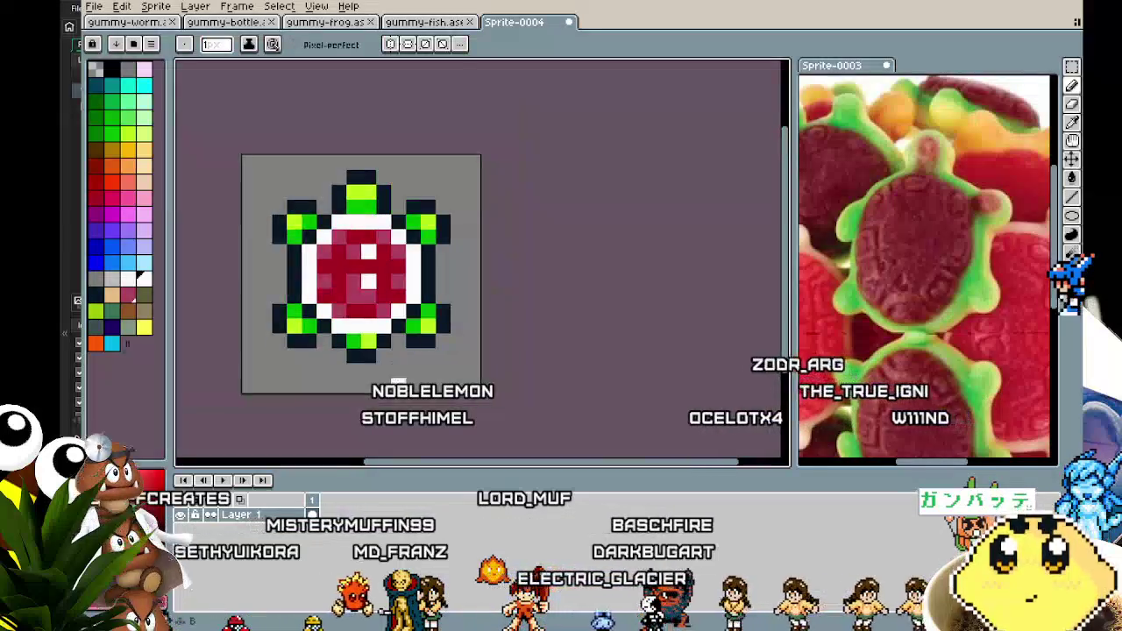
{"action": "left_click_drag", "start_coordinate": [300, 234], "coordinate": [355, 239]}
{"action": "scroll", "coordinate": [360, 250], "scroll_direction": "up", "scroll_amount": 2}
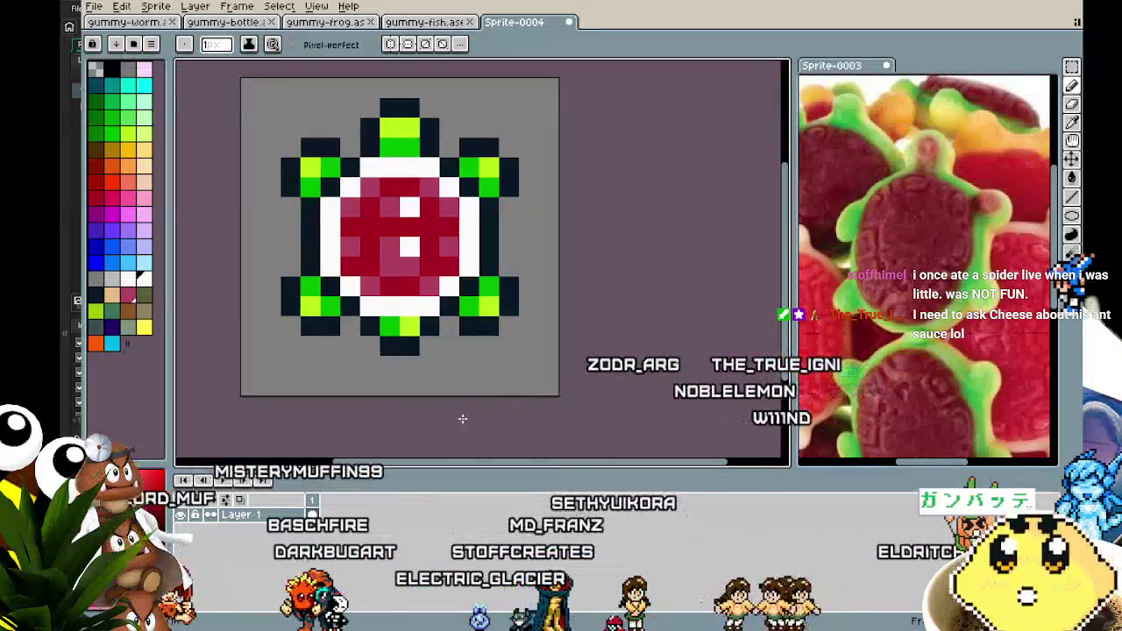
Step: Apply a white Outline effect around the turtle and zoom around to inspect it
{"action": "key", "text": "shift+o"}
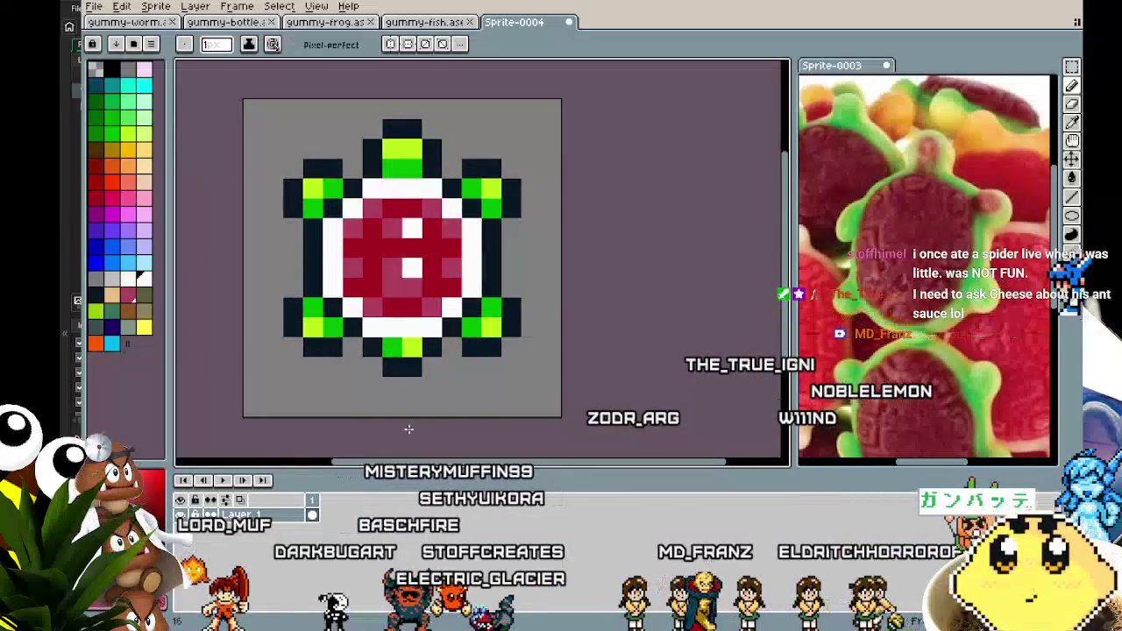
{"action": "left_click_drag", "start_coordinate": [402, 400], "coordinate": [408, 429]}
{"action": "key", "text": "Return"}
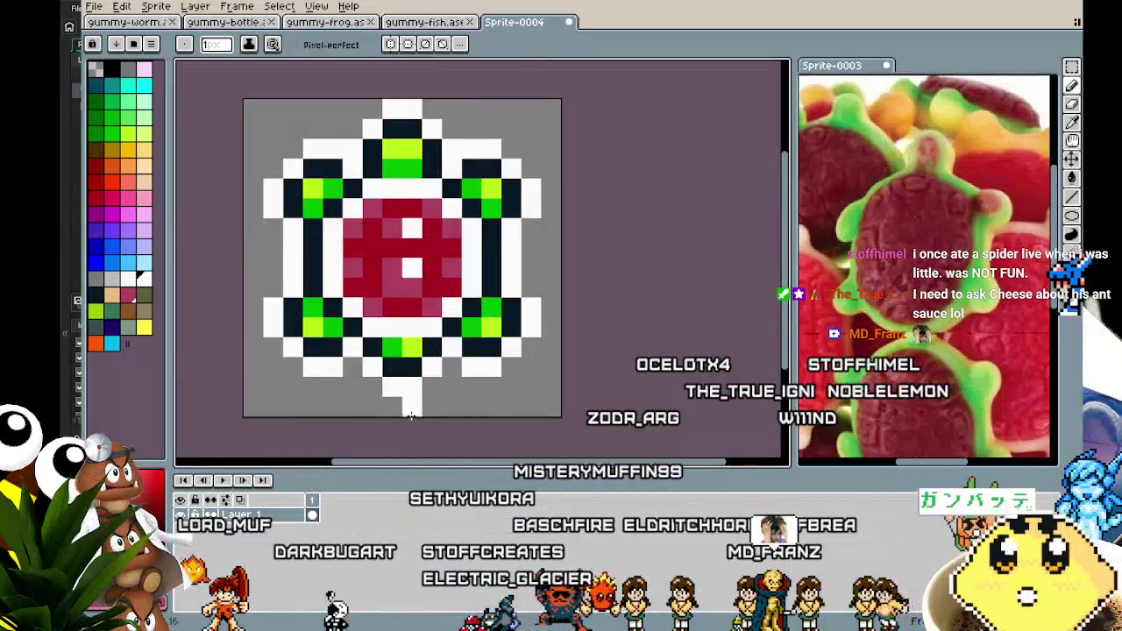
{"action": "scroll", "coordinate": [409, 429], "scroll_direction": "down", "scroll_amount": 2}
{"action": "scroll", "coordinate": [385, 435], "scroll_direction": "up", "scroll_amount": 3}
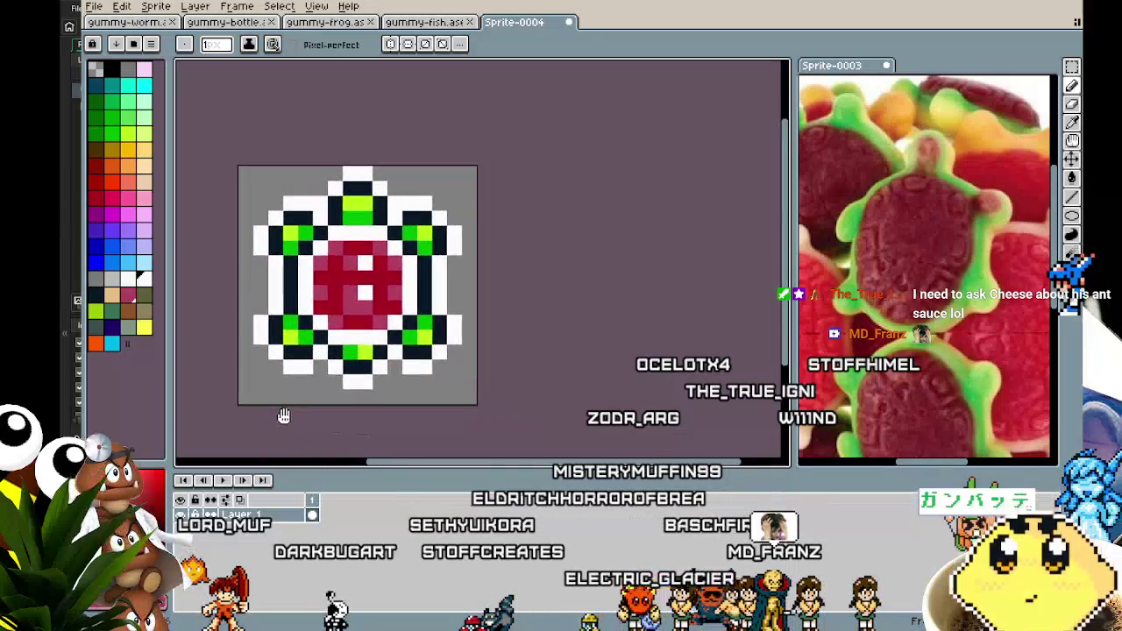
{"action": "scroll", "coordinate": [283, 415], "scroll_direction": "down", "scroll_amount": 2}
{"action": "scroll", "coordinate": [283, 416], "scroll_direction": "up", "scroll_amount": 2}
{"action": "scroll", "coordinate": [283, 415], "scroll_direction": "down", "scroll_amount": 2}
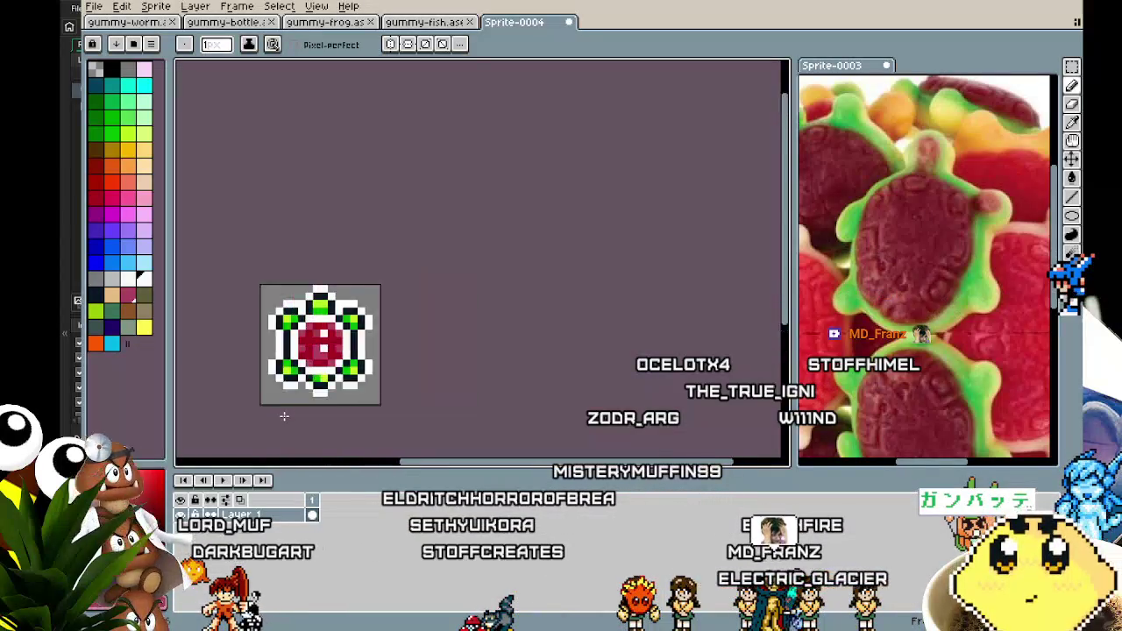
{"action": "scroll", "coordinate": [284, 416], "scroll_direction": "up", "scroll_amount": 3}
{"action": "scroll", "coordinate": [284, 415], "scroll_direction": "up", "scroll_amount": 2}
{"action": "scroll", "coordinate": [285, 413], "scroll_direction": "down", "scroll_amount": 2}
{"action": "mouse_move", "coordinate": [286, 413]}
{"action": "left_mouse_down"}
{"action": "mouse_move", "coordinate": [471, 409]}
{"action": "mouse_move", "coordinate": [359, 416]}
{"action": "left_mouse_up"}
{"action": "scroll", "coordinate": [376, 421], "scroll_direction": "up", "scroll_amount": 1}
{"action": "scroll", "coordinate": [376, 413], "scroll_direction": "down", "scroll_amount": 1}
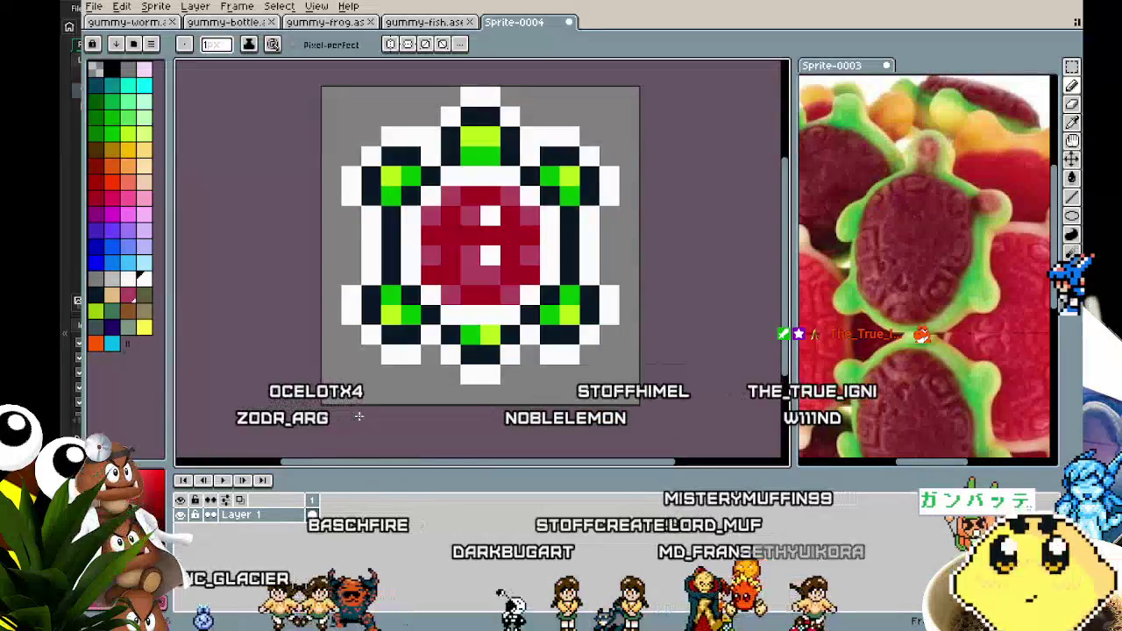
Step: Pan around the outlined turtle, then open the Save File dialog with Ctrl+S
{"action": "mouse_move", "coordinate": [382, 364]}
{"action": "left_mouse_down"}
{"action": "mouse_move", "coordinate": [256, 374]}
{"action": "mouse_move", "coordinate": [314, 368]}
{"action": "left_mouse_up"}
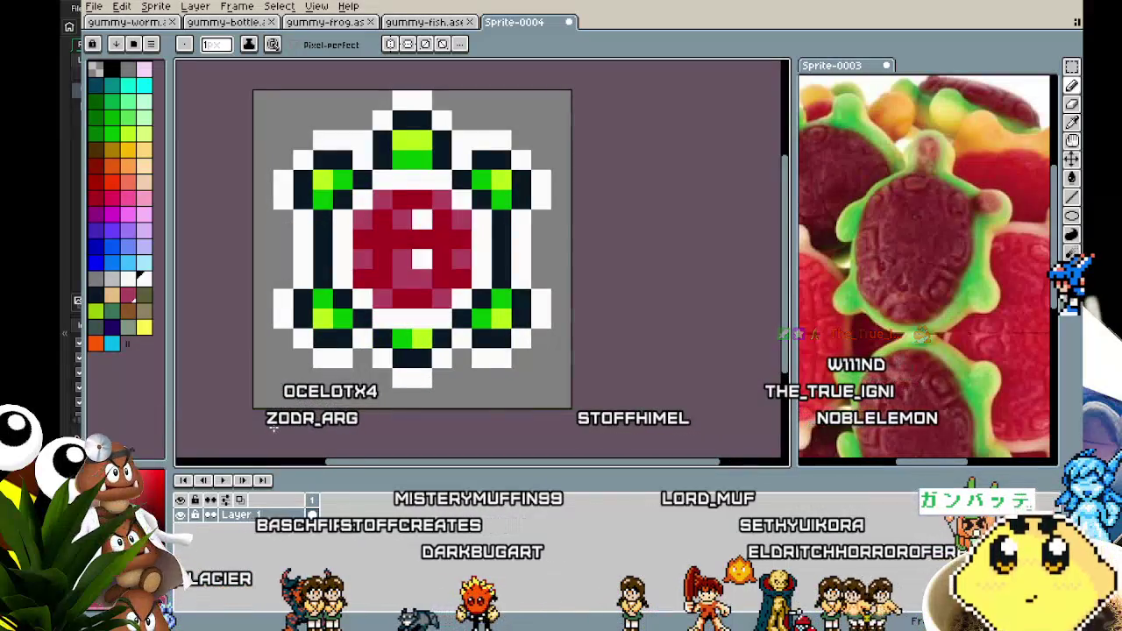
{"action": "mouse_move", "coordinate": [271, 427]}
{"action": "left_mouse_down"}
{"action": "mouse_move", "coordinate": [283, 428]}
{"action": "mouse_move", "coordinate": [233, 417]}
{"action": "left_mouse_up"}
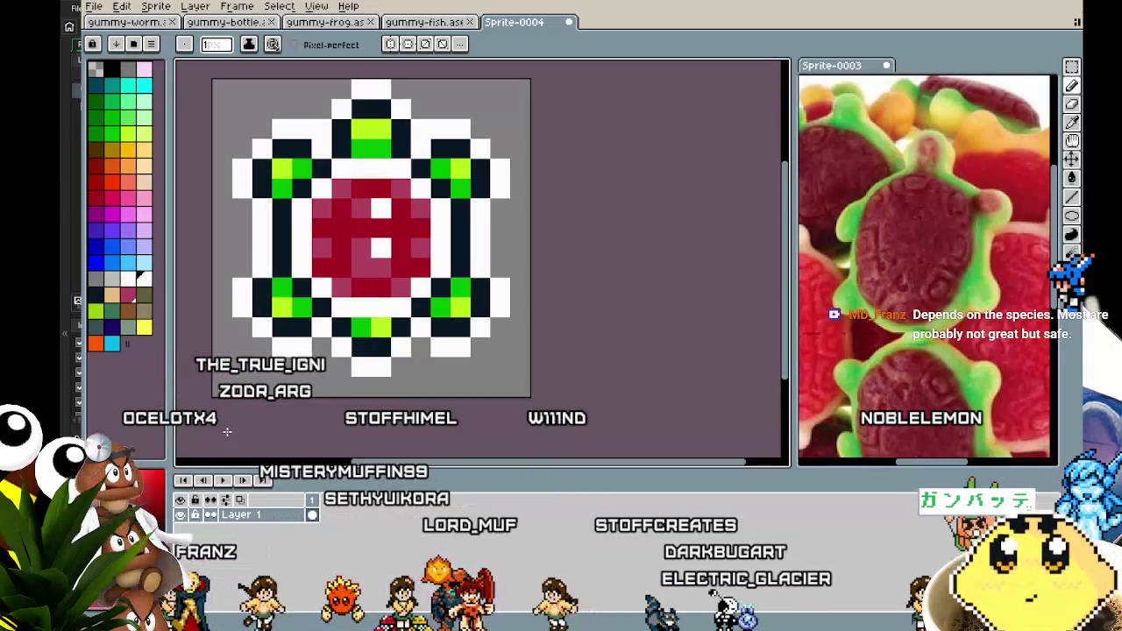
{"action": "left_click_drag", "start_coordinate": [191, 373], "coordinate": [236, 370]}
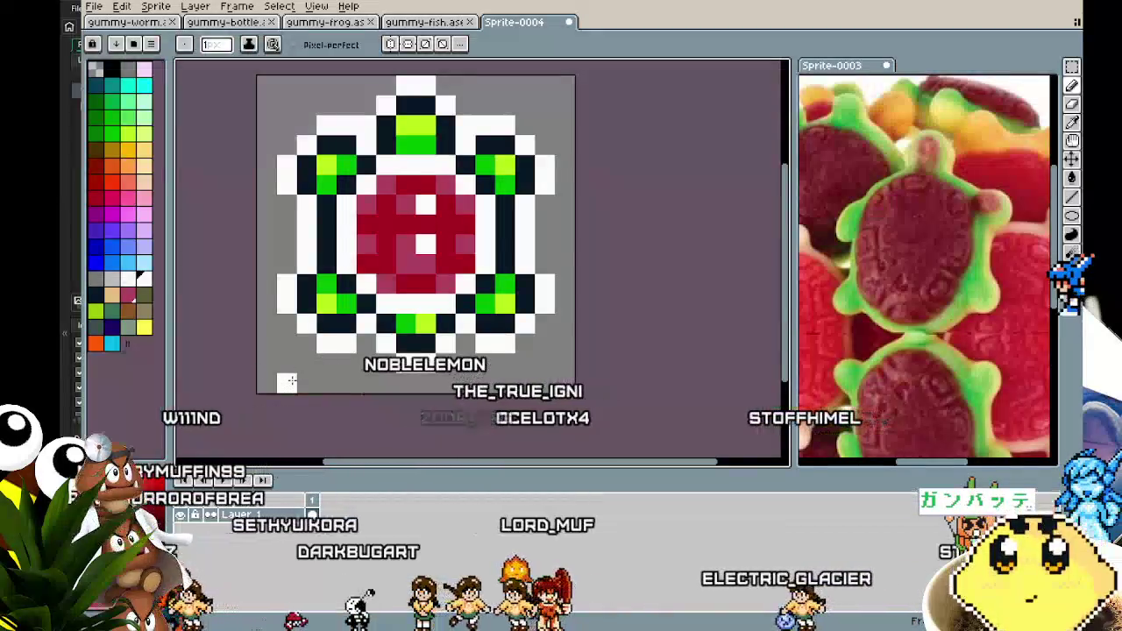
{"action": "left_click_drag", "start_coordinate": [287, 382], "coordinate": [256, 394]}
{"action": "scroll", "coordinate": [257, 392], "scroll_direction": "left", "scroll_amount": 2}
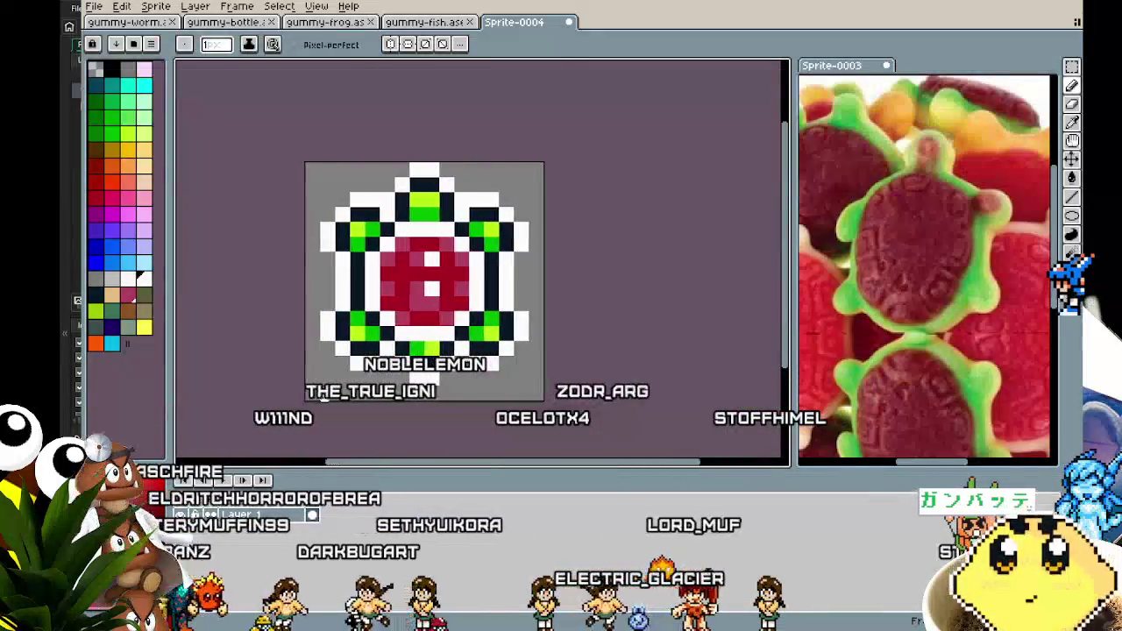
{"action": "key", "text": "i"}
{"action": "scroll", "coordinate": [468, 401], "scroll_direction": "down", "scroll_amount": 2}
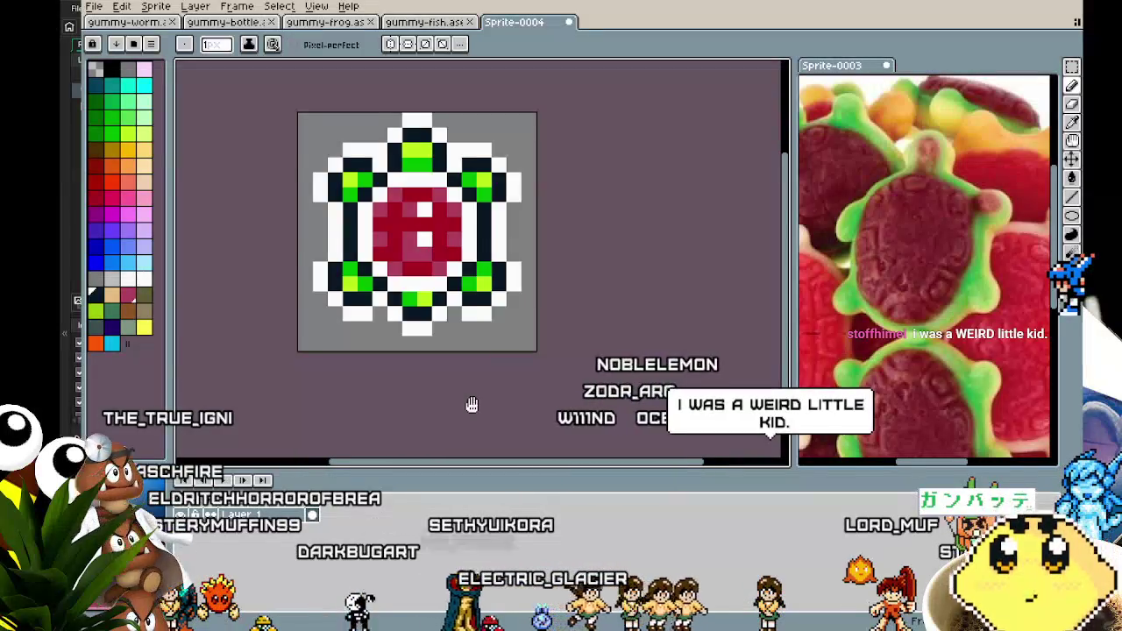
{"action": "scroll", "coordinate": [446, 408], "scroll_direction": "right", "scroll_amount": 1}
{"action": "key", "text": "v"}
{"action": "key", "text": "ctrl+s"}
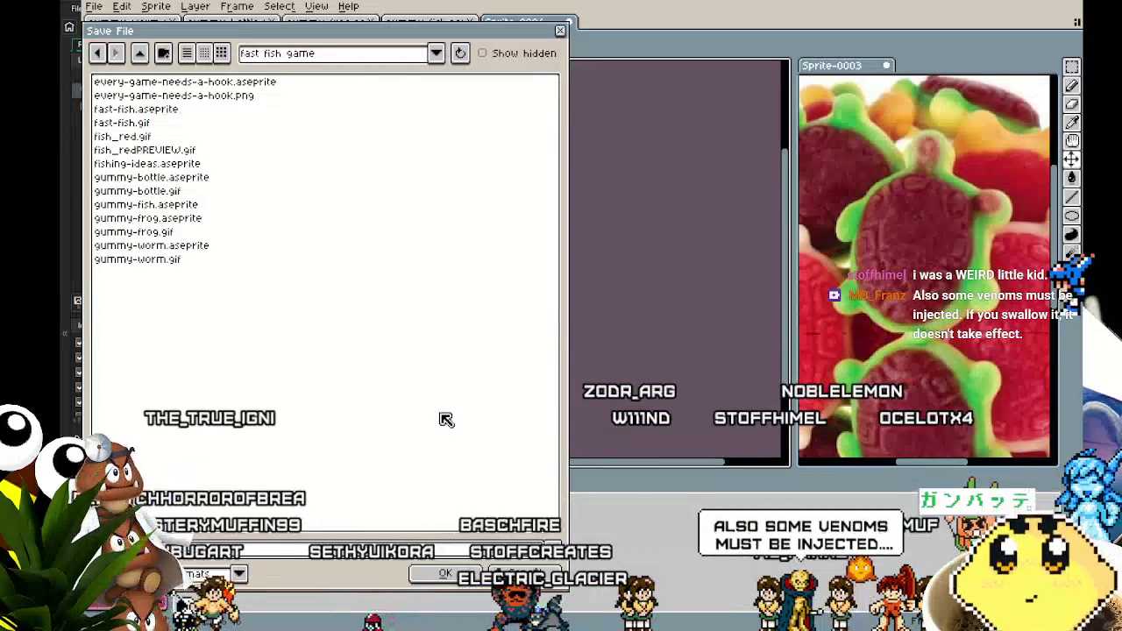
Step: Save the turtle as gummy-turtle.aseprite and export it as an image
{"action": "key", "text": "Return"}
{"action": "mouse_move", "coordinate": [432, 409]}
{"action": "left_mouse_down"}
{"action": "mouse_move", "coordinate": [556, 431]}
{"action": "mouse_move", "coordinate": [411, 440]}
{"action": "mouse_move", "coordinate": [410, 426]}
{"action": "left_mouse_up"}
{"action": "left_click_drag", "start_coordinate": [235, 122], "coordinate": [210, 125]}
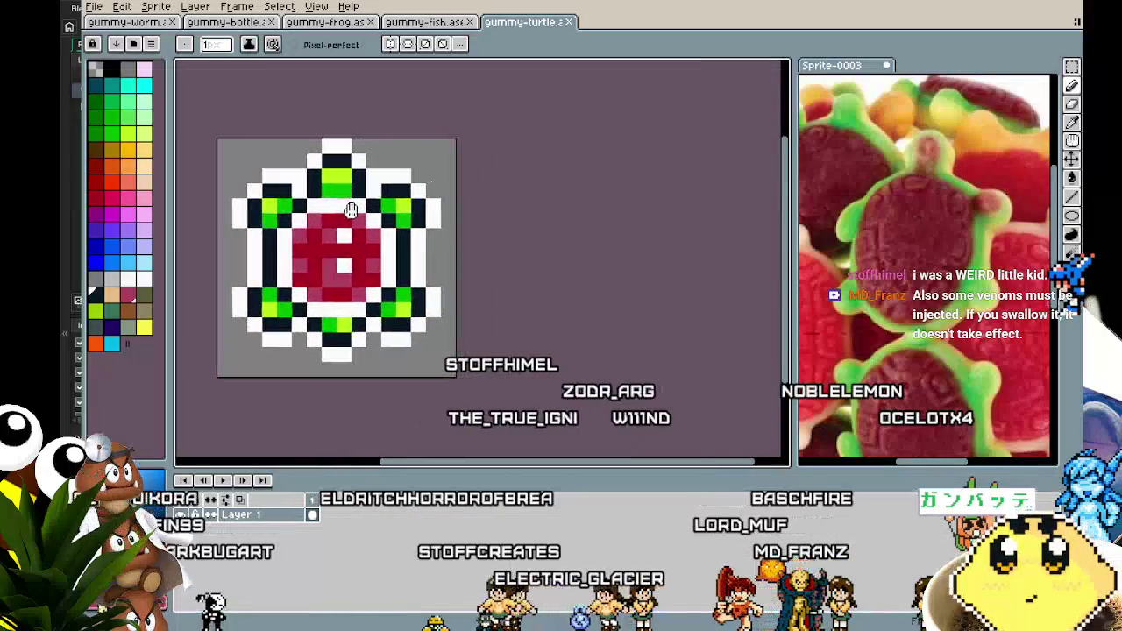
{"action": "left_click", "coordinate": [93, 6]}
{"action": "mouse_move", "coordinate": [132, 125]}
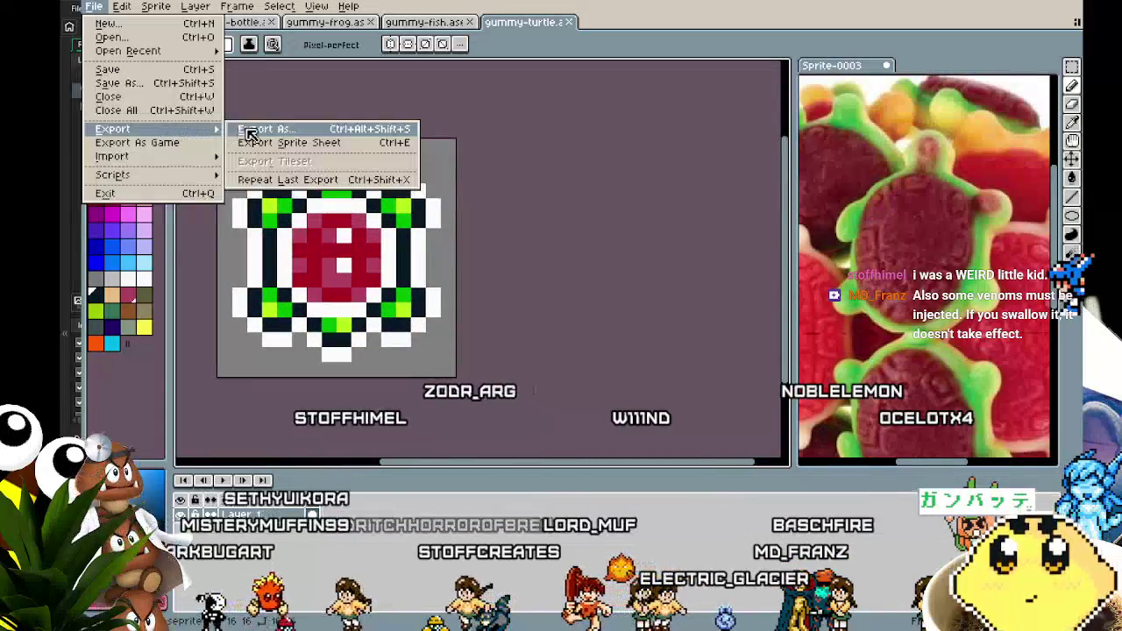
{"action": "left_click", "coordinate": [245, 132]}
{"action": "left_click", "coordinate": [439, 319]}
{"action": "scroll", "coordinate": [432, 339], "scroll_direction": "up", "scroll_amount": 1}
{"action": "scroll", "coordinate": [433, 339], "scroll_direction": "down", "scroll_amount": 1}
Step: Create a new 16×16 sprite and close the turtle reference without saving
{"action": "left_click", "coordinate": [94, 6]}
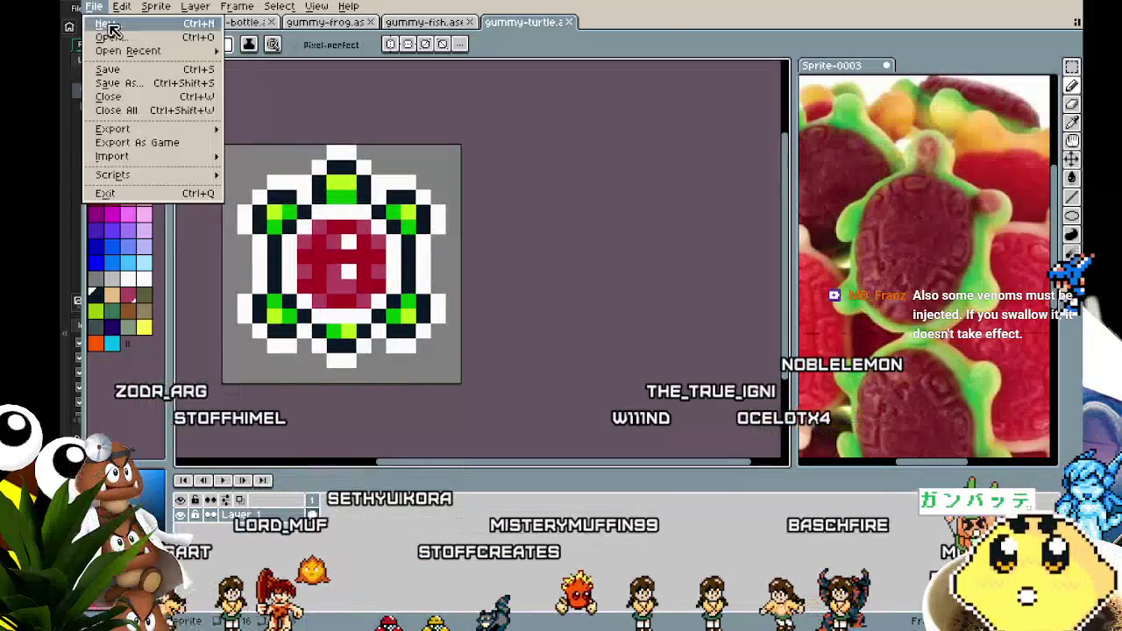
{"action": "left_click", "coordinate": [114, 31]}
{"action": "type", "text": "16"}
{"action": "key", "text": "Tab"}
{"action": "type", "text": "16"}
{"action": "key", "text": "Return"}
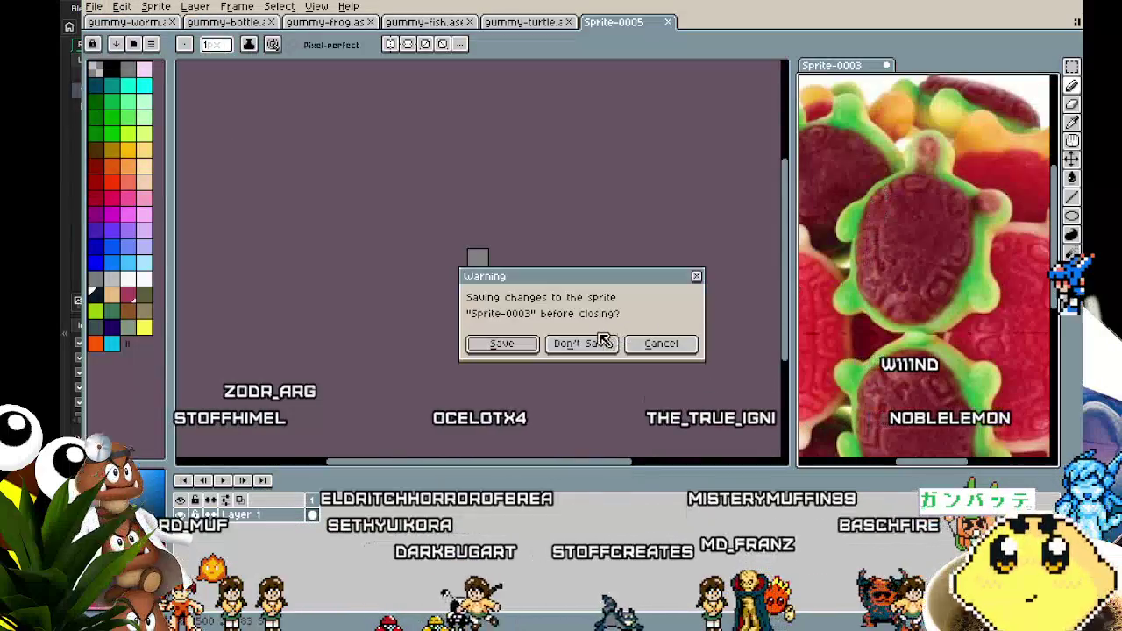
{"action": "left_click", "coordinate": [597, 350]}
Step: Zoom and pan the view of the blank 16×16 Sprite-0005 canvas
{"action": "scroll", "coordinate": [479, 277], "scroll_direction": "up", "scroll_amount": 4}
{"action": "left_click_drag", "start_coordinate": [455, 380], "coordinate": [449, 404]}
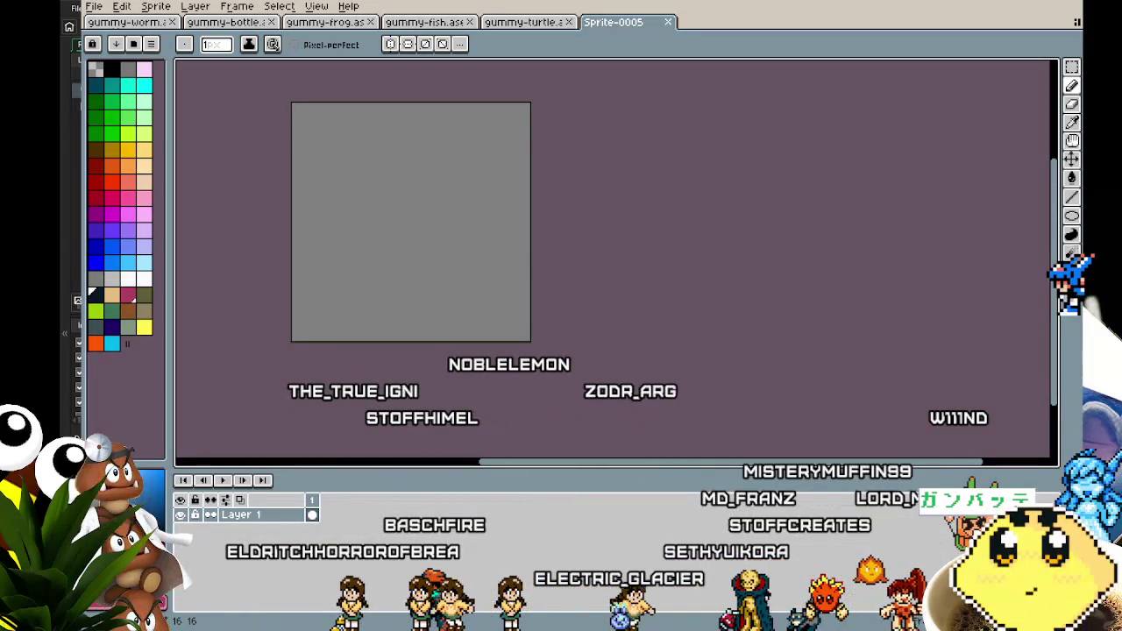
Step: Paste the lollipop reference into a new sprite and dock it beside the canvas
{"action": "left_click", "coordinate": [93, 6]}
{"action": "left_click", "coordinate": [104, 22]}
{"action": "left_click", "coordinate": [566, 428]}
{"action": "key", "text": "ctrl+v"}
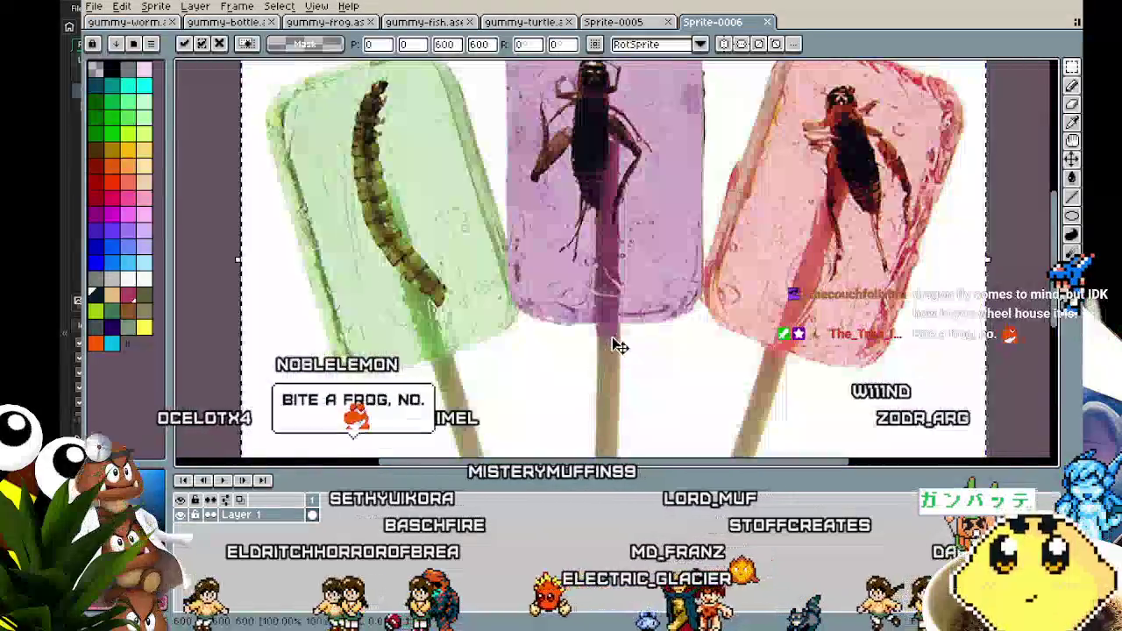
{"action": "left_click_drag", "start_coordinate": [618, 335], "coordinate": [666, 406]}
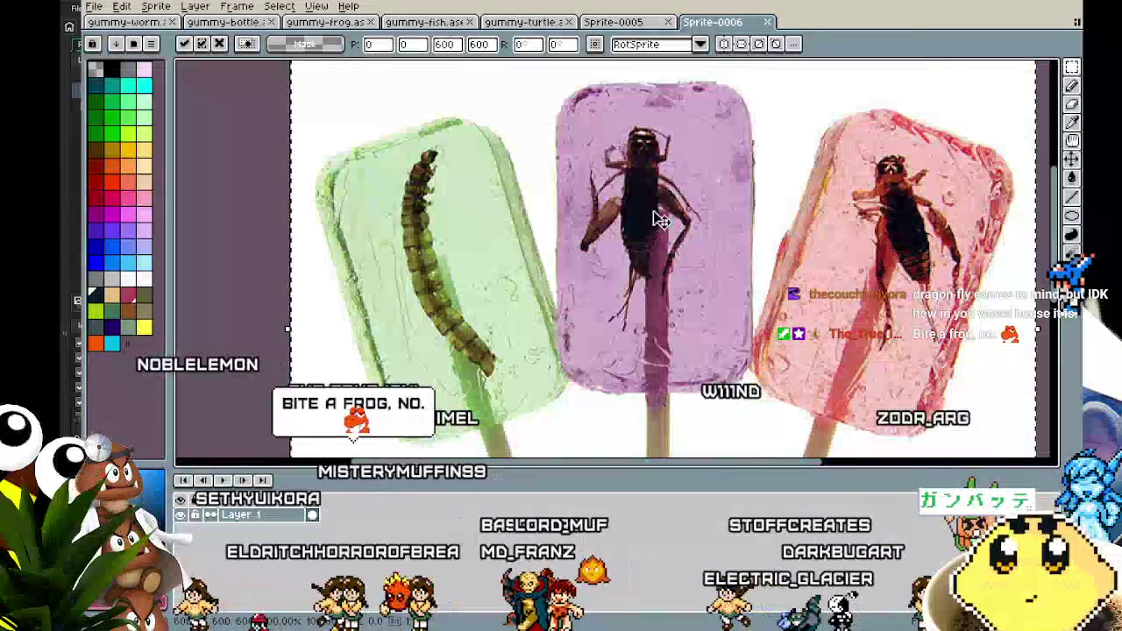
{"action": "mouse_move", "coordinate": [712, 32]}
{"action": "left_mouse_down"}
{"action": "mouse_move", "coordinate": [1015, 140]}
{"action": "mouse_move", "coordinate": [1052, 141]}
{"action": "mouse_move", "coordinate": [912, 226]}
{"action": "mouse_move", "coordinate": [866, 219]}
{"action": "left_mouse_up"}
Step: Pan the blank canvas view and focus the cricket lollipop reference image
{"action": "left_click_drag", "start_coordinate": [383, 272], "coordinate": [534, 301]}
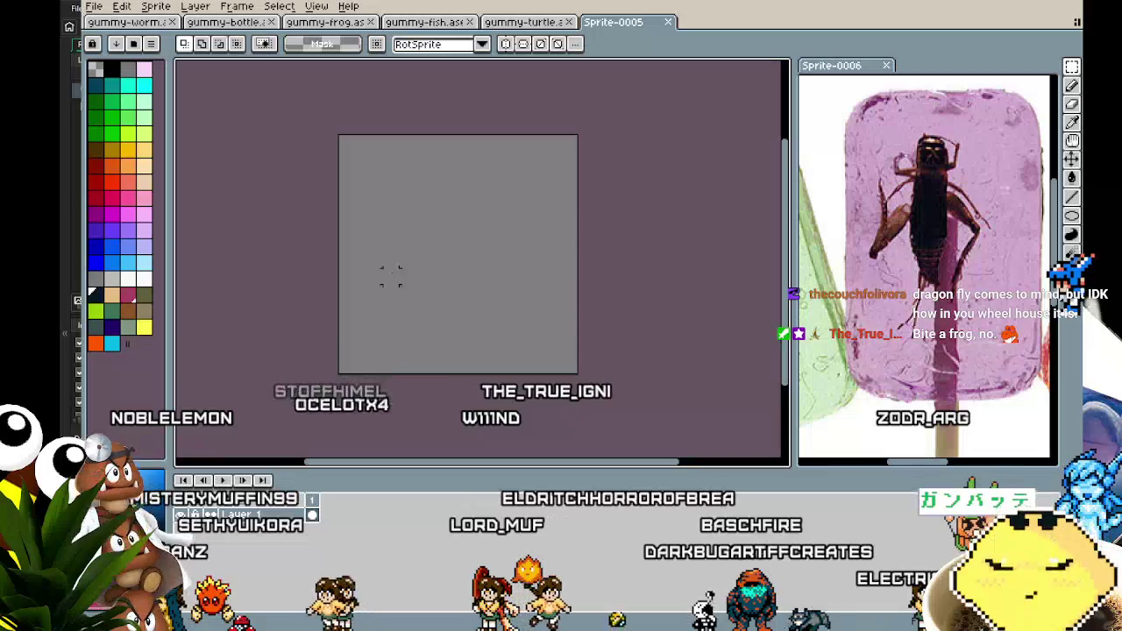
{"action": "scroll", "coordinate": [376, 276], "scroll_direction": "up", "scroll_amount": 1}
{"action": "left_click_drag", "start_coordinate": [377, 279], "coordinate": [359, 278]}
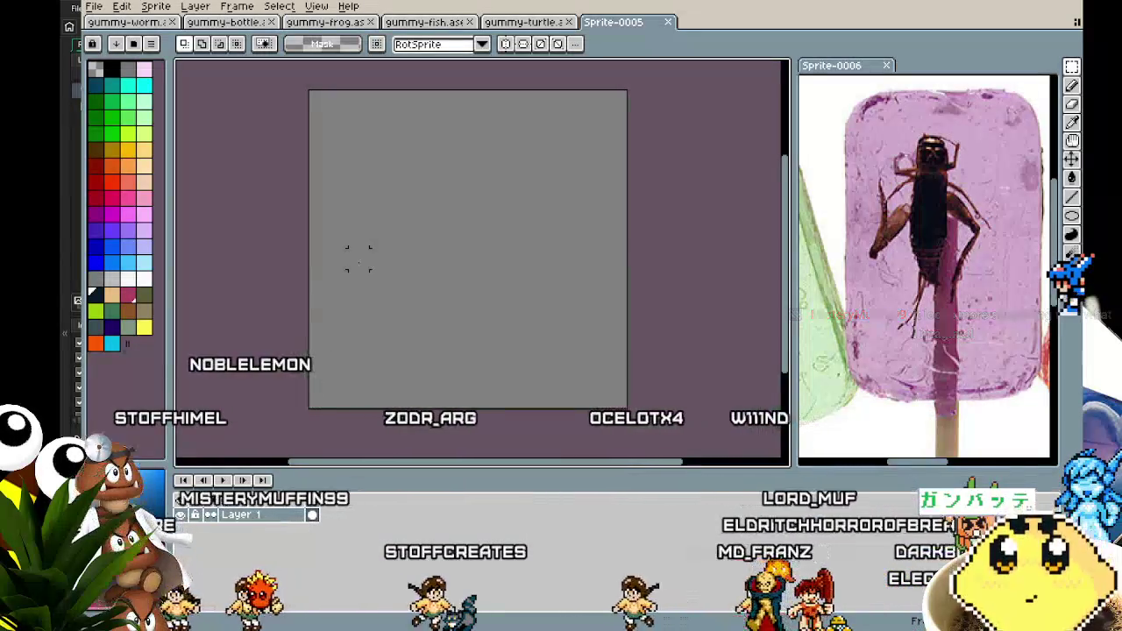
{"action": "mouse_move", "coordinate": [357, 258]}
{"action": "left_mouse_down"}
{"action": "mouse_move", "coordinate": [328, 230]}
{"action": "mouse_move", "coordinate": [315, 243]}
{"action": "left_mouse_up"}
{"action": "key", "text": "ctrl+t"}
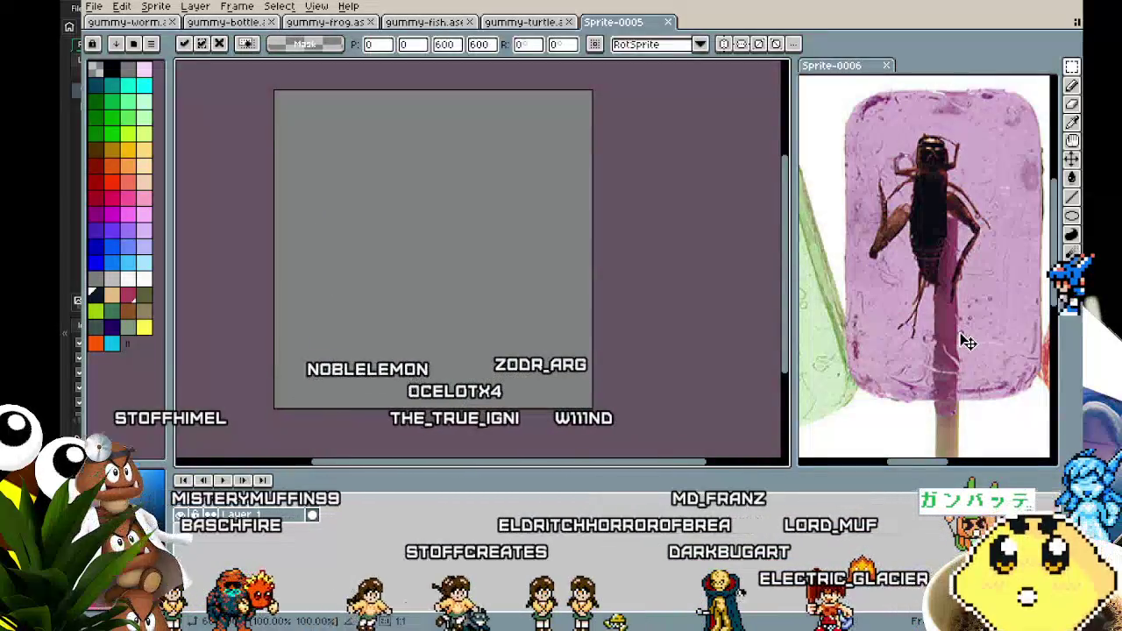
{"action": "left_click", "coordinate": [929, 356]}
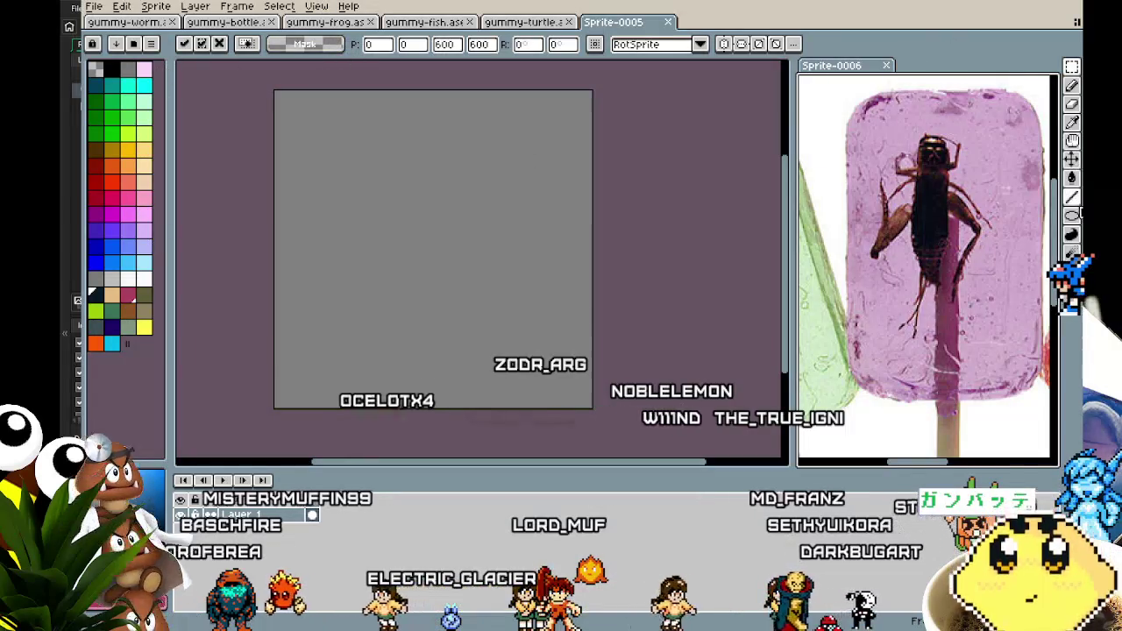
{"action": "left_click", "coordinate": [1071, 216]}
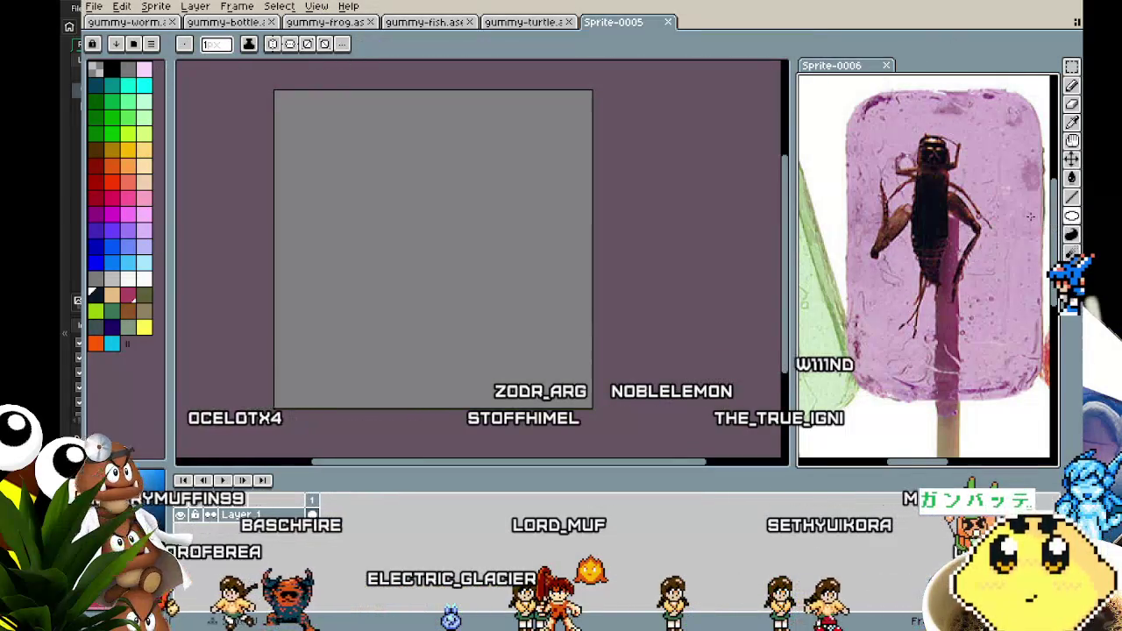
Step: Pick magenta, set the Pencil to a 3 px brush, and try initial body strokes
{"action": "left_click", "coordinate": [95, 215]}
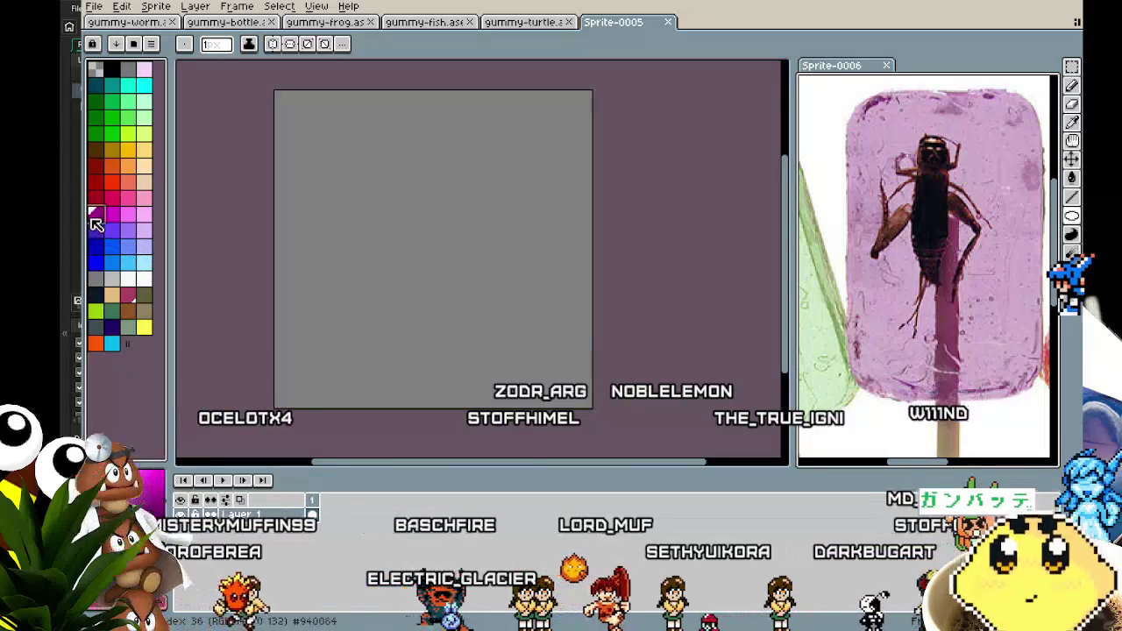
{"action": "key", "text": "b"}
{"action": "left_click", "coordinate": [420, 202]}
{"action": "key", "text": "plus"}
{"action": "key", "text": "plus"}
{"action": "key", "text": "plus"}
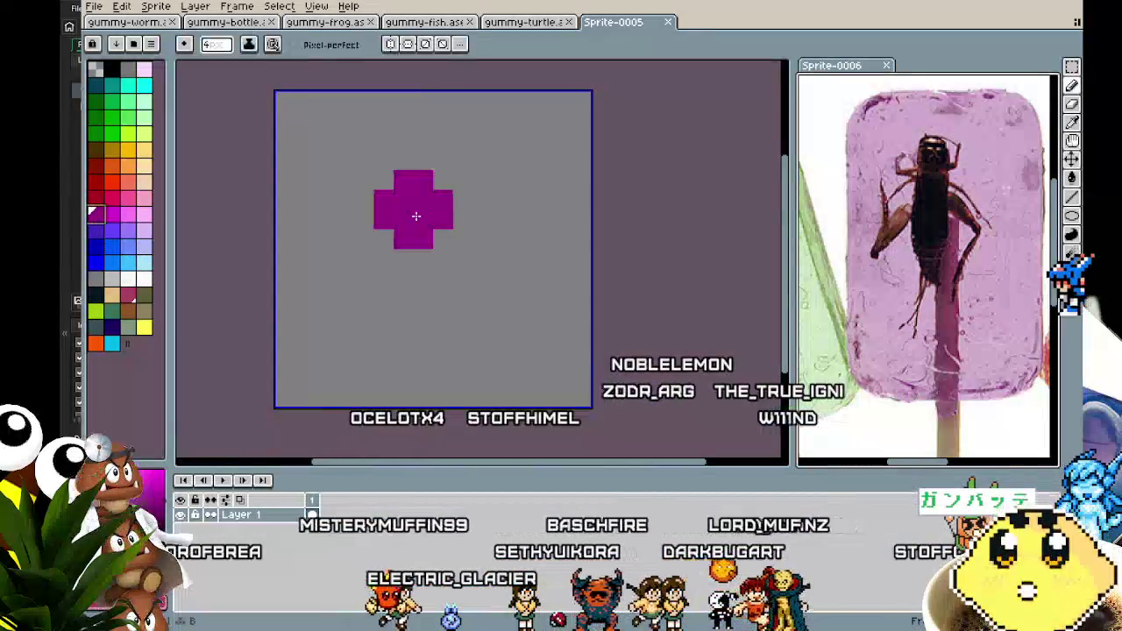
{"action": "key", "text": "minus"}
{"action": "key", "text": "plus"}
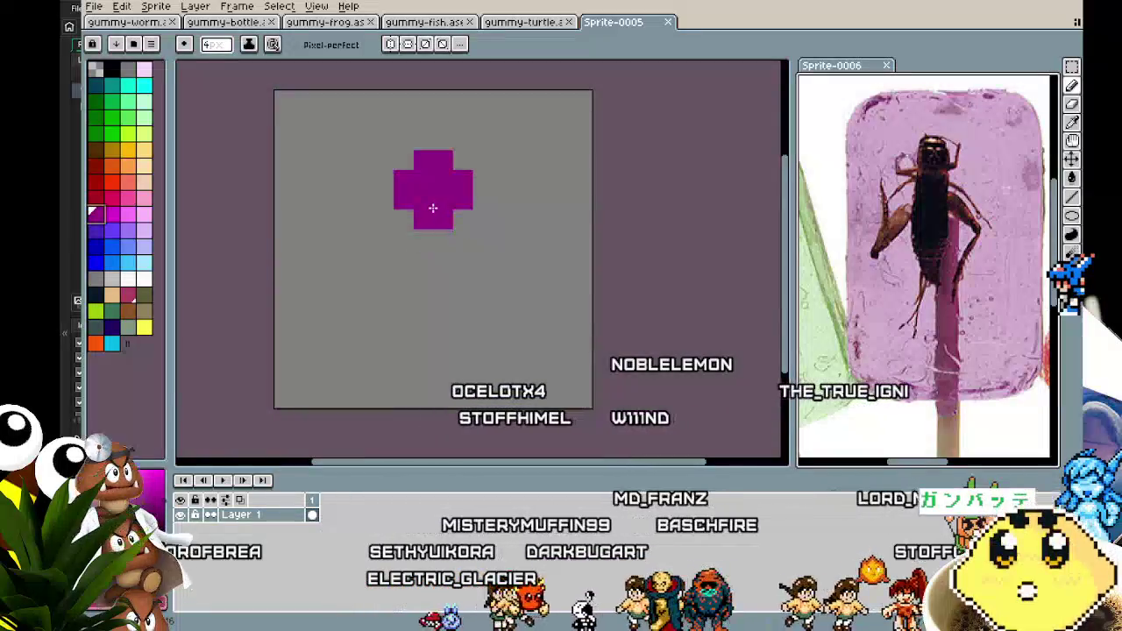
{"action": "key", "text": "minus"}
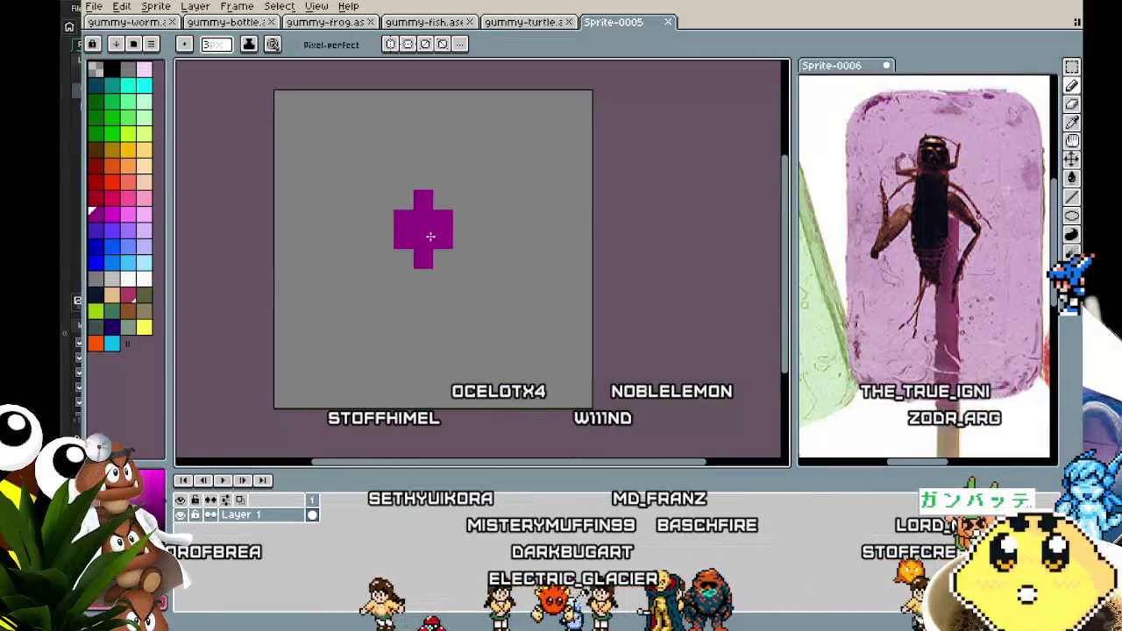
{"action": "left_click_drag", "start_coordinate": [429, 243], "coordinate": [433, 278]}
{"action": "key", "text": "ctrl+z"}
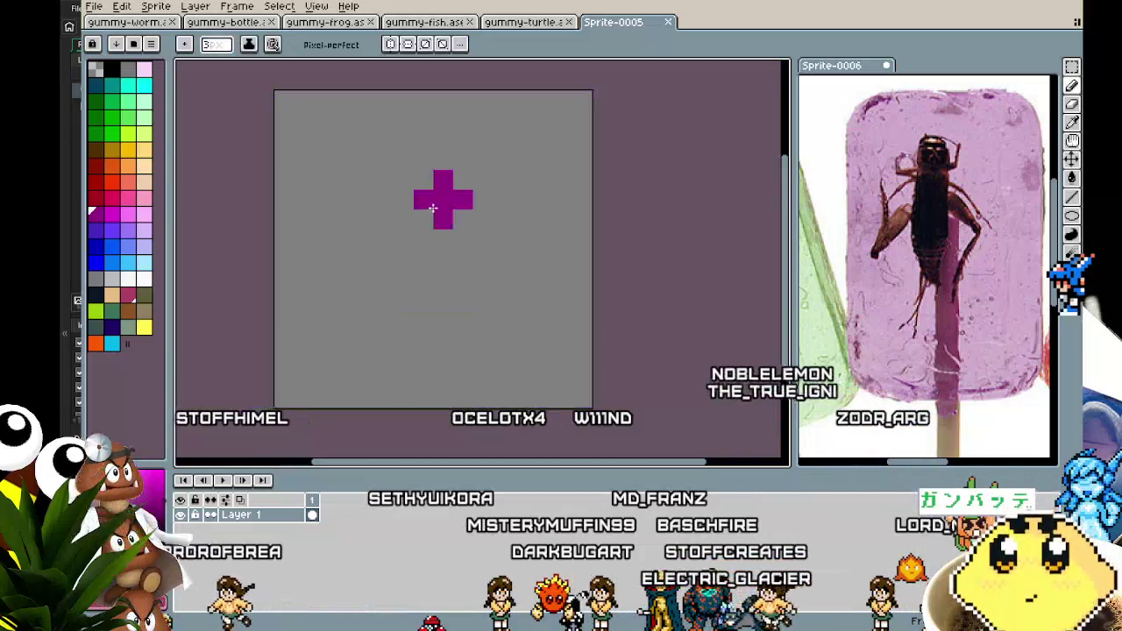
{"action": "left_click_drag", "start_coordinate": [433, 208], "coordinate": [414, 239]}
{"action": "key", "text": "ctrl+z"}
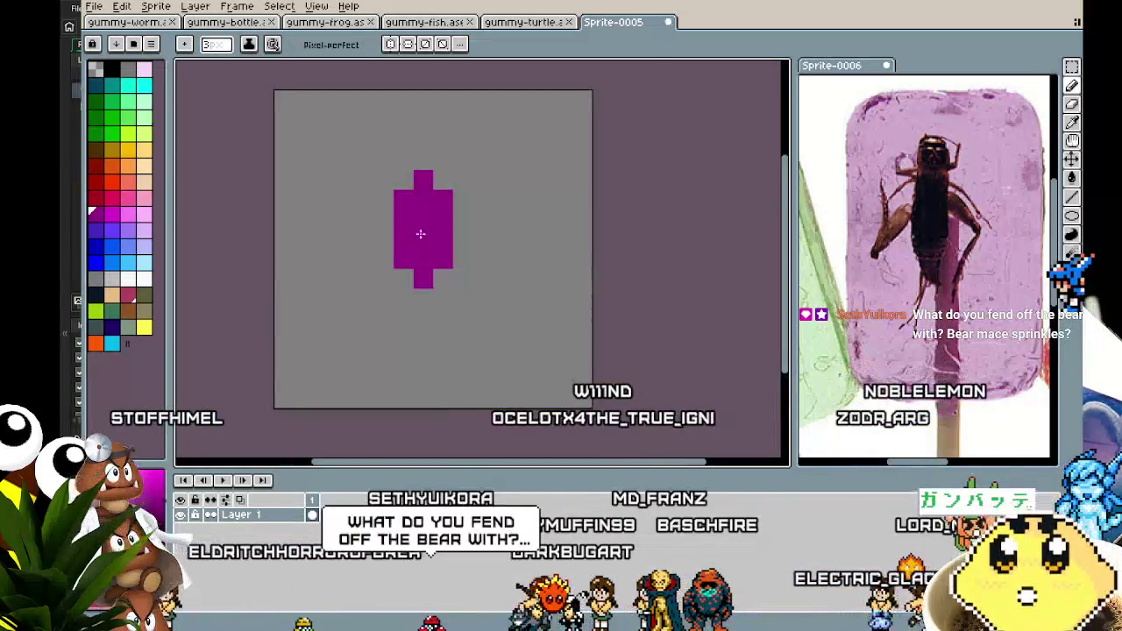
Step: Build up the cricket's body, then add a 1 px hind leg, antennae and front legs
{"action": "left_click_drag", "start_coordinate": [422, 190], "coordinate": [422, 200]}
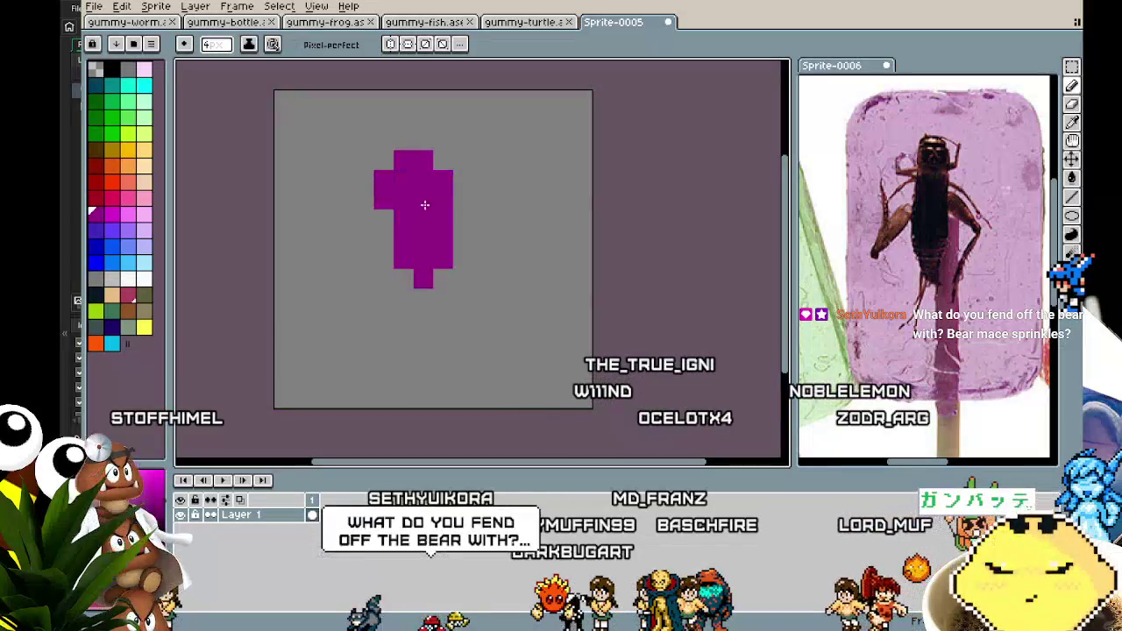
{"action": "left_click", "coordinate": [422, 205]}
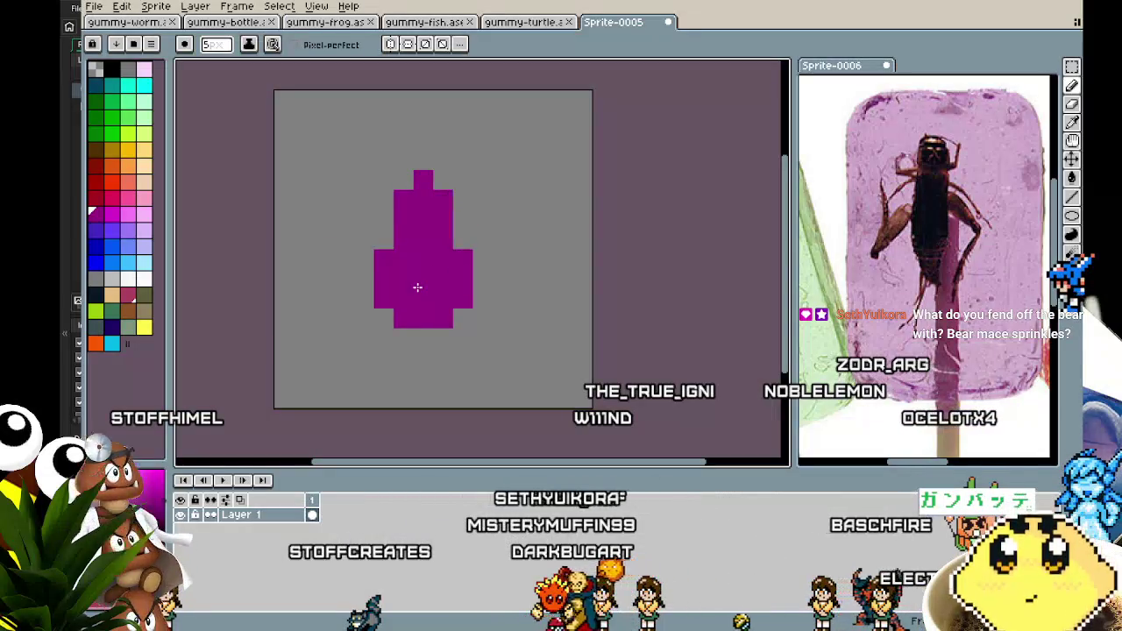
{"action": "key", "text": "ctrl+z"}
{"action": "key", "text": "ctrl+z"}
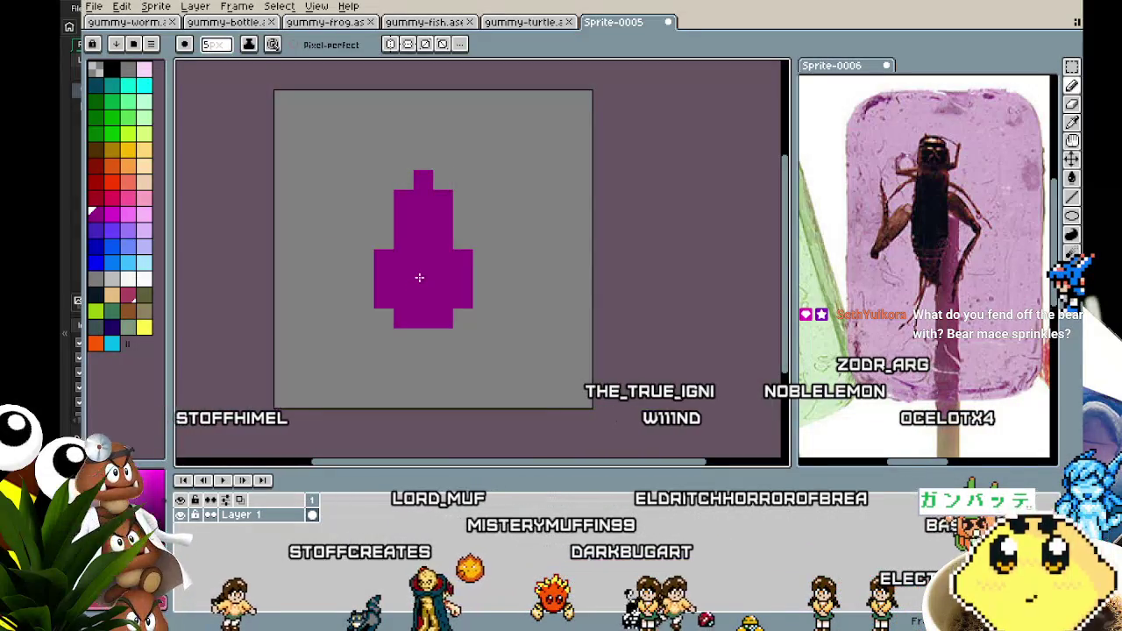
{"action": "key", "text": "minus"}
{"action": "key", "text": "minus"}
{"action": "key", "text": "minus"}
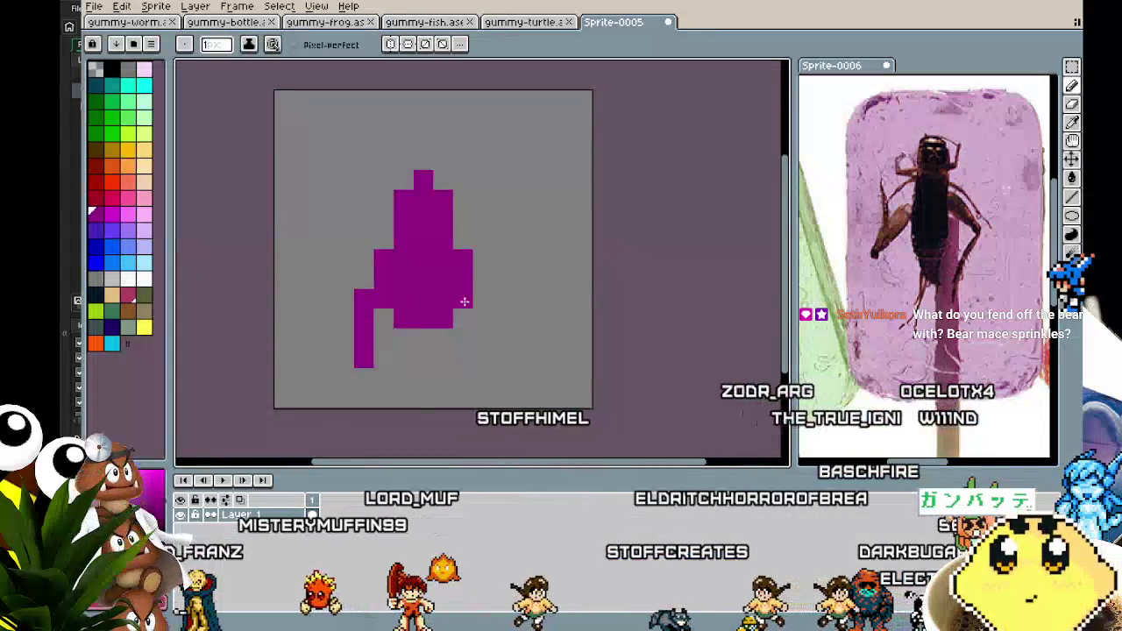
{"action": "left_click_drag", "start_coordinate": [483, 299], "coordinate": [483, 359]}
{"action": "left_click", "coordinate": [463, 239]}
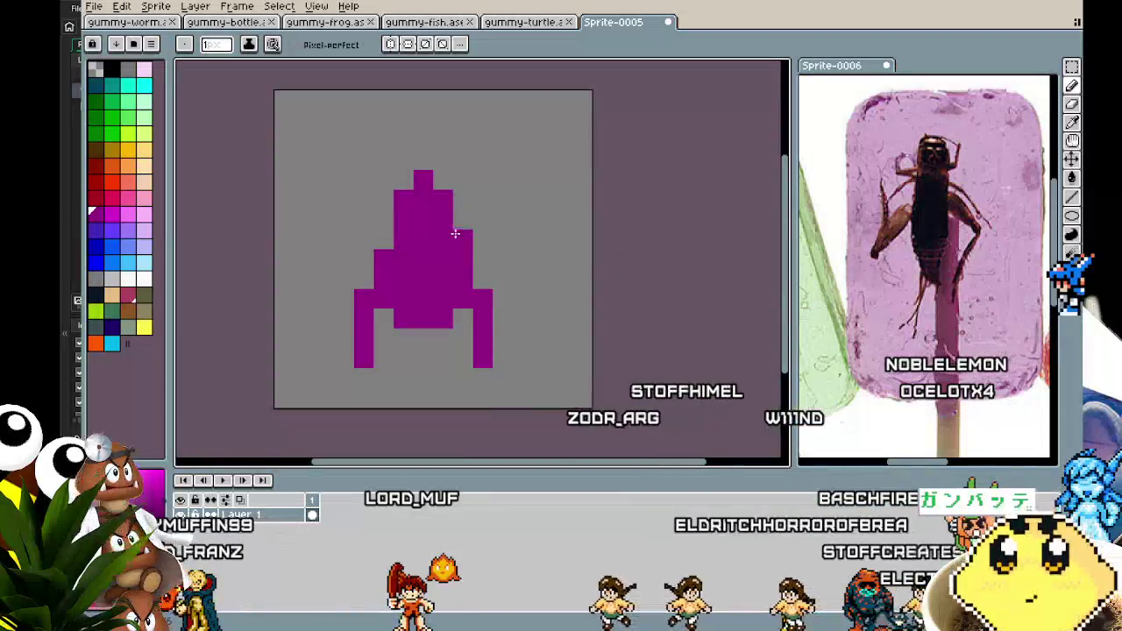
{"action": "key", "text": "ctrl+z"}
{"action": "left_click_drag", "start_coordinate": [388, 225], "coordinate": [374, 202]}
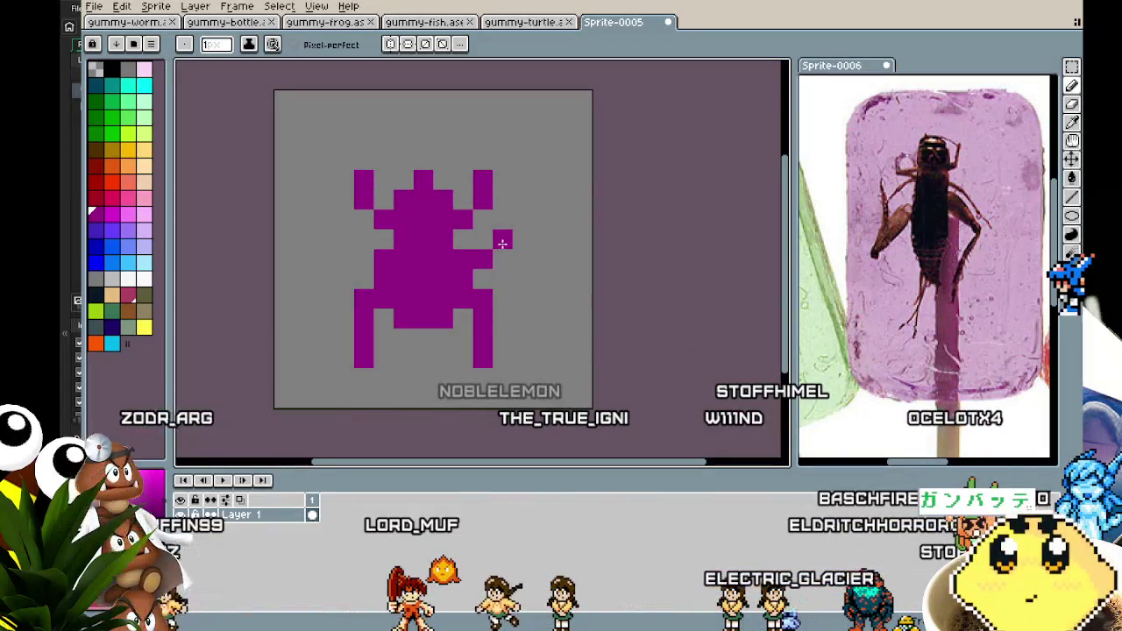
{"action": "key", "text": "ctrl+z"}
{"action": "scroll", "coordinate": [311, 368], "scroll_direction": "down", "scroll_amount": 4}
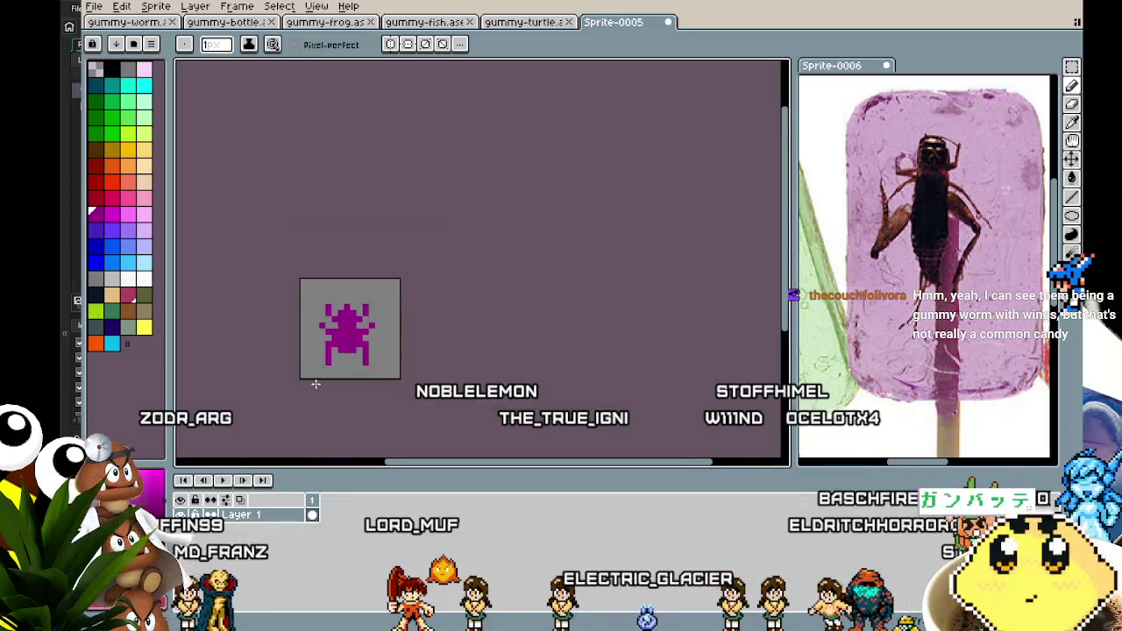
Step: Erase the stray pixels at the bottom of the cricket's body
{"action": "scroll", "coordinate": [347, 326], "scroll_direction": "up", "scroll_amount": 3}
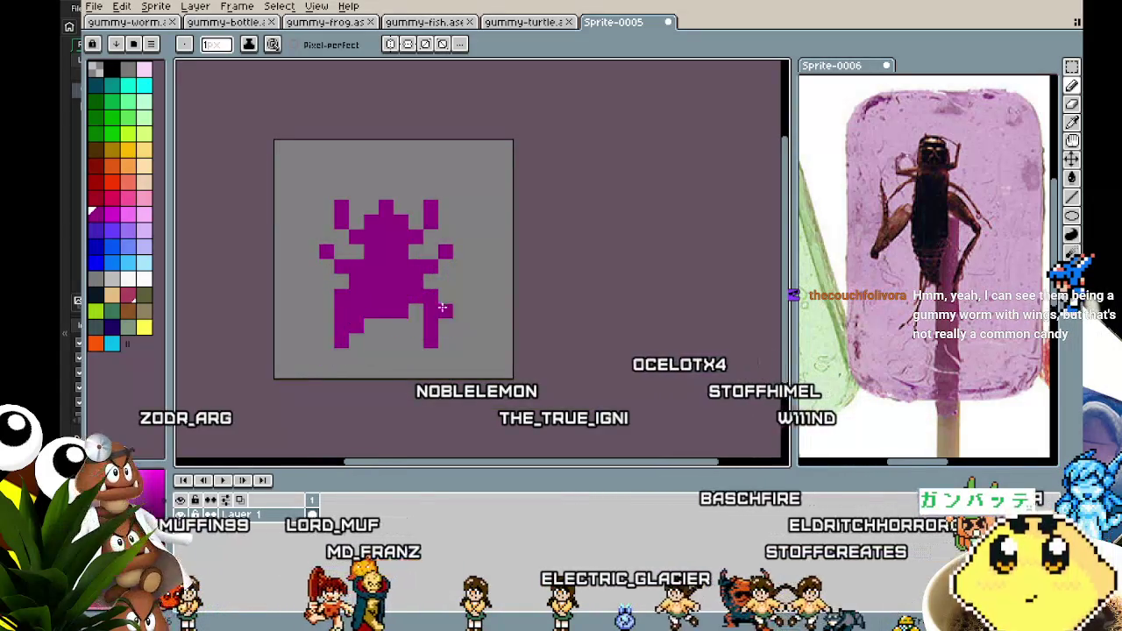
{"action": "scroll", "coordinate": [383, 391], "scroll_direction": "down", "scroll_amount": 2}
{"action": "scroll", "coordinate": [430, 333], "scroll_direction": "up", "scroll_amount": 3}
{"action": "key", "text": "alt"}
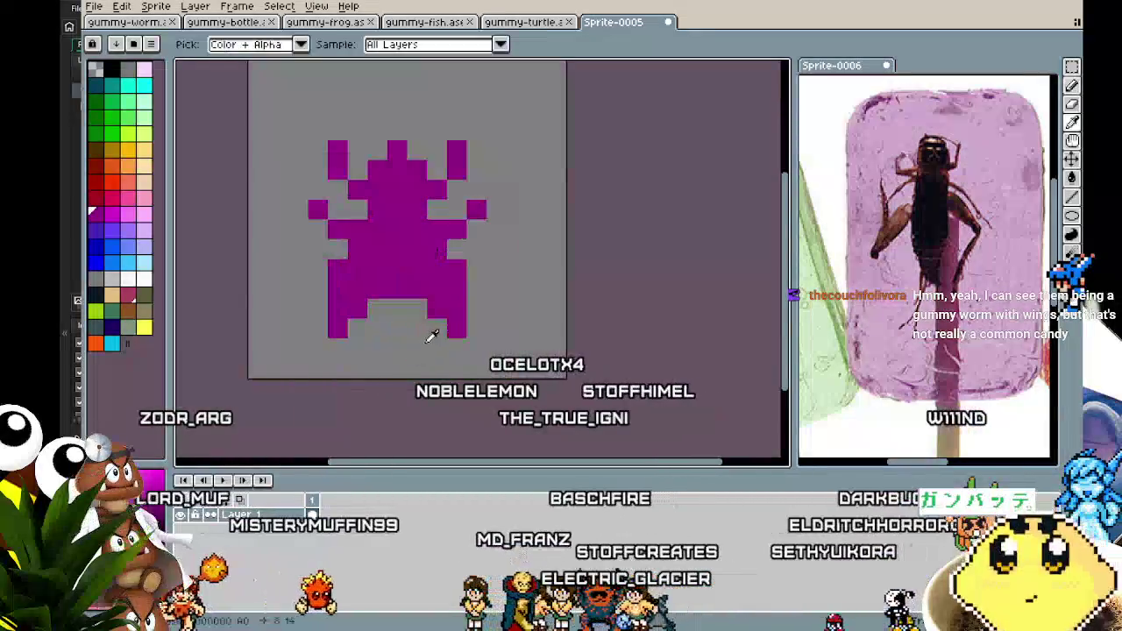
{"action": "right_click", "coordinate": [437, 309]}
{"action": "right_click", "coordinate": [359, 310]}
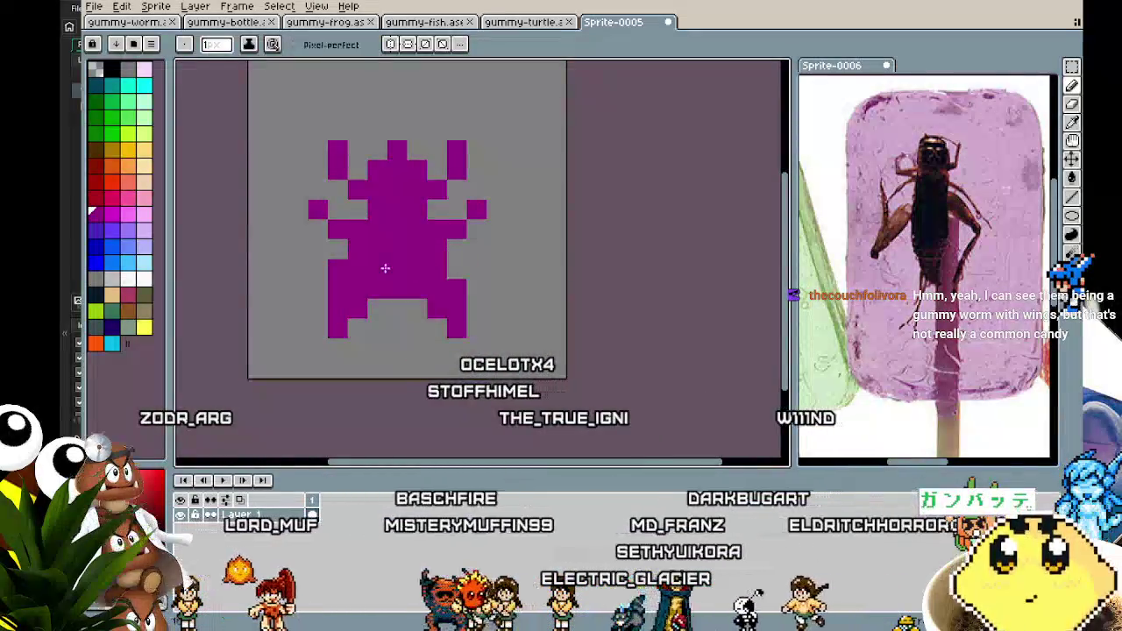
Step: Thicken both hind legs with extra pixels and recentre the sprite in view
{"action": "scroll", "coordinate": [336, 265], "scroll_direction": "down", "scroll_amount": 3}
{"action": "scroll", "coordinate": [261, 374], "scroll_direction": "up", "scroll_amount": 4}
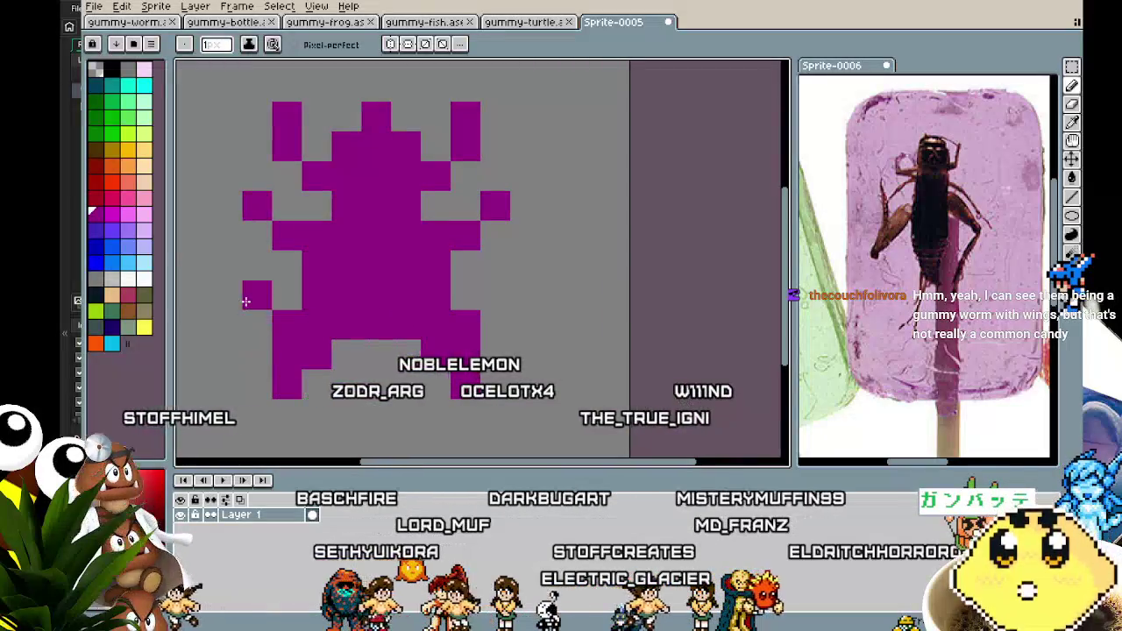
{"action": "left_click_drag", "start_coordinate": [258, 295], "coordinate": [246, 361]}
{"action": "left_click_drag", "start_coordinate": [434, 312], "coordinate": [487, 295]}
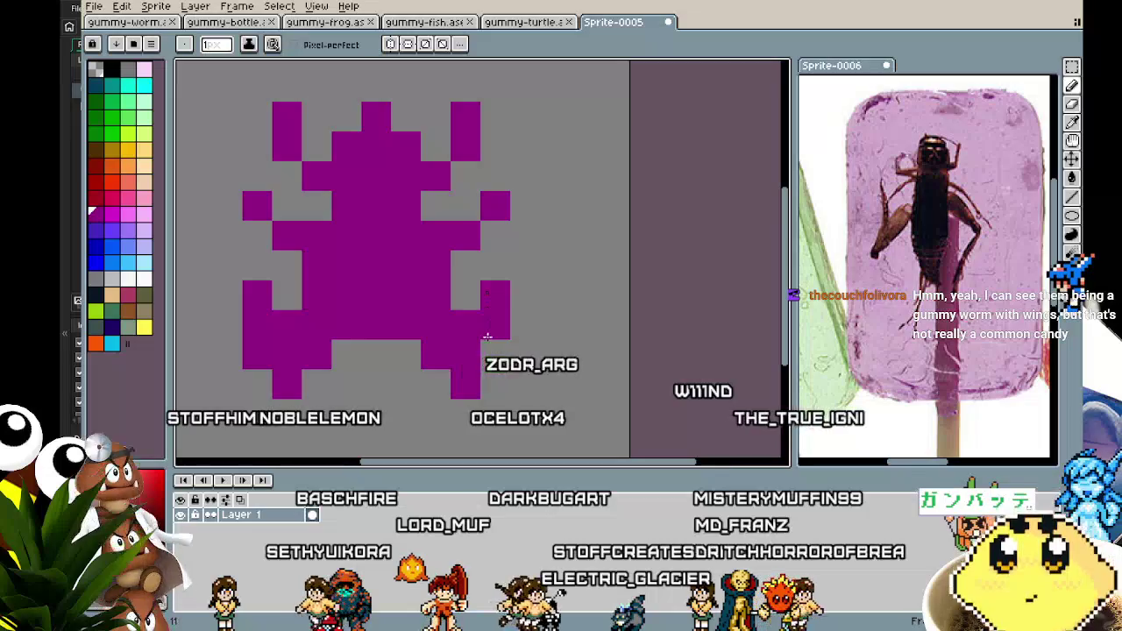
{"action": "scroll", "coordinate": [404, 390], "scroll_direction": "down", "scroll_amount": 3}
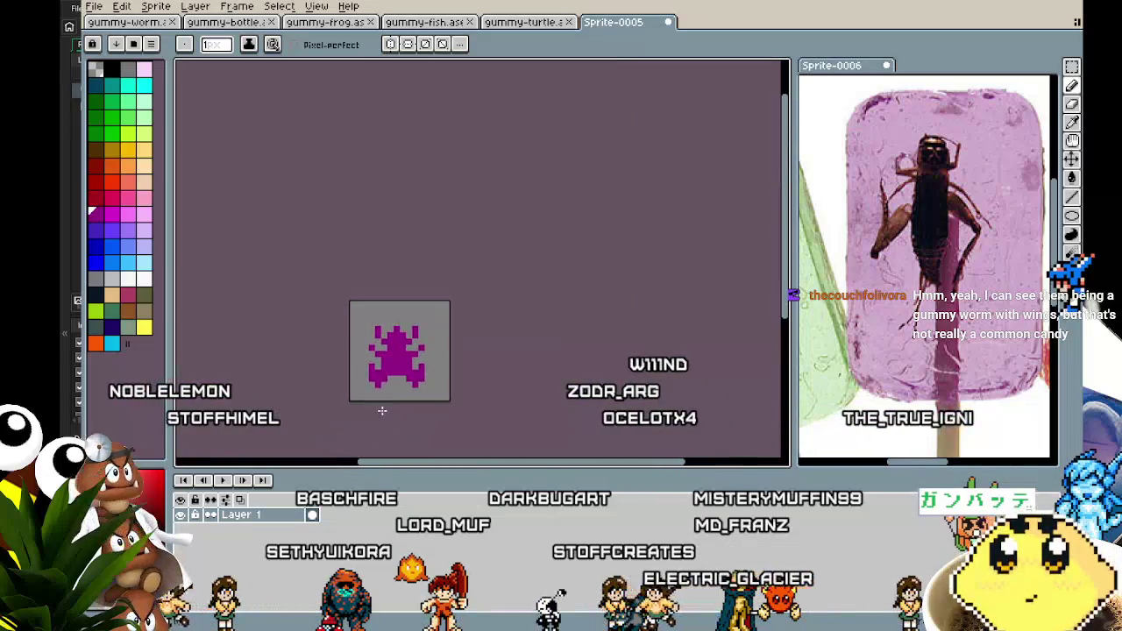
{"action": "scroll", "coordinate": [383, 410], "scroll_direction": "up", "scroll_amount": 5}
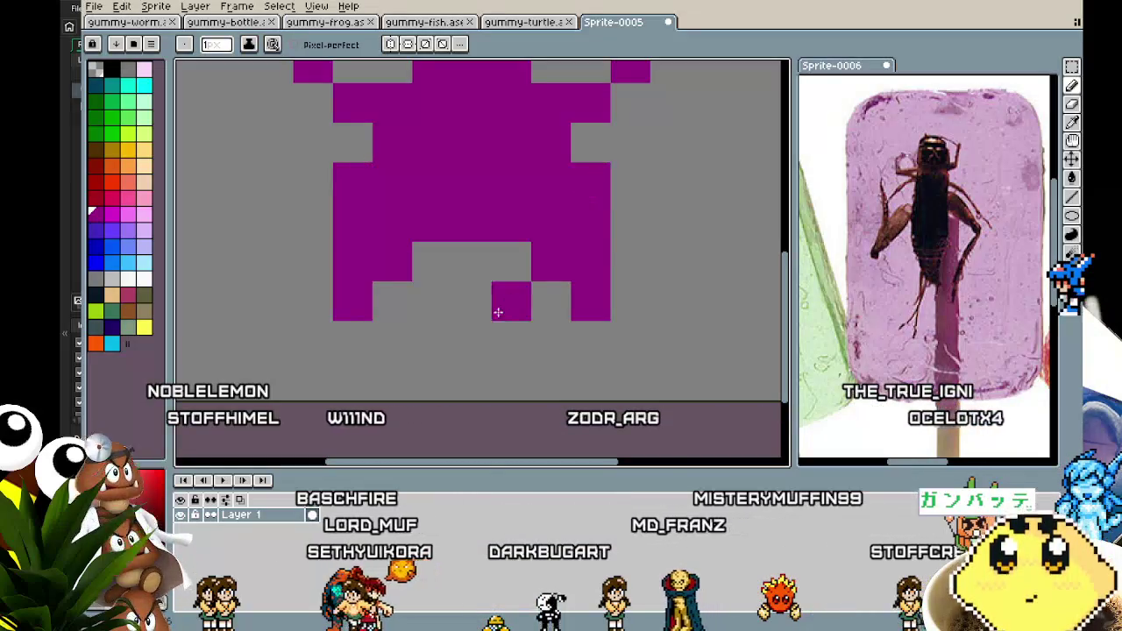
{"action": "scroll", "coordinate": [491, 333], "scroll_direction": "down", "scroll_amount": 5}
{"action": "key", "text": "ctrl"}
{"action": "left_click_drag", "start_coordinate": [491, 354], "coordinate": [427, 351]}
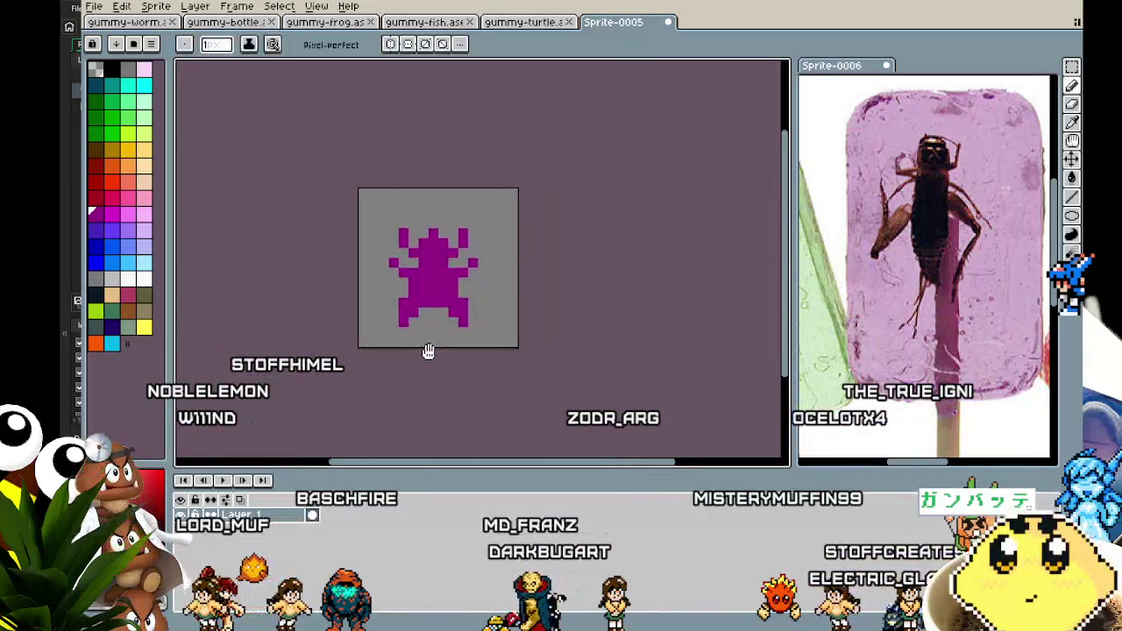